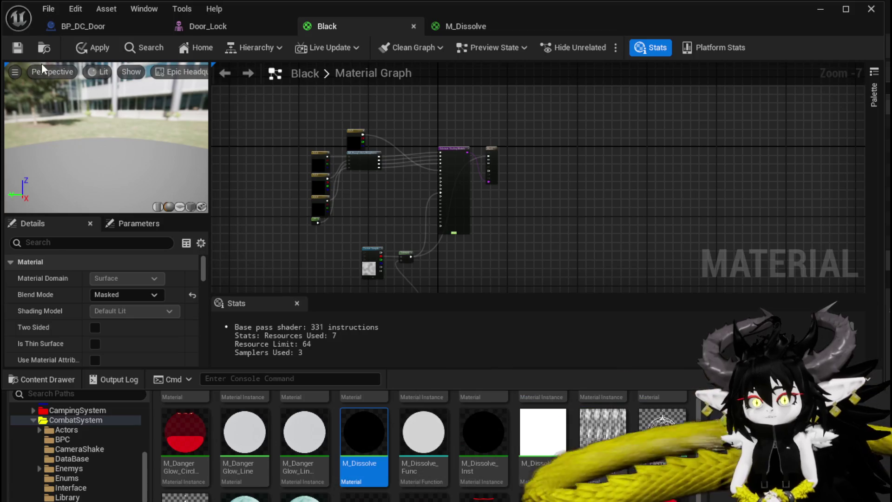
Step: Set the Alpha parameter's default to 0.0 and close the M_Dissolve material editor
{"action": "scroll", "coordinate": [370, 147], "scroll_direction": "up", "scroll_amount": 5}
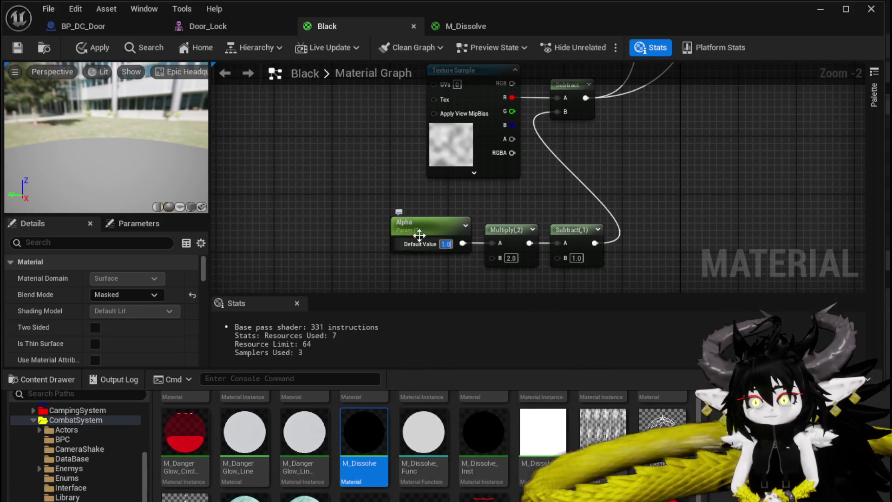
{"action": "left_click", "coordinate": [445, 244]}
{"action": "type", "text": "0"}
{"action": "key", "text": "Return"}
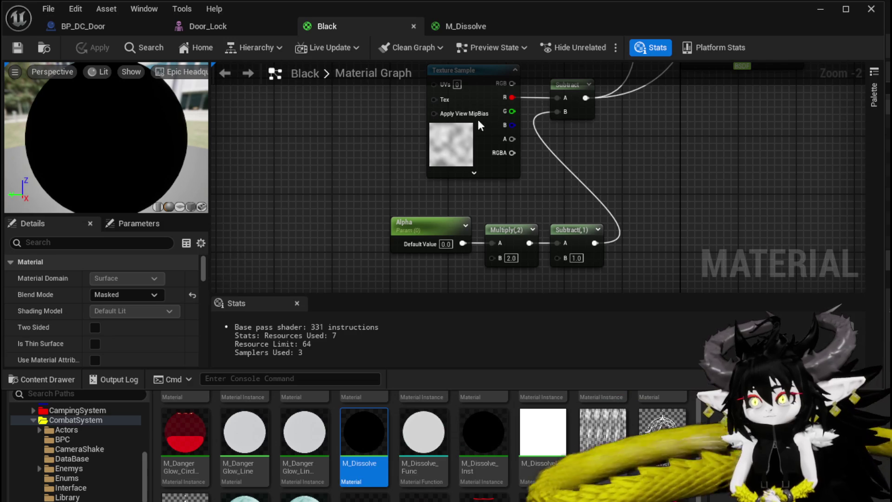
{"action": "left_click", "coordinate": [541, 26]}
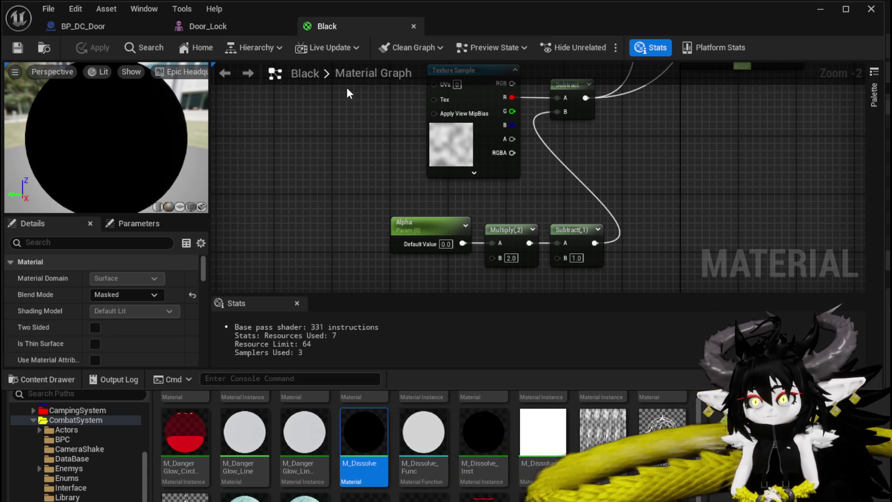
{"action": "mouse_move", "coordinate": [315, 155]}
{"action": "left_mouse_down"}
{"action": "mouse_move", "coordinate": [357, 245]}
{"action": "mouse_move", "coordinate": [398, 181]}
{"action": "mouse_move", "coordinate": [438, 160]}
{"action": "mouse_move", "coordinate": [438, 275]}
{"action": "left_mouse_up"}
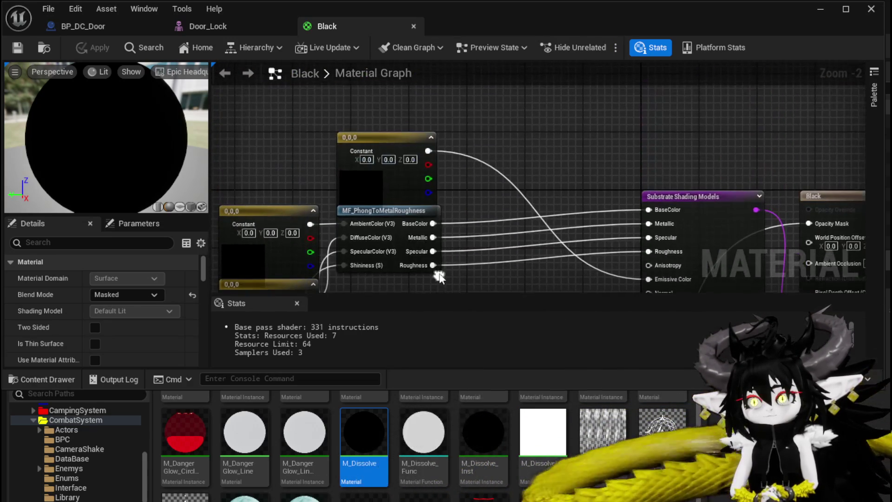
Step: Set the top Constant3Vector node to white (1, 1, 1)
{"action": "left_click", "coordinate": [365, 181]}
{"action": "left_click_drag", "start_coordinate": [492, 203], "coordinate": [480, 136]}
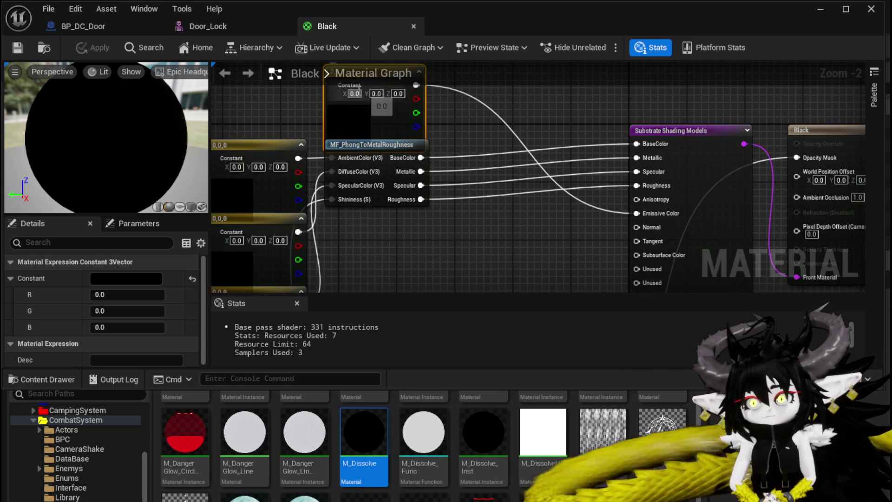
{"action": "left_click", "coordinate": [371, 93]}
{"action": "type", "text": "1"}
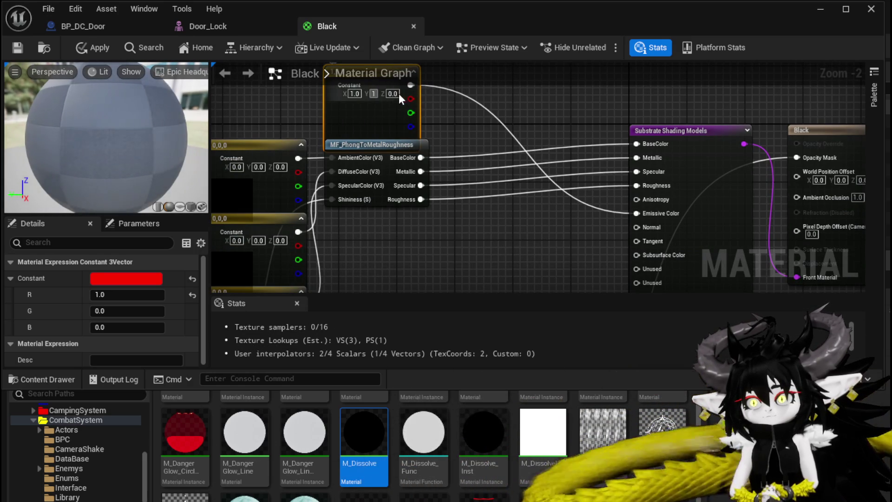
{"action": "key", "text": "Return"}
{"action": "type", "text": "1"}
{"action": "key", "text": "Return"}
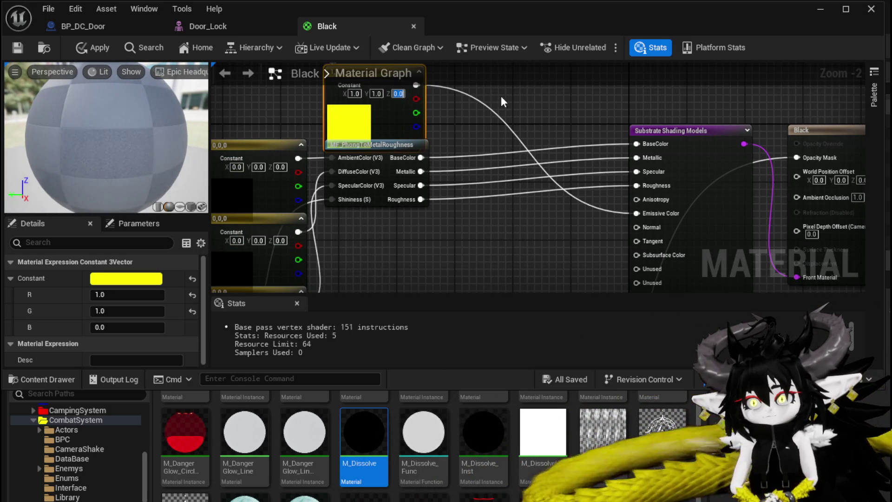
Step: Move the white constant below the MF_PhongToMetalRoughness node
{"action": "left_click", "coordinate": [464, 116]}
{"action": "mouse_move", "coordinate": [377, 116]}
{"action": "left_mouse_down"}
{"action": "mouse_move", "coordinate": [375, 231]}
{"action": "mouse_move", "coordinate": [395, 274]}
{"action": "mouse_move", "coordinate": [421, 274]}
{"action": "mouse_move", "coordinate": [446, 204]}
{"action": "mouse_move", "coordinate": [471, 212]}
{"action": "left_mouse_up"}
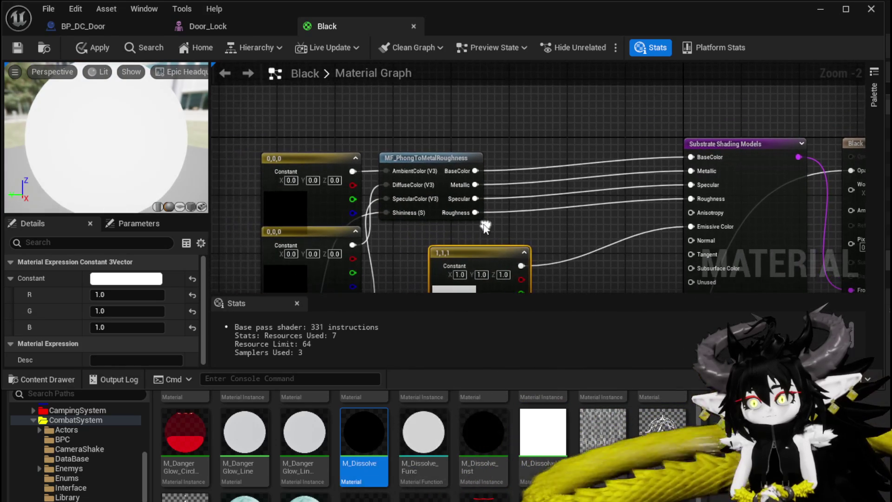
{"action": "left_click_drag", "start_coordinate": [347, 179], "coordinate": [263, 152]}
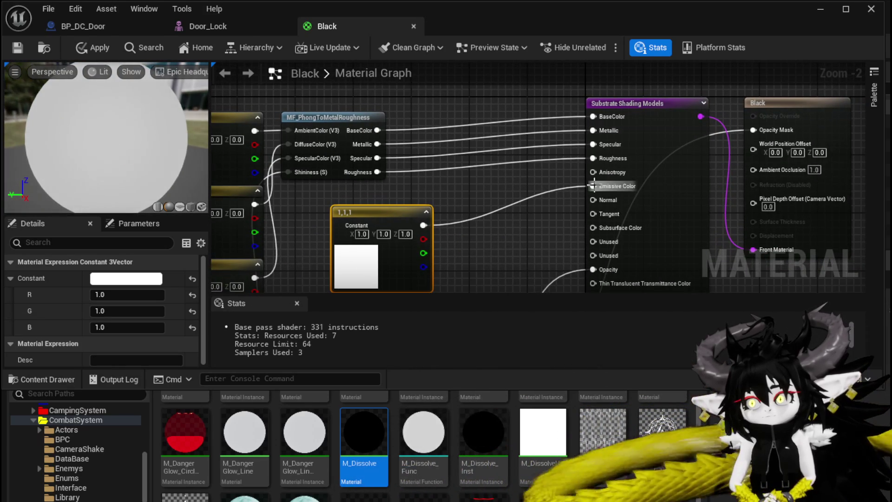
{"action": "left_click", "coordinate": [511, 200]}
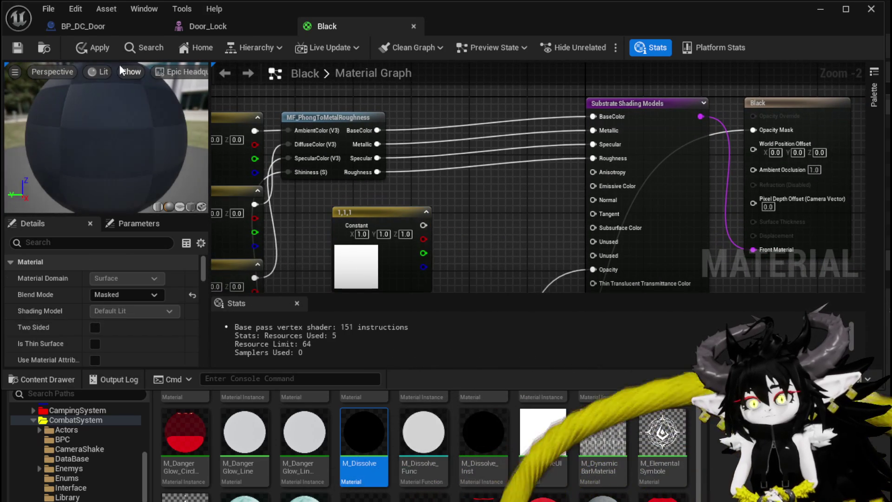
Step: Apply the edits, then change Blend Mode from Masked to TranslucentGreyTransmittance
{"action": "left_click", "coordinate": [96, 46]}
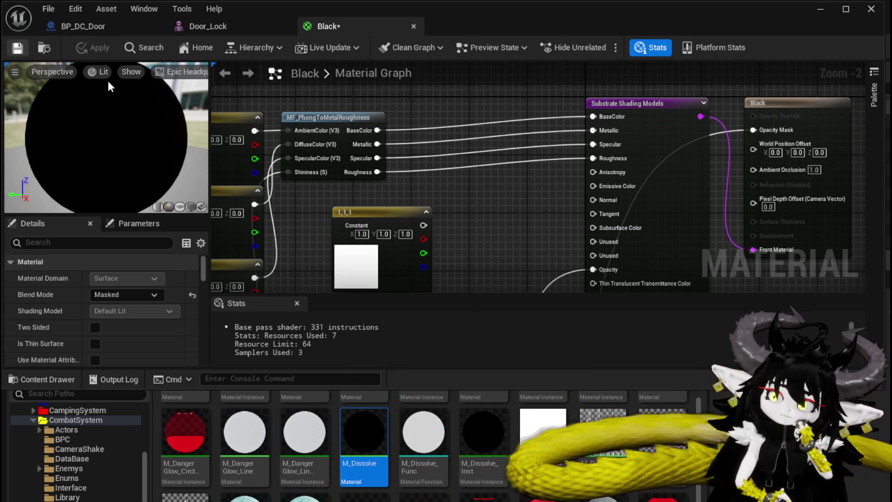
{"action": "left_click_drag", "start_coordinate": [506, 201], "coordinate": [424, 203]}
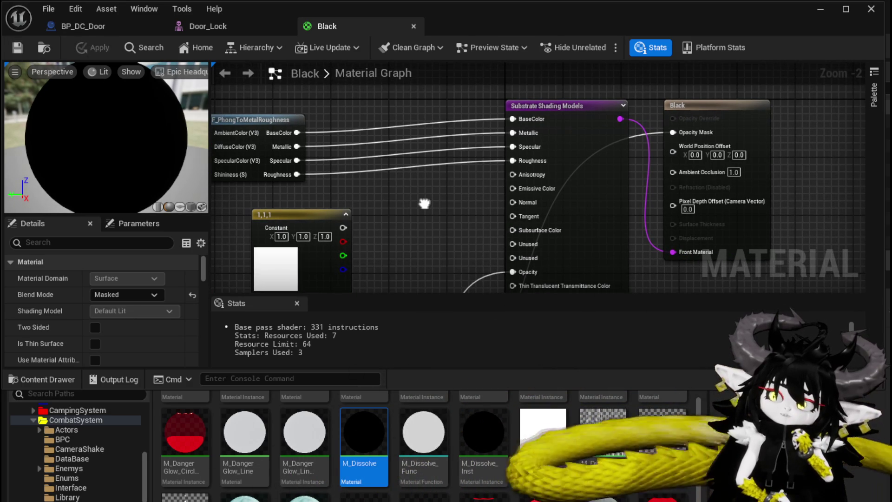
{"action": "left_click", "coordinate": [120, 295]}
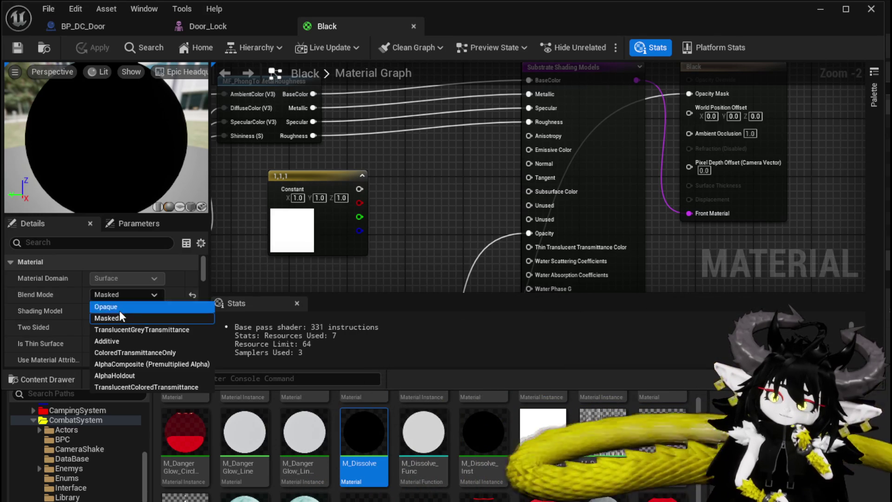
{"action": "left_click", "coordinate": [121, 330]}
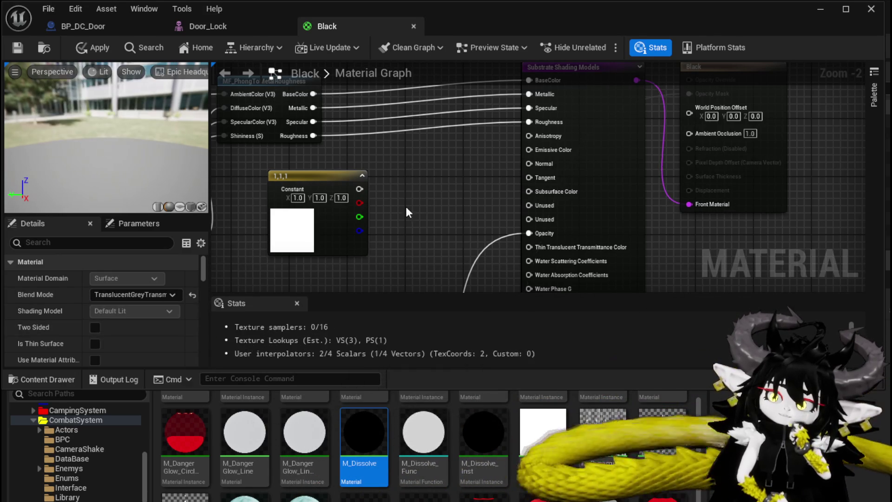
Step: Set the Alpha node's default value to 0.5
{"action": "mouse_move", "coordinate": [436, 185]}
{"action": "left_mouse_down"}
{"action": "mouse_move", "coordinate": [438, 203]}
{"action": "mouse_move", "coordinate": [453, 192]}
{"action": "mouse_move", "coordinate": [455, 226]}
{"action": "mouse_move", "coordinate": [598, 206]}
{"action": "mouse_move", "coordinate": [563, 257]}
{"action": "left_mouse_up"}
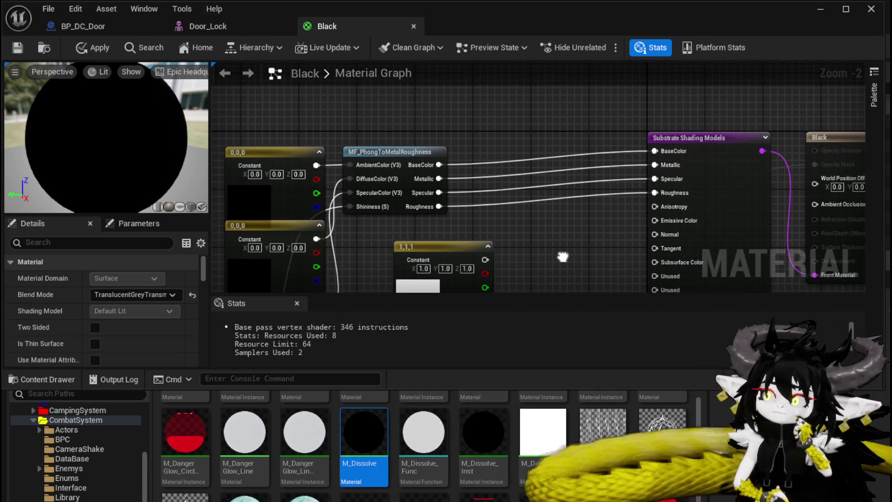
{"action": "mouse_move", "coordinate": [563, 257]}
{"action": "left_mouse_down"}
{"action": "mouse_move", "coordinate": [451, 243]}
{"action": "mouse_move", "coordinate": [496, 192]}
{"action": "mouse_move", "coordinate": [472, 168]}
{"action": "mouse_move", "coordinate": [400, 155]}
{"action": "mouse_move", "coordinate": [390, 247]}
{"action": "mouse_move", "coordinate": [387, 206]}
{"action": "left_mouse_up"}
{"action": "scroll", "coordinate": [130, 301], "scroll_direction": "down", "scroll_amount": 1}
{"action": "type", "text": "0.5"}
{"action": "key", "text": "Return"}
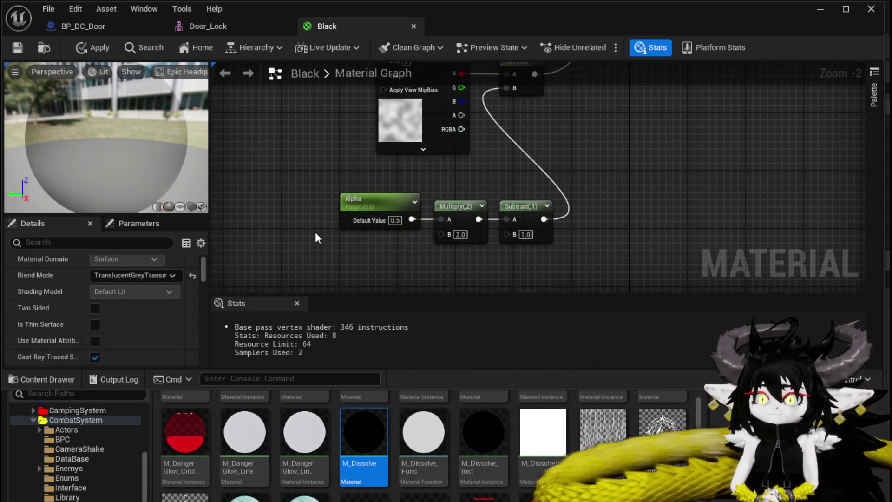
Step: Apply and save the Black material, then close its editor
{"action": "left_click", "coordinate": [93, 47]}
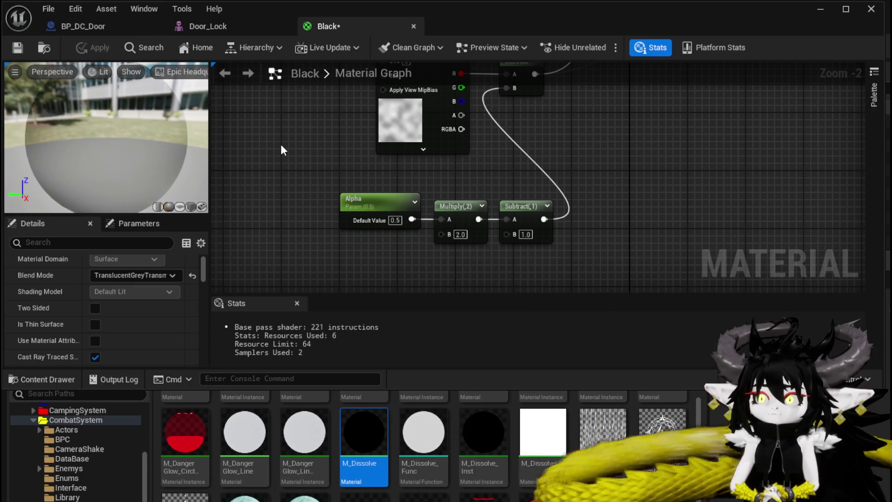
{"action": "key", "text": "ctrl+s"}
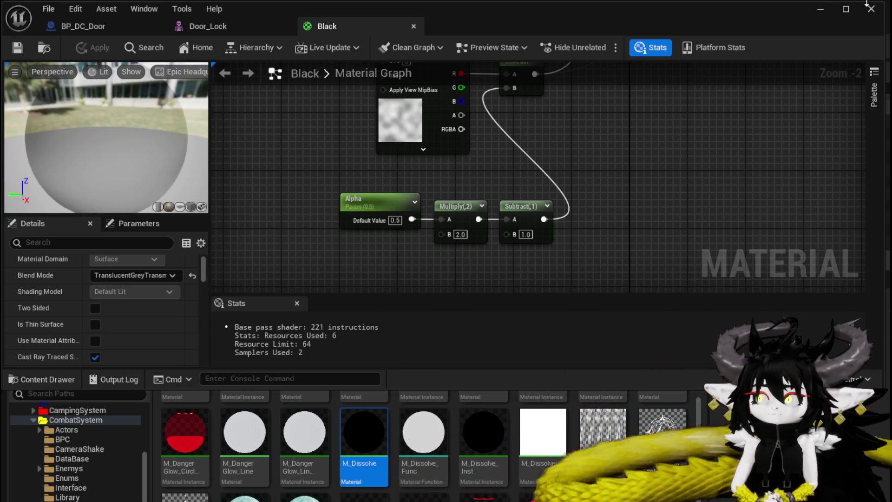
{"action": "left_click", "coordinate": [821, 9]}
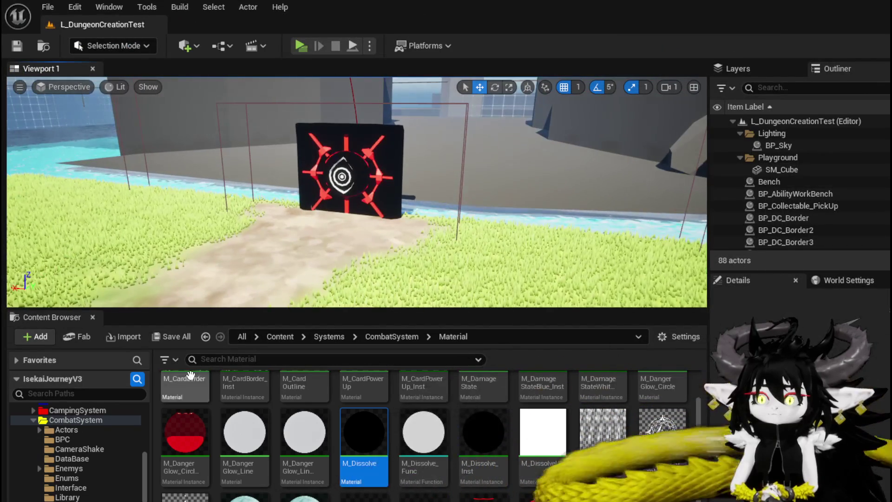
Step: Open the Door_Lock skeletal mesh from the DungeonCreationSystem Door folder to check its material slots
{"action": "scroll", "coordinate": [73, 447], "scroll_direction": "up", "scroll_amount": 3}
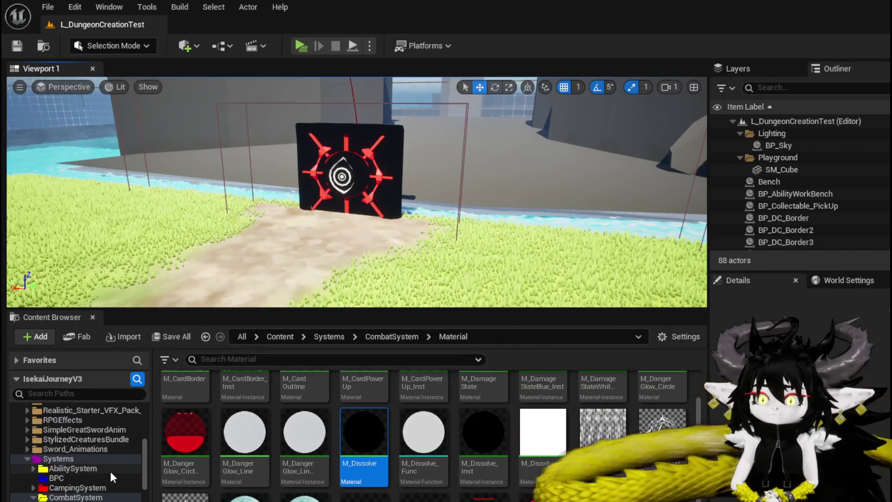
{"action": "scroll", "coordinate": [111, 471], "scroll_direction": "down", "scroll_amount": 5}
{"action": "scroll", "coordinate": [108, 470], "scroll_direction": "down", "scroll_amount": 1}
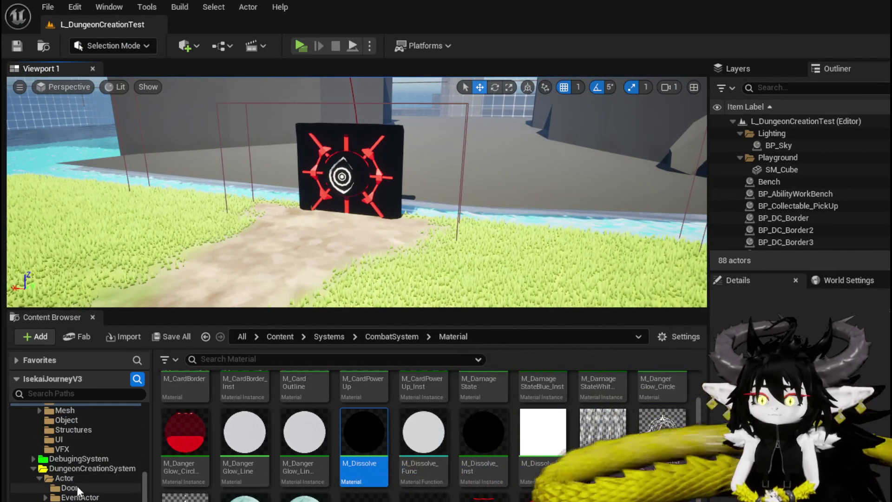
{"action": "left_click", "coordinate": [77, 487]}
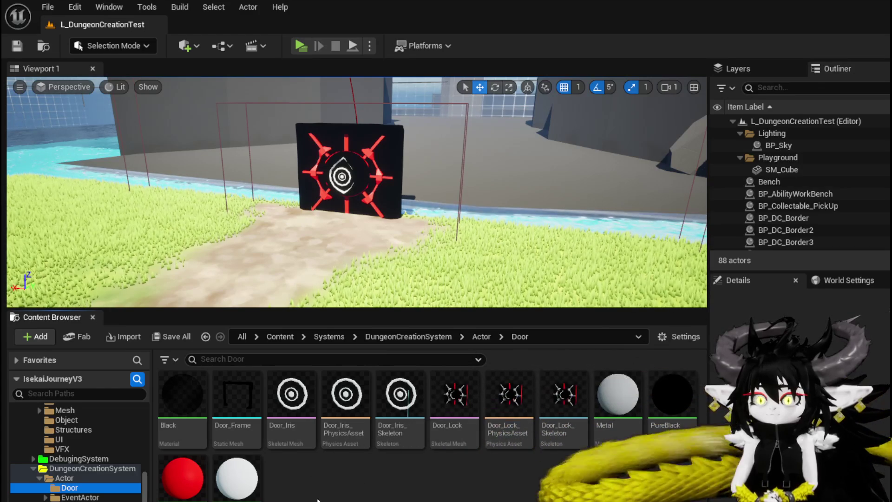
{"action": "double_click", "coordinate": [453, 414]}
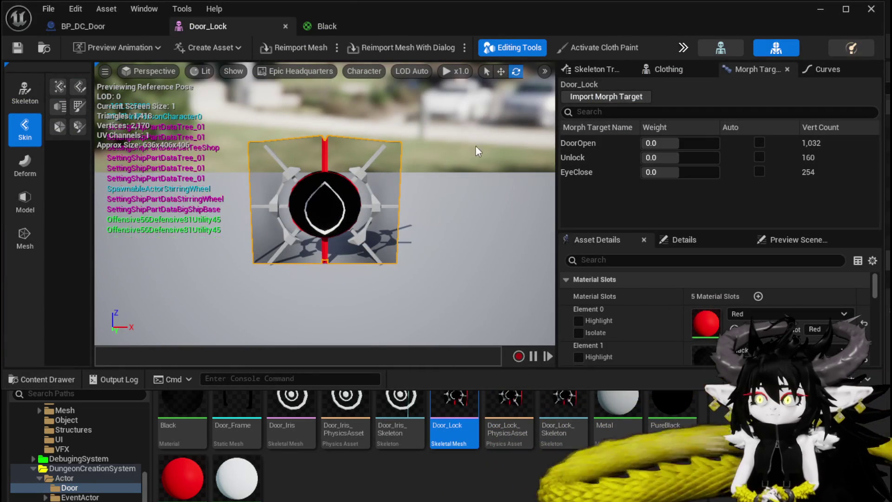
Step: Close the Door_Lock and BP_DC_Door windows and show the Actor folder's contents
{"action": "left_click", "coordinate": [286, 27]}
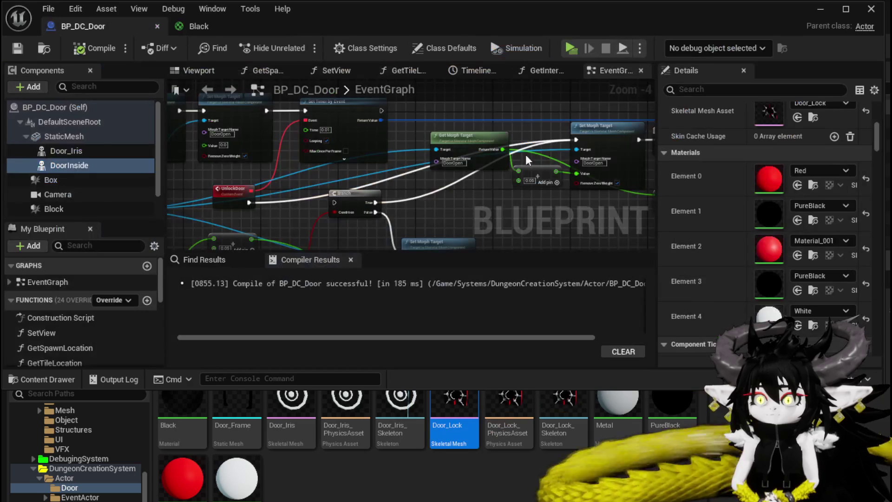
{"action": "left_click", "coordinate": [819, 10]}
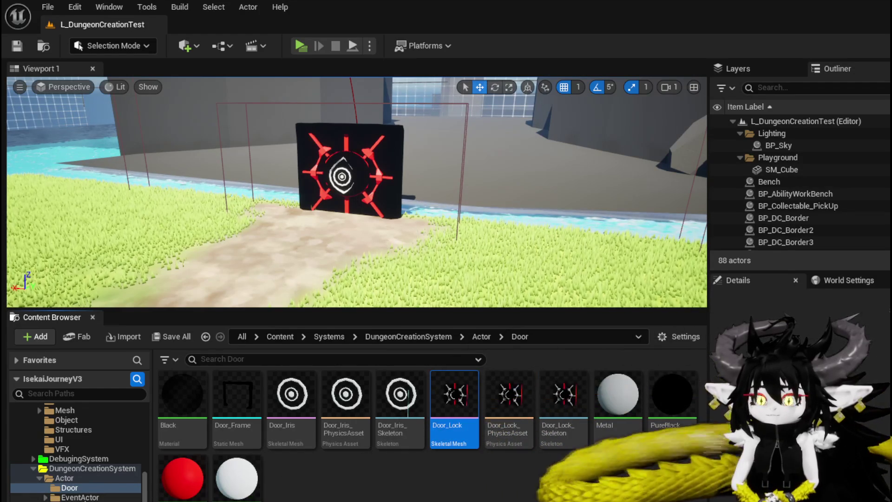
{"action": "left_click", "coordinate": [64, 478]}
Step: In BP_DC_Door, assign the Black material to the lock's Element 3 and Element 1 slots
{"action": "double_click", "coordinate": [399, 441]}
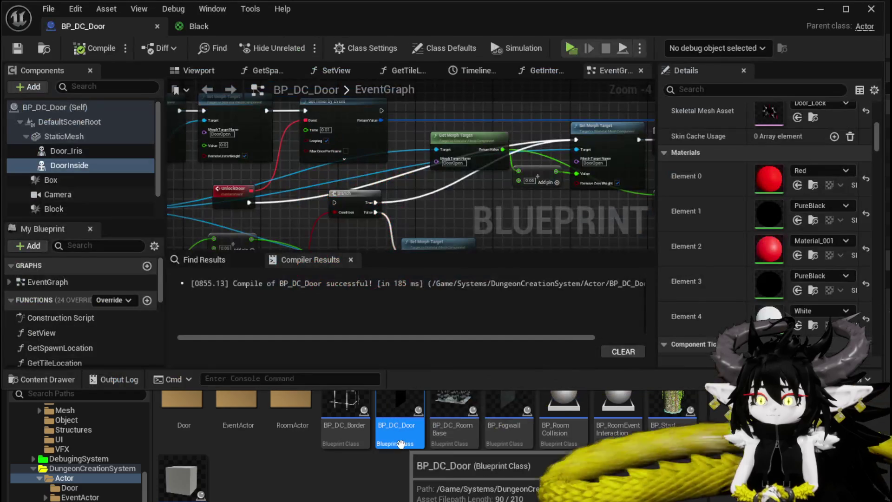
{"action": "left_click_drag", "start_coordinate": [323, 212], "coordinate": [481, 219]}
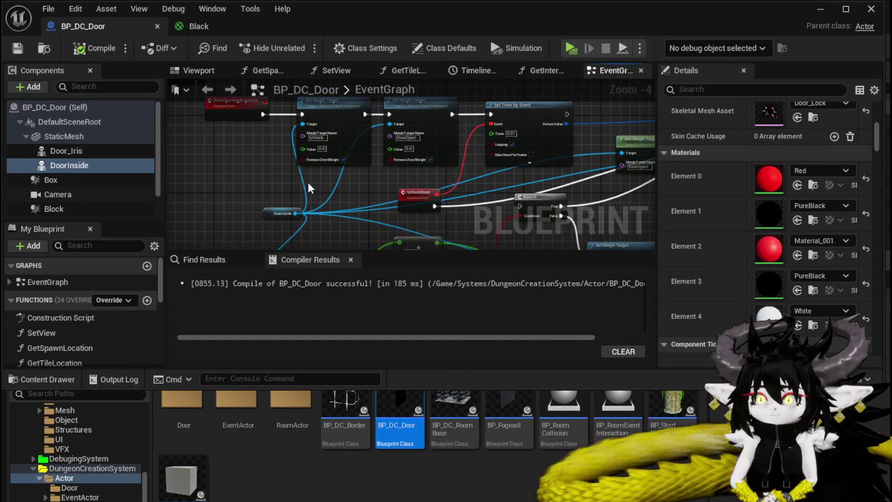
{"action": "left_click_drag", "start_coordinate": [280, 175], "coordinate": [193, 155]}
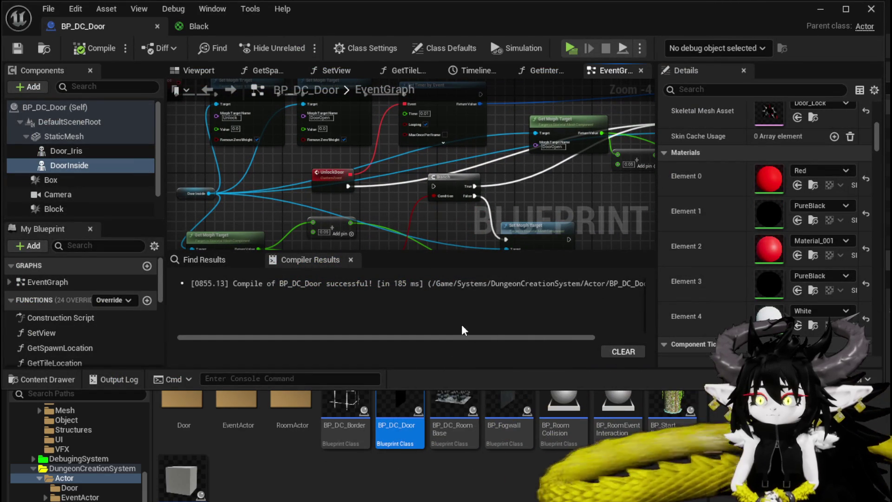
{"action": "left_click", "coordinate": [194, 409]}
{"action": "double_click", "coordinate": [194, 408]}
{"action": "left_click_drag", "start_coordinate": [177, 410], "coordinate": [801, 279]}
{"action": "left_click_drag", "start_coordinate": [199, 411], "coordinate": [799, 214]}
Step: Return to the level, move closer to the door, and open the Black material
{"action": "left_click", "coordinate": [819, 11]}
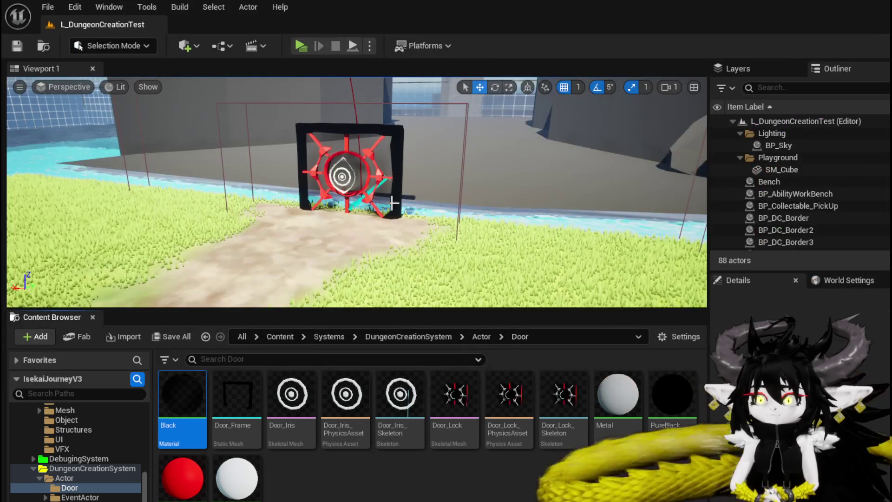
{"action": "key", "text": "w"}
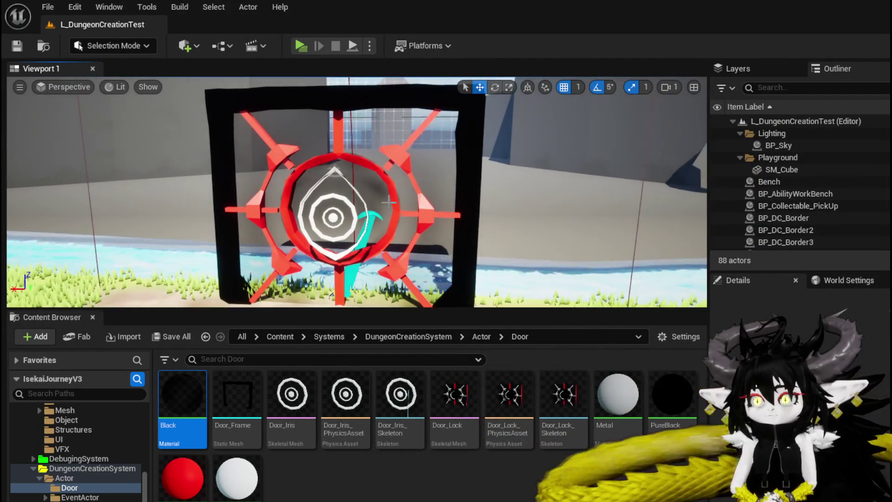
{"action": "double_click", "coordinate": [183, 395]}
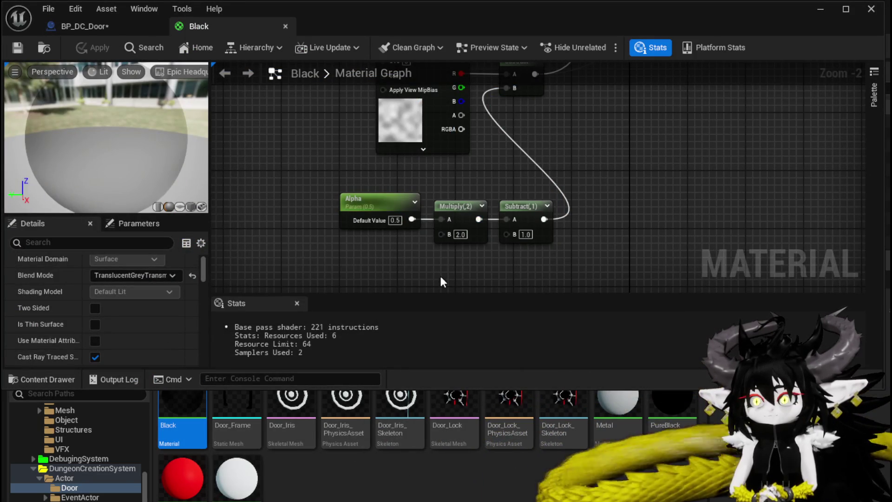
Step: Switch the Black material's Blend Mode to Masked and apply it
{"action": "left_click", "coordinate": [141, 275]}
{"action": "left_click", "coordinate": [121, 299]}
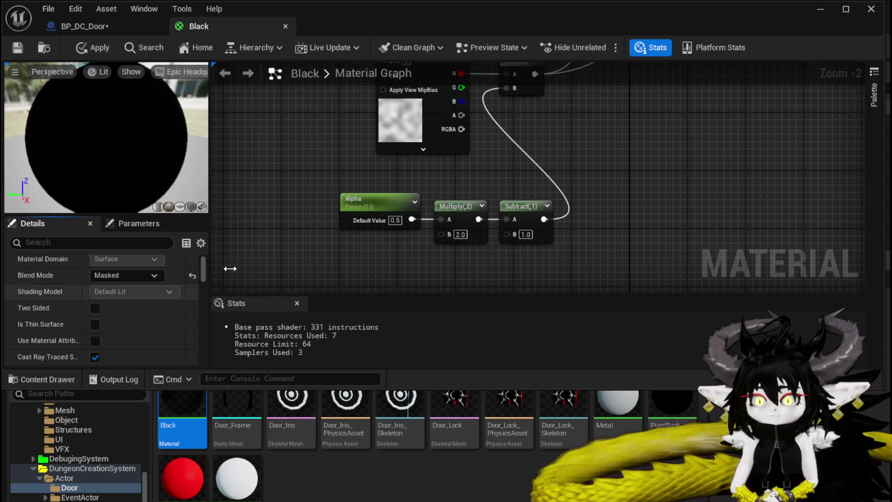
{"action": "left_click_drag", "start_coordinate": [195, 153], "coordinate": [153, 144]}
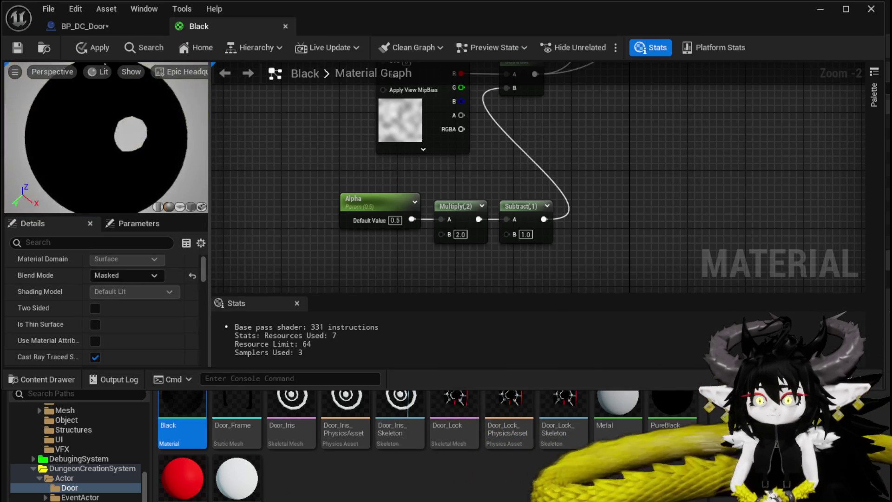
{"action": "left_click", "coordinate": [93, 48]}
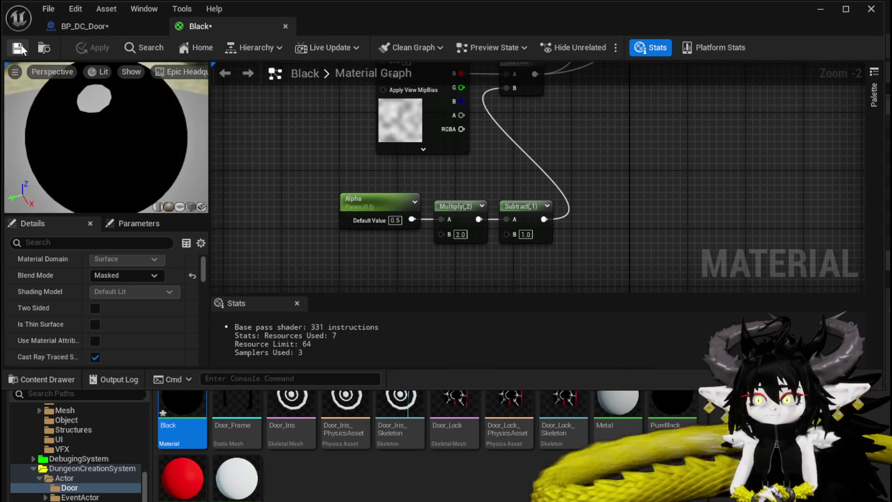
Step: Check the door in the level, then set Alpha's default to 0.6, apply, and return to BP_DC_Door
{"action": "left_click", "coordinate": [828, 11]}
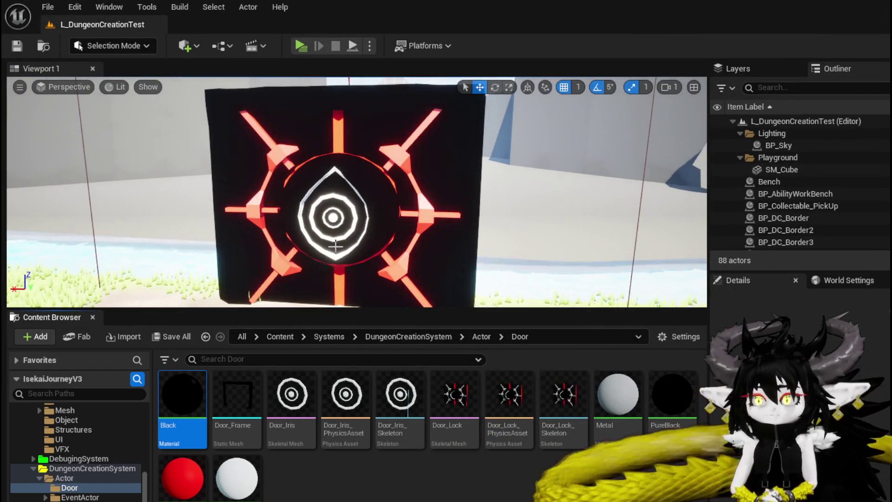
{"action": "double_click", "coordinate": [178, 393]}
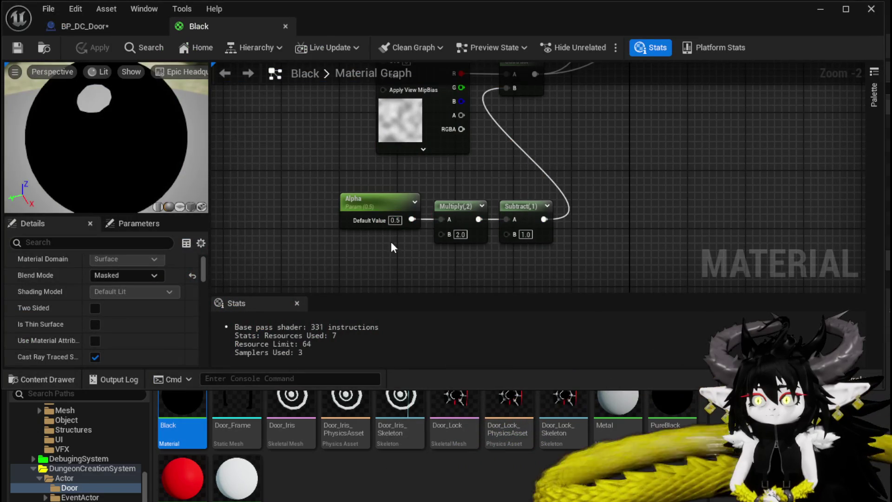
{"action": "type", "text": "0.8"}
{"action": "key", "text": "Return"}
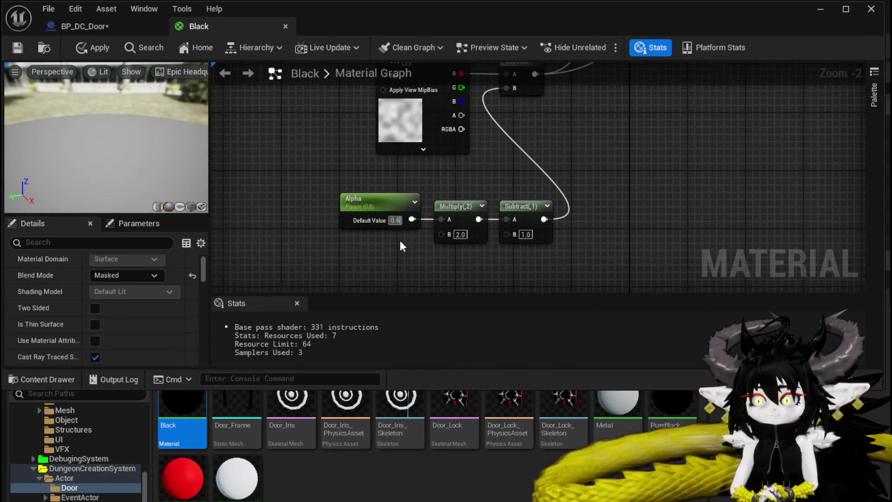
{"action": "key", "text": "Return"}
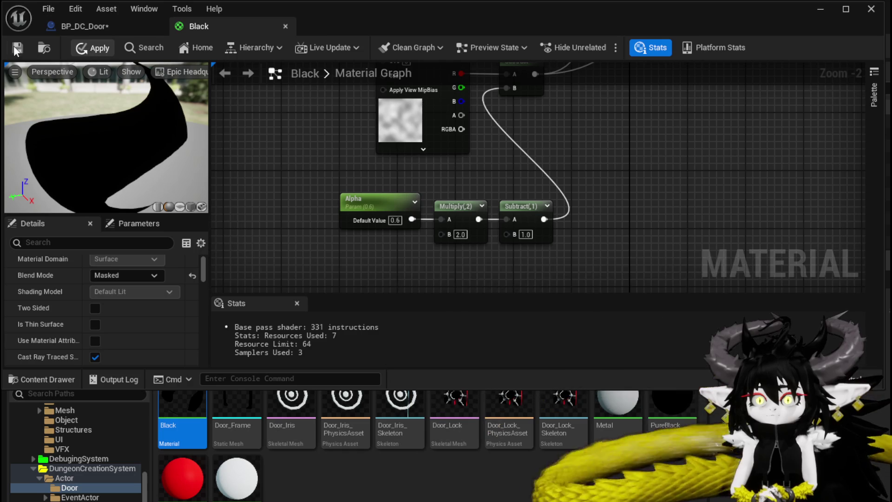
{"action": "left_click", "coordinate": [17, 49]}
{"action": "left_click", "coordinate": [95, 28]}
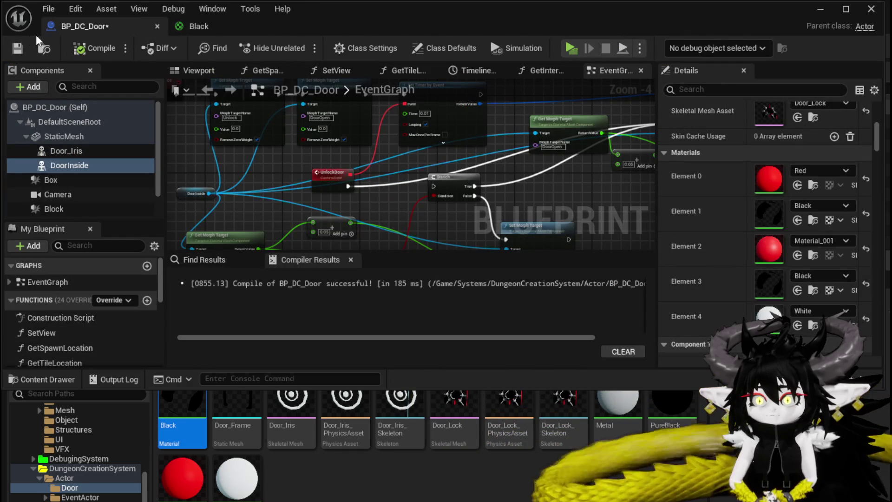
Step: Inspect the door in the level, marquee-select the Black graph's dissolve nodes, and open White
{"action": "left_click", "coordinate": [812, 12]}
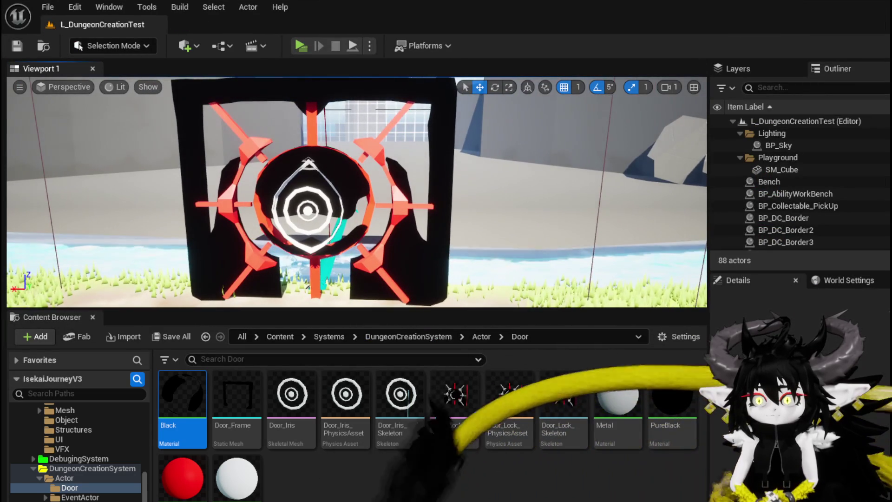
{"action": "mouse_move", "coordinate": [356, 192]}
{"action": "left_mouse_down"}
{"action": "mouse_move", "coordinate": [357, 228]}
{"action": "mouse_move", "coordinate": [357, 190]}
{"action": "mouse_move", "coordinate": [421, 162]}
{"action": "left_mouse_up"}
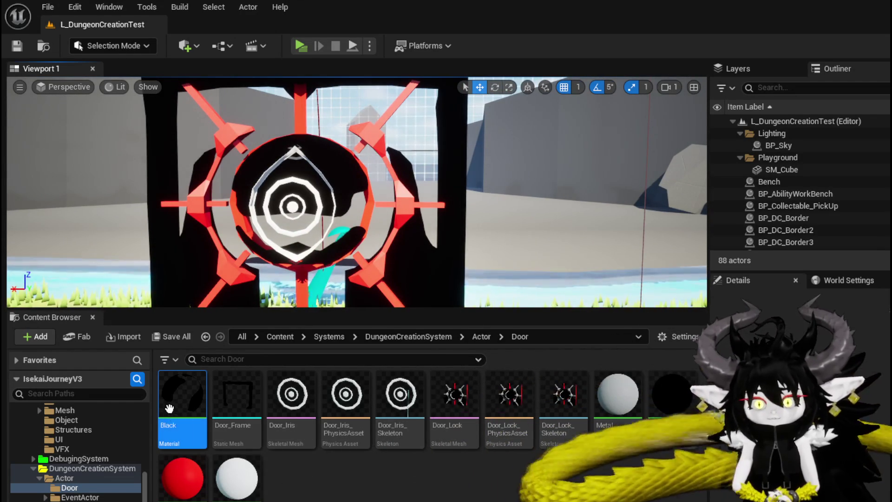
{"action": "double_click", "coordinate": [182, 395]}
{"action": "scroll", "coordinate": [342, 176], "scroll_direction": "down", "scroll_amount": 2}
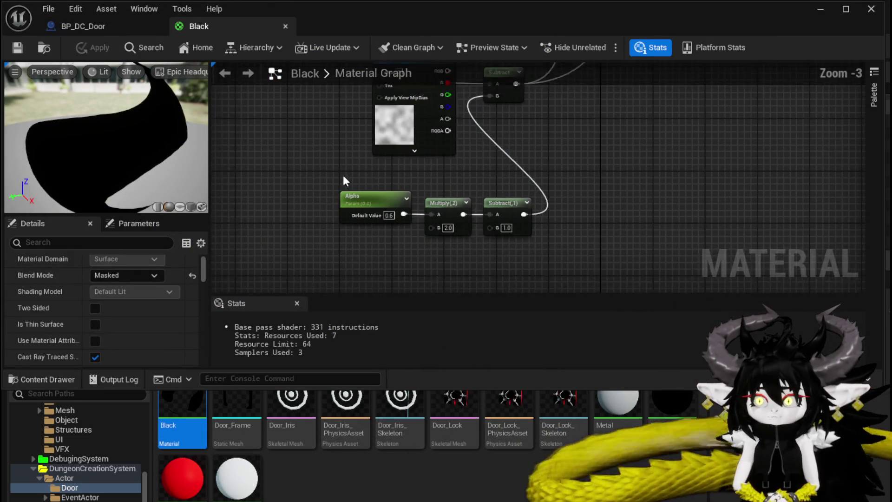
{"action": "left_click_drag", "start_coordinate": [342, 272], "coordinate": [483, 122]}
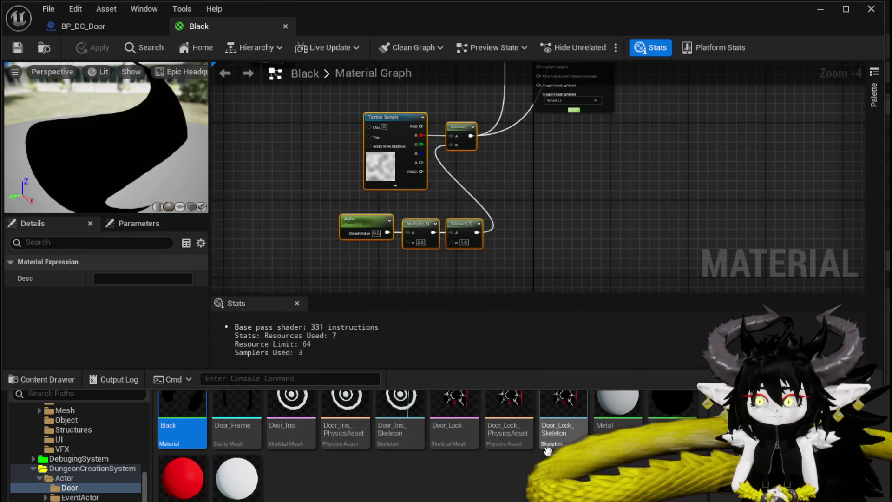
{"action": "double_click", "coordinate": [232, 473]}
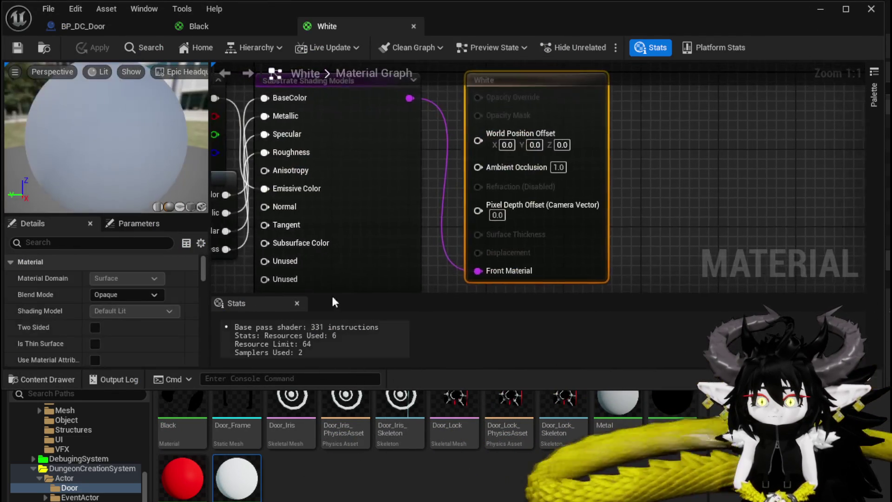
Step: Place the dissolve nodes in the White graph and save the material
{"action": "scroll", "coordinate": [355, 239], "scroll_direction": "down", "scroll_amount": 2}
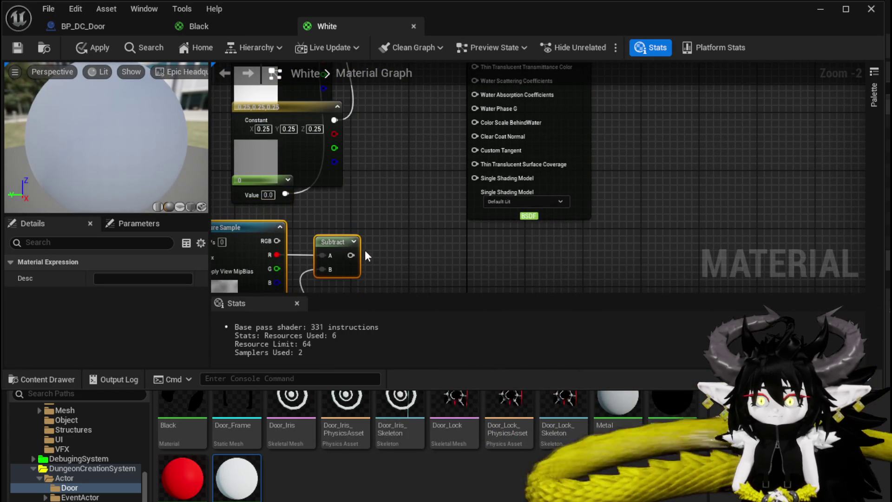
{"action": "mouse_move", "coordinate": [350, 255]}
{"action": "left_mouse_down"}
{"action": "mouse_move", "coordinate": [467, 96]}
{"action": "mouse_move", "coordinate": [447, 179]}
{"action": "mouse_move", "coordinate": [467, 174]}
{"action": "left_mouse_up"}
{"action": "scroll", "coordinate": [409, 195], "scroll_direction": "down", "scroll_amount": 1}
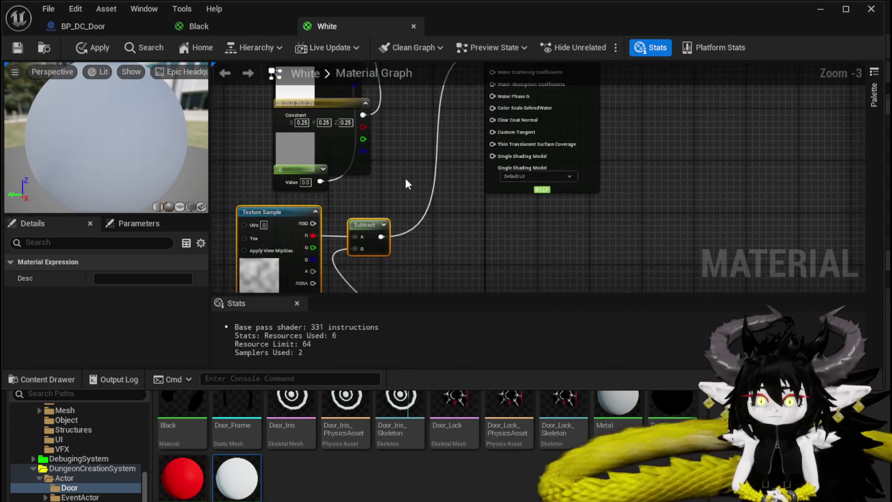
{"action": "left_click_drag", "start_coordinate": [407, 184], "coordinate": [442, 90]}
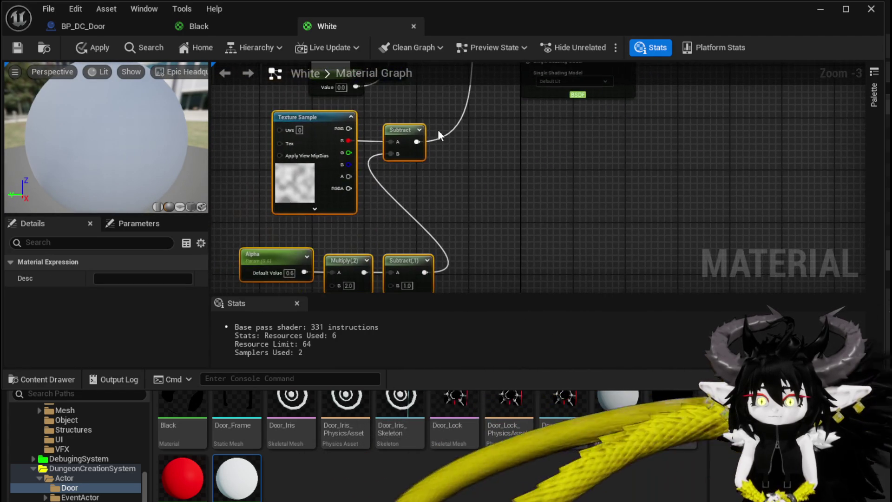
{"action": "left_click", "coordinate": [14, 49]}
Step: Make White masked, connect the dissolve output to Opacity Mask, and apply the changes
{"action": "mouse_move", "coordinate": [594, 95]}
{"action": "left_mouse_down"}
{"action": "mouse_move", "coordinate": [572, 230]}
{"action": "mouse_move", "coordinate": [647, 209]}
{"action": "left_mouse_up"}
{"action": "left_click", "coordinate": [622, 174]}
{"action": "left_click", "coordinate": [132, 295]}
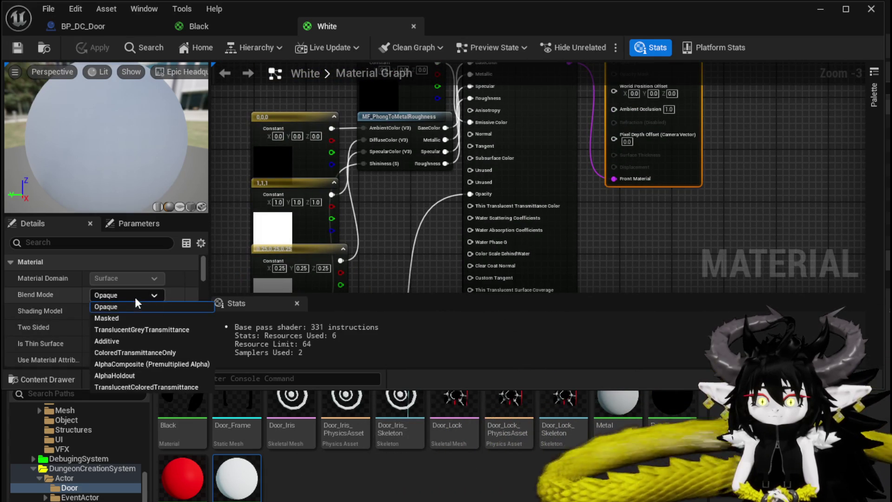
{"action": "left_click", "coordinate": [106, 318]}
{"action": "left_click", "coordinate": [85, 47]}
{"action": "left_click_drag", "start_coordinate": [76, 114], "coordinate": [102, 117]}
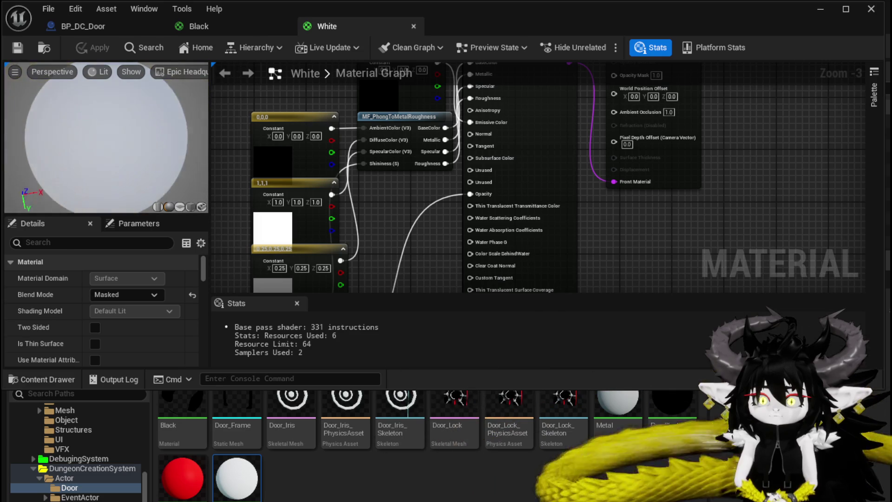
{"action": "mouse_move", "coordinate": [480, 185]}
{"action": "left_mouse_down"}
{"action": "mouse_move", "coordinate": [610, 160]}
{"action": "mouse_move", "coordinate": [614, 191]}
{"action": "left_mouse_up"}
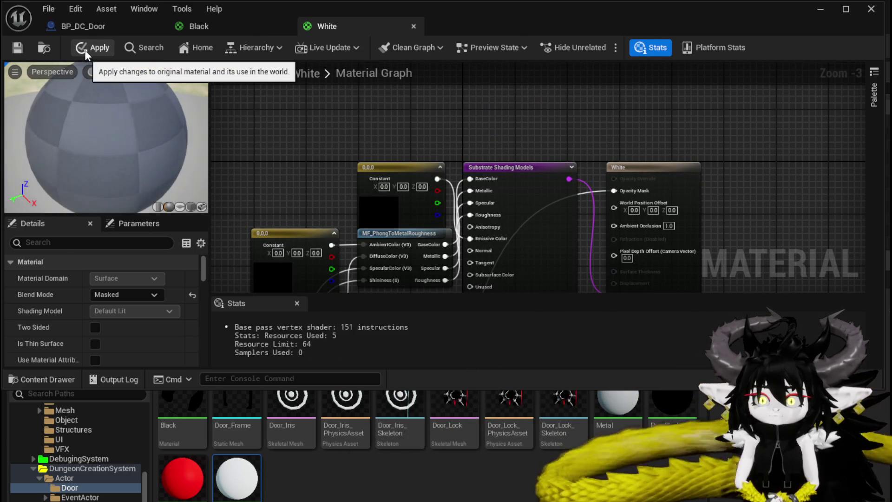
{"action": "left_click", "coordinate": [88, 48]}
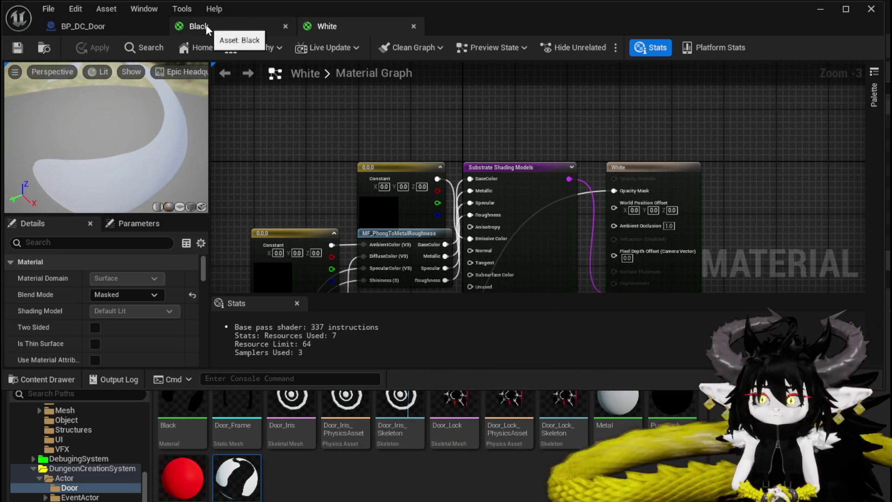
{"action": "double_click", "coordinate": [194, 479]}
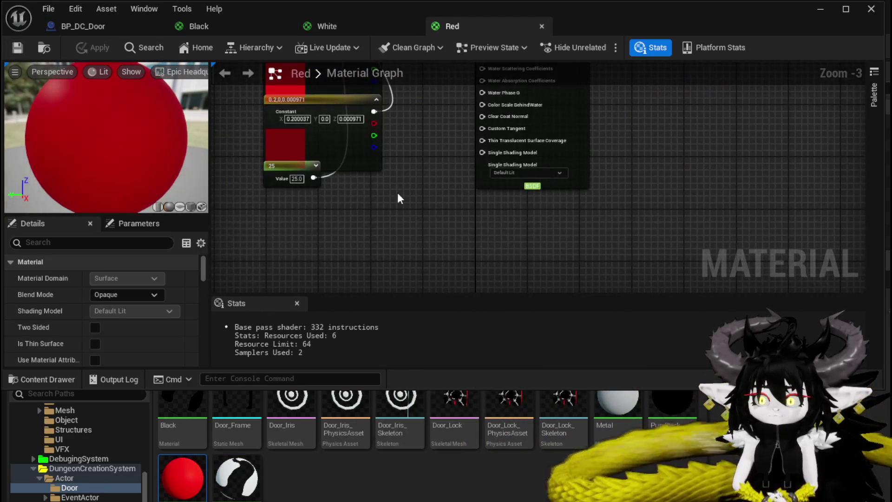
Step: Paste the dissolve nodes into the Red graph and wire Subtract to the output's Opacity Mask
{"action": "key", "text": "ctrl+v"}
{"action": "left_click_drag", "start_coordinate": [385, 205], "coordinate": [437, 219]}
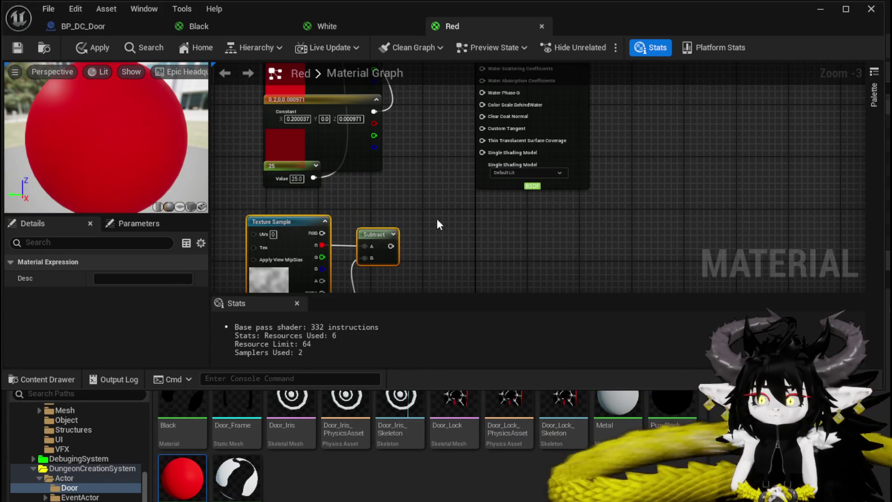
{"action": "left_click_drag", "start_coordinate": [346, 267], "coordinate": [673, 114]}
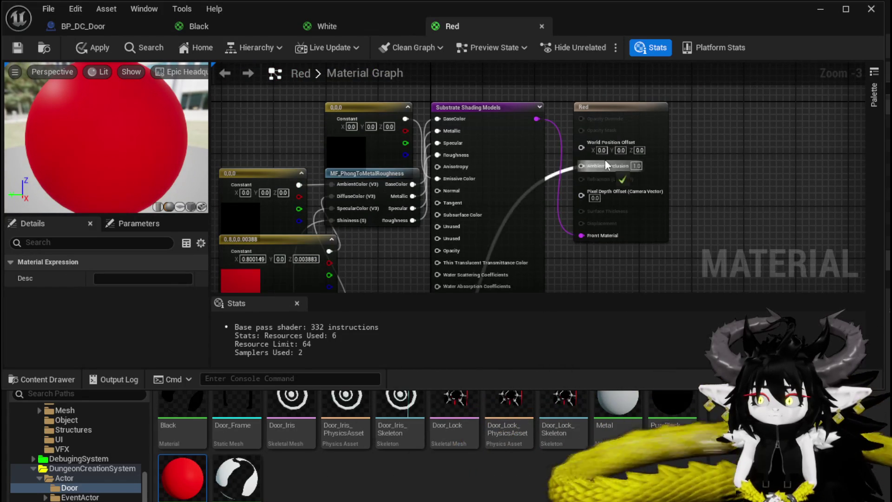
{"action": "left_click_drag", "start_coordinate": [580, 261], "coordinate": [590, 128]}
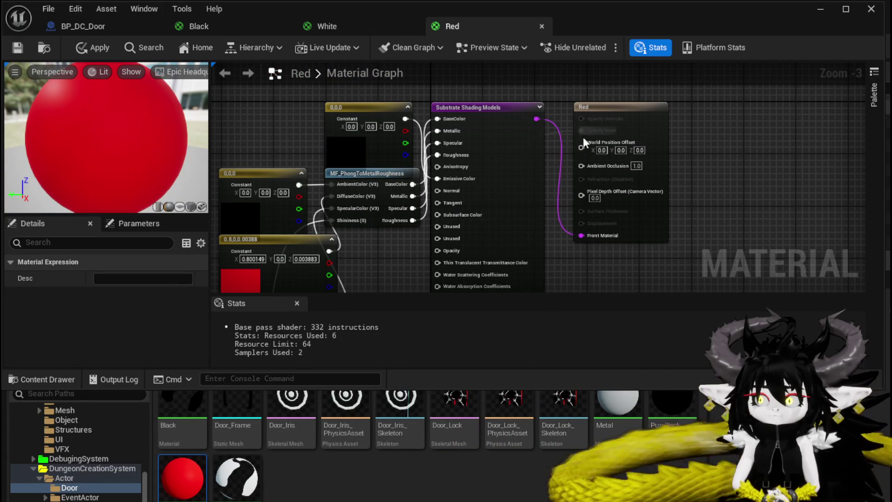
Step: Switch the Red material's Blend Mode to Masked and apply it
{"action": "left_click", "coordinate": [626, 116]}
{"action": "left_click", "coordinate": [149, 294]}
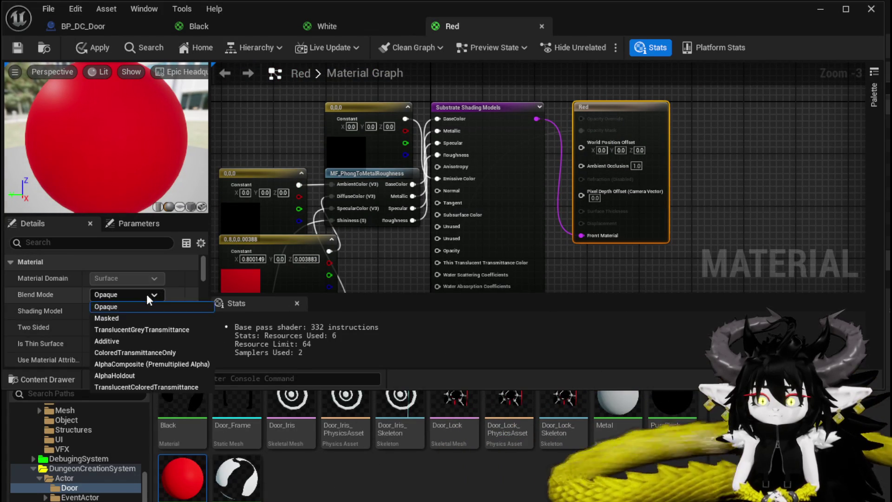
{"action": "left_click", "coordinate": [122, 316]}
{"action": "left_click", "coordinate": [95, 48]}
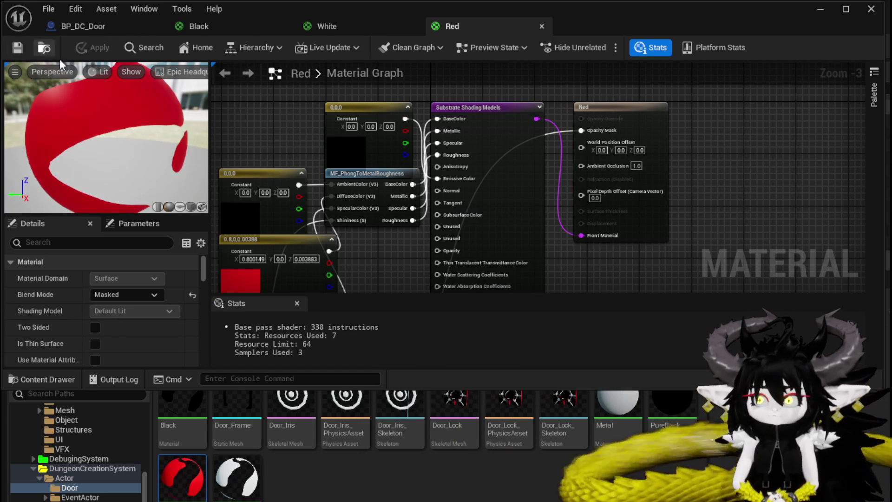
Step: Rename the three door materials to Door_Red, Door_White and Door_Black
{"action": "left_click", "coordinate": [63, 30]}
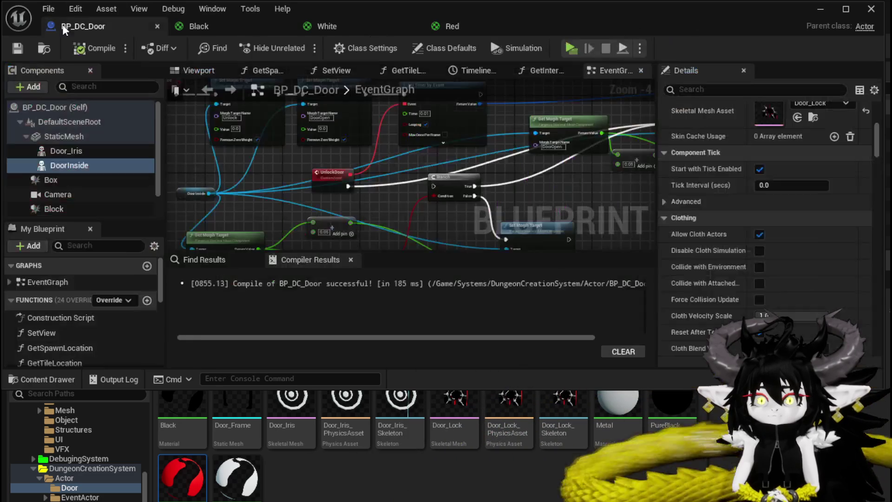
{"action": "left_click", "coordinate": [819, 9]}
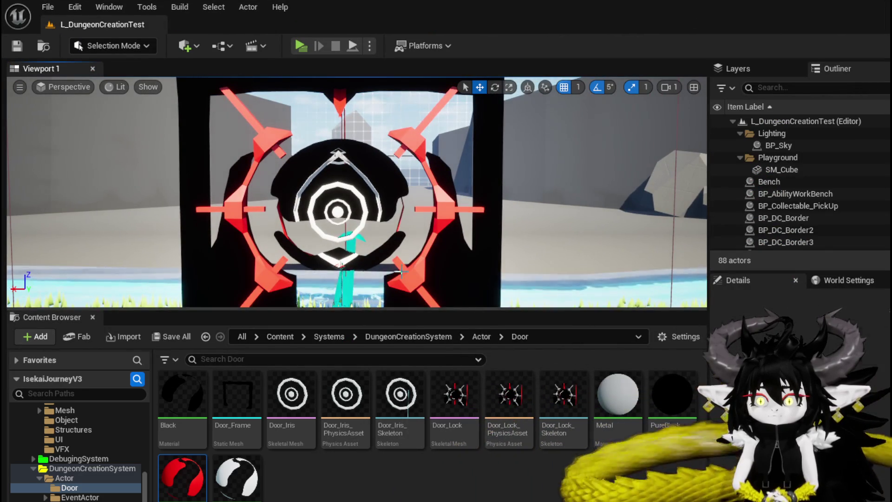
{"action": "right_click", "coordinate": [182, 395]}
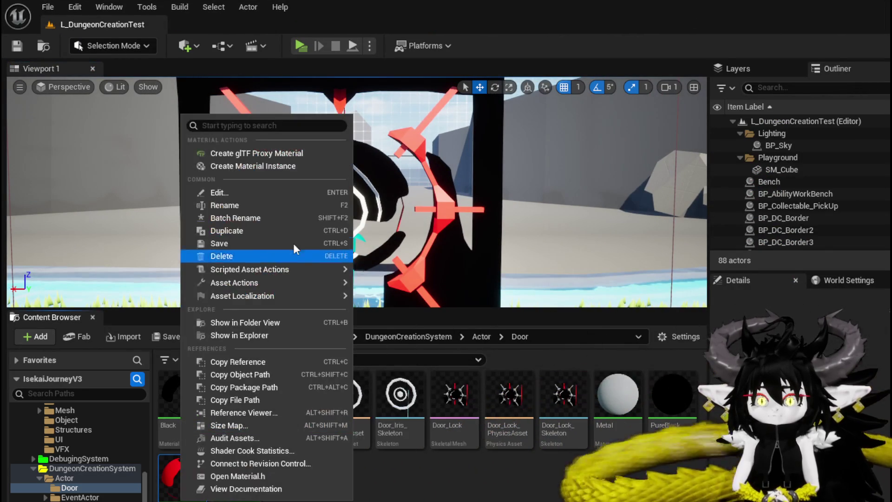
{"action": "left_click", "coordinate": [243, 205]}
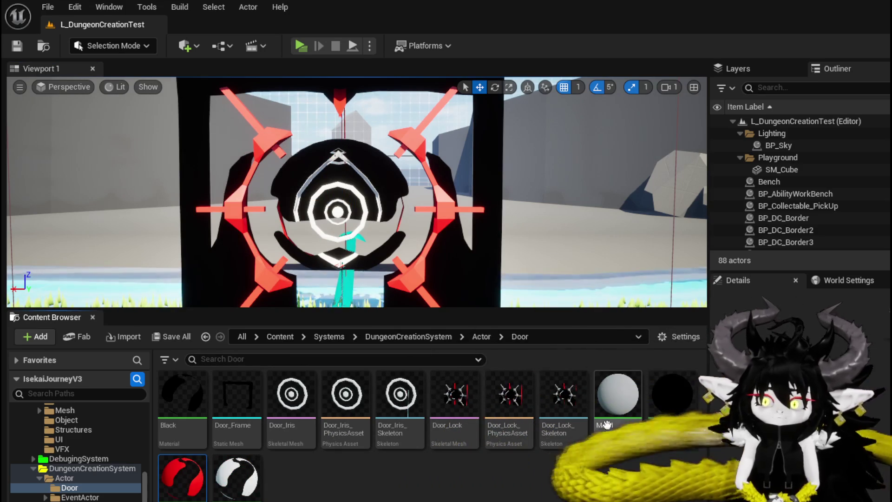
{"action": "key", "text": "Return"}
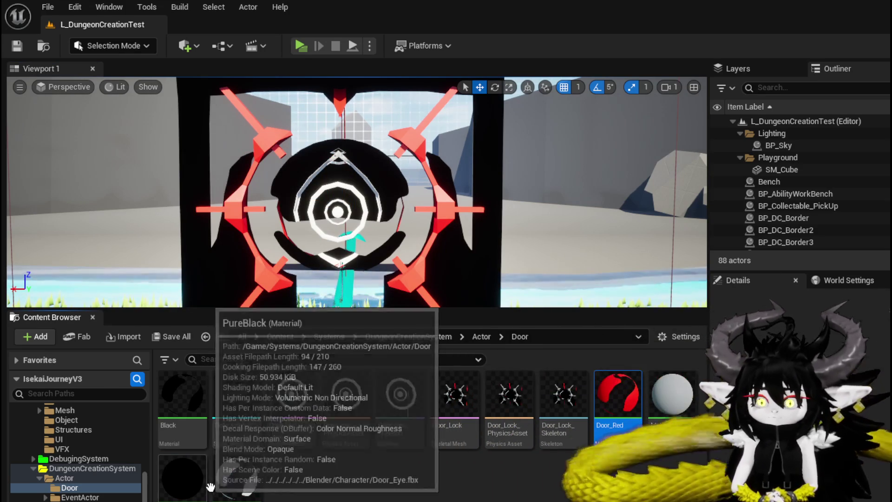
{"action": "right_click", "coordinate": [237, 478]}
{"action": "left_click", "coordinate": [281, 192]}
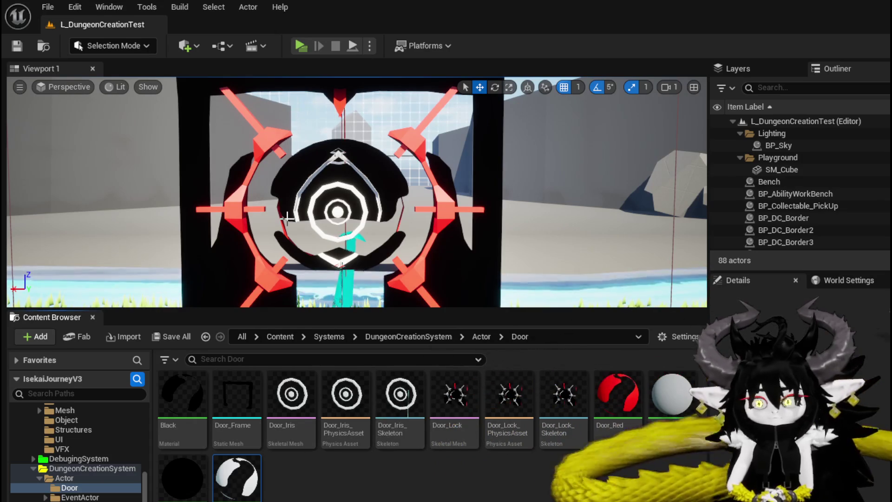
{"action": "key", "text": "Return"}
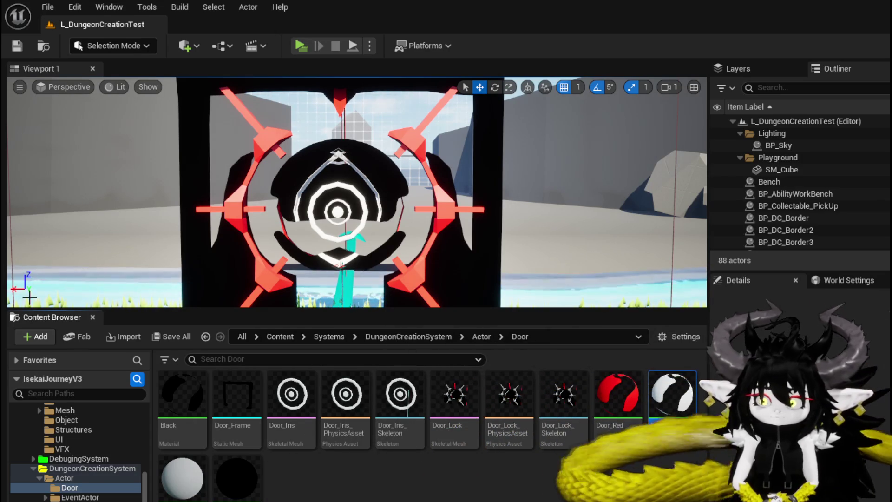
{"action": "right_click", "coordinate": [182, 400]}
{"action": "left_click", "coordinate": [253, 109]}
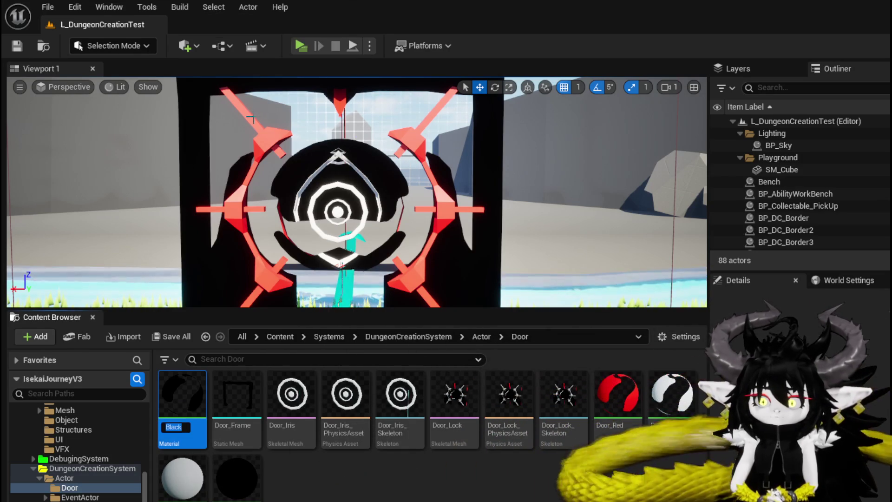
{"action": "left_click", "coordinate": [176, 426]}
{"action": "type", "text": "Dorr_"}
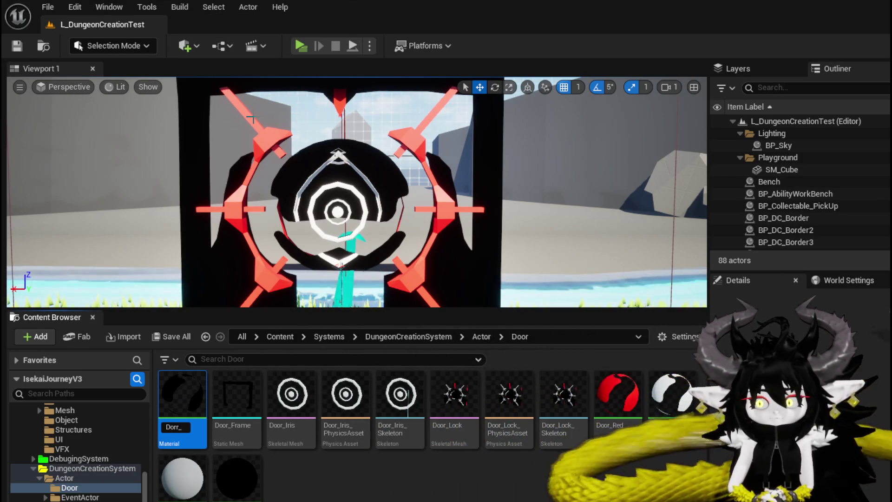
{"action": "type", "text": "or_"}
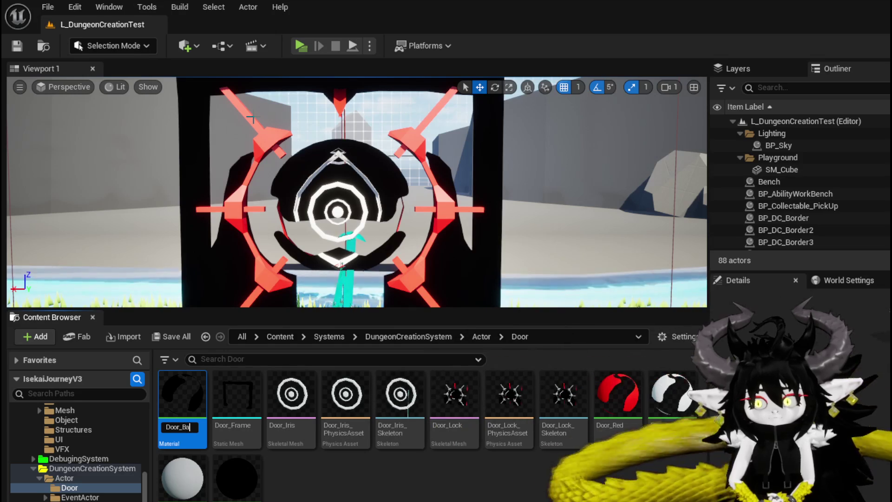
{"action": "type", "text": "lack"}
{"action": "key", "text": "Return"}
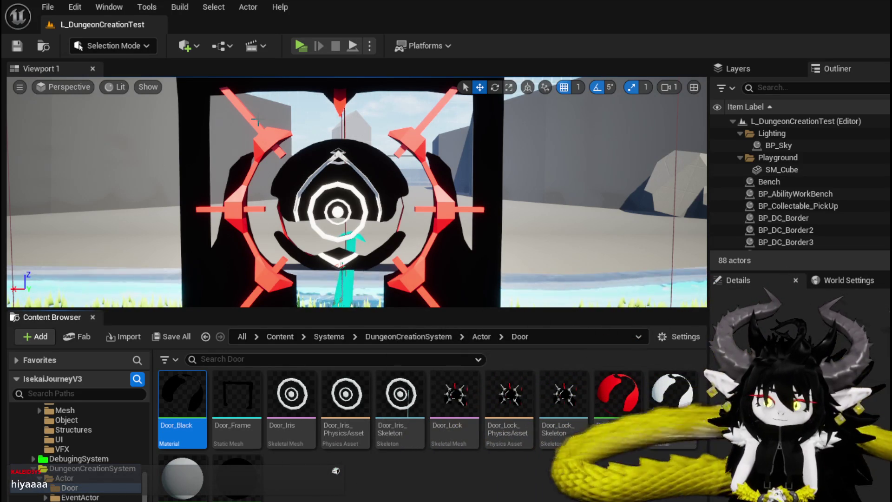
Step: Save all the renamed material assets and the level
{"action": "left_click", "coordinate": [37, 46]}
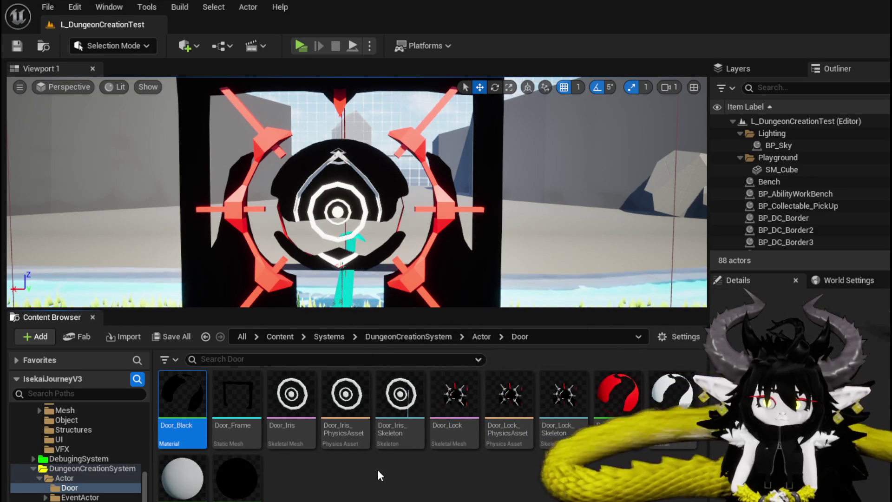
{"action": "key", "text": "ctrl+s"}
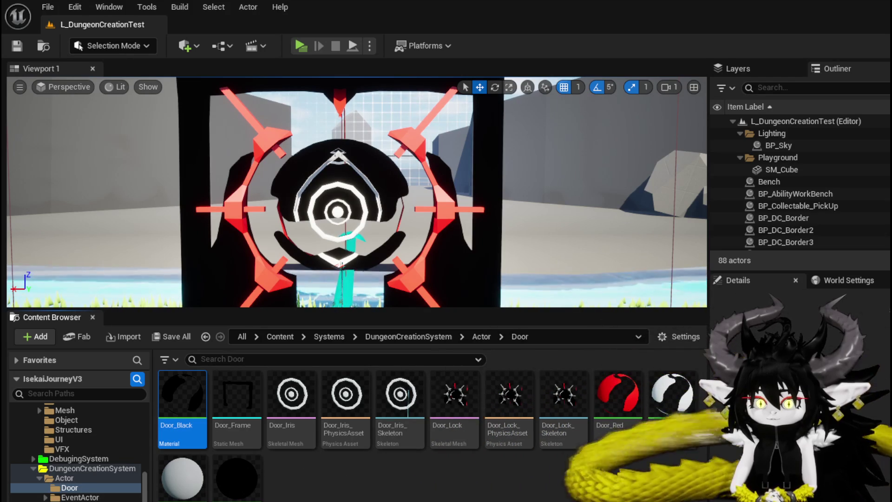
{"action": "left_click", "coordinate": [64, 477]}
Step: Drop Door_Red onto DoorInside's Materials Element 2 in BP_DC_Door and save the blueprint
{"action": "double_click", "coordinate": [397, 400]}
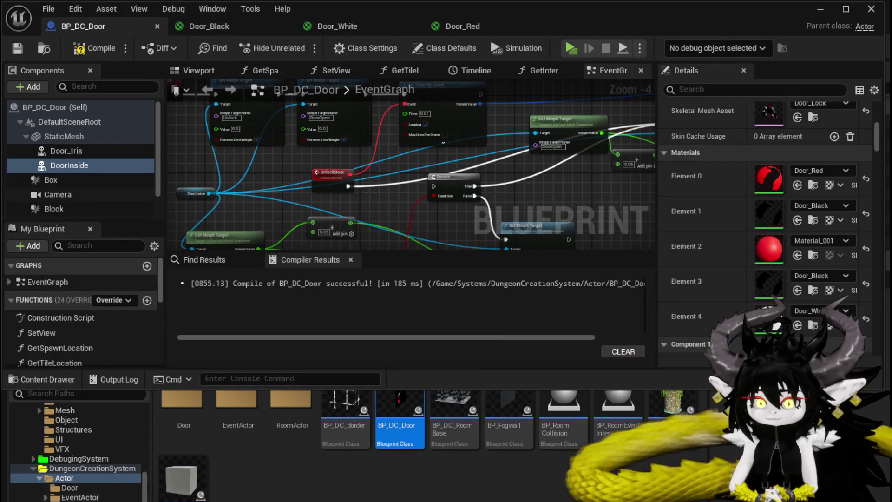
{"action": "left_click", "coordinate": [70, 487]}
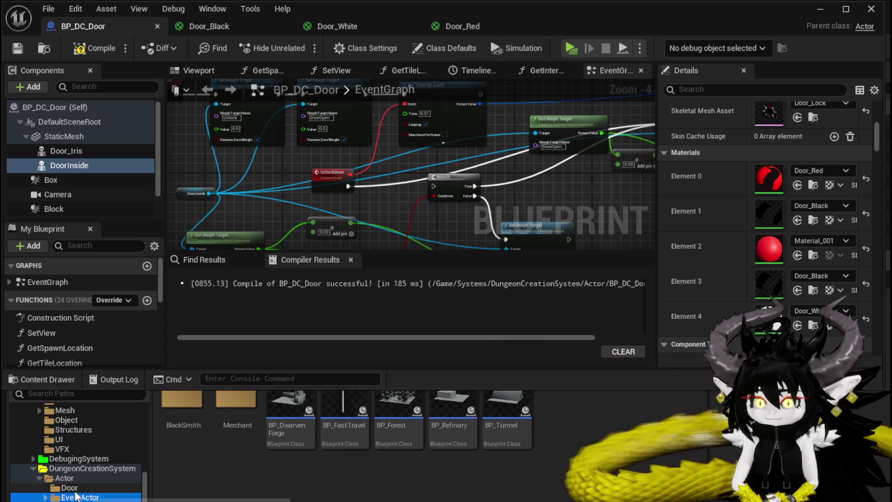
{"action": "mouse_move", "coordinate": [618, 409]}
{"action": "left_mouse_down"}
{"action": "mouse_move", "coordinate": [831, 265]}
{"action": "mouse_move", "coordinate": [769, 251]}
{"action": "left_mouse_up"}
{"action": "scroll", "coordinate": [738, 298], "scroll_direction": "up", "scroll_amount": 2}
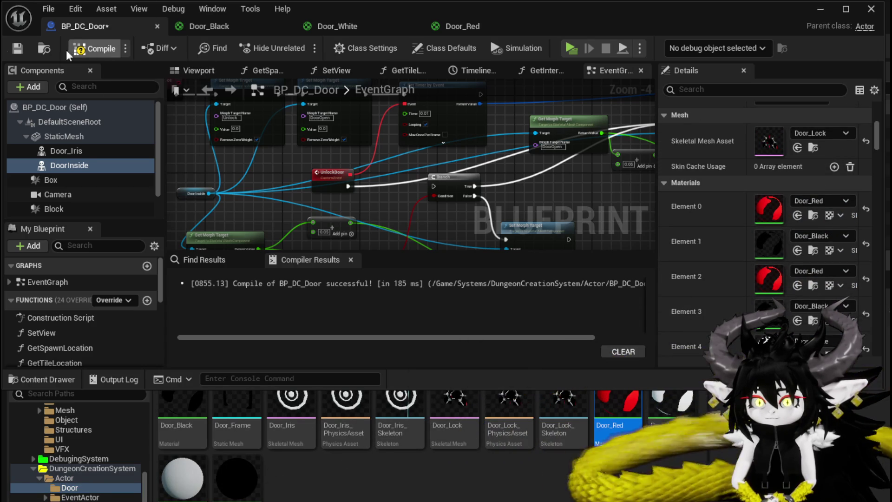
{"action": "left_click", "coordinate": [23, 51]}
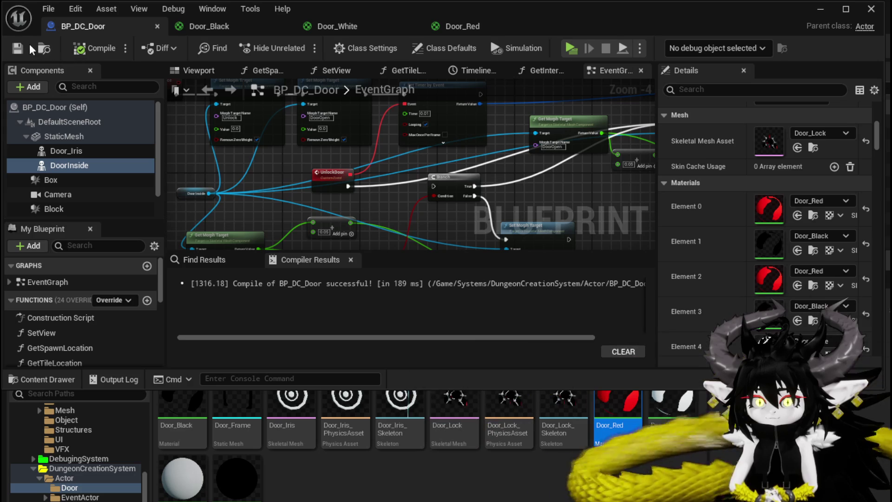
{"action": "left_click", "coordinate": [820, 8]}
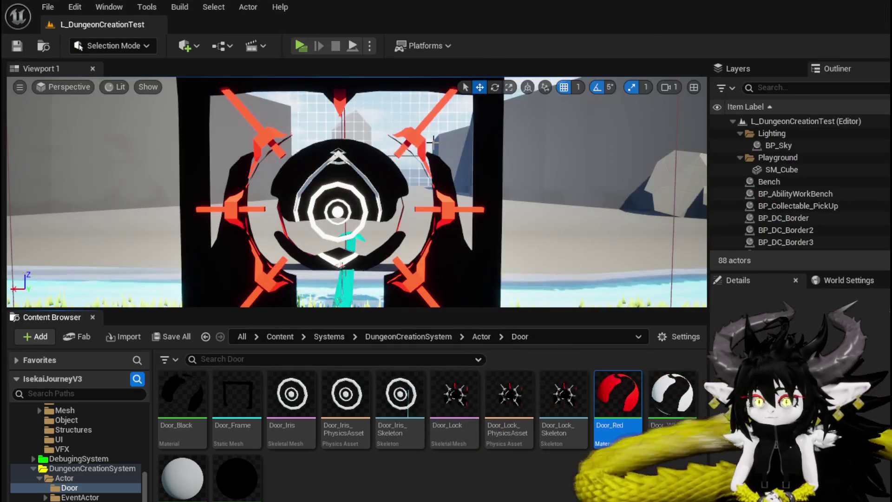
Step: Zoom around the door in the level to check its red material, then return to BP_DC_Door
{"action": "scroll", "coordinate": [357, 192], "scroll_direction": "up", "scroll_amount": 3}
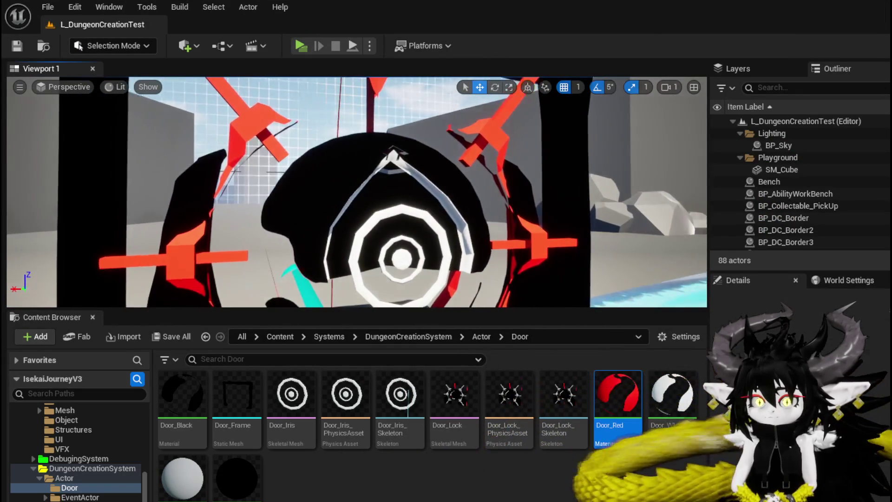
{"action": "scroll", "coordinate": [433, 143], "scroll_direction": "down", "scroll_amount": 5}
{"action": "scroll", "coordinate": [433, 143], "scroll_direction": "up", "scroll_amount": 3}
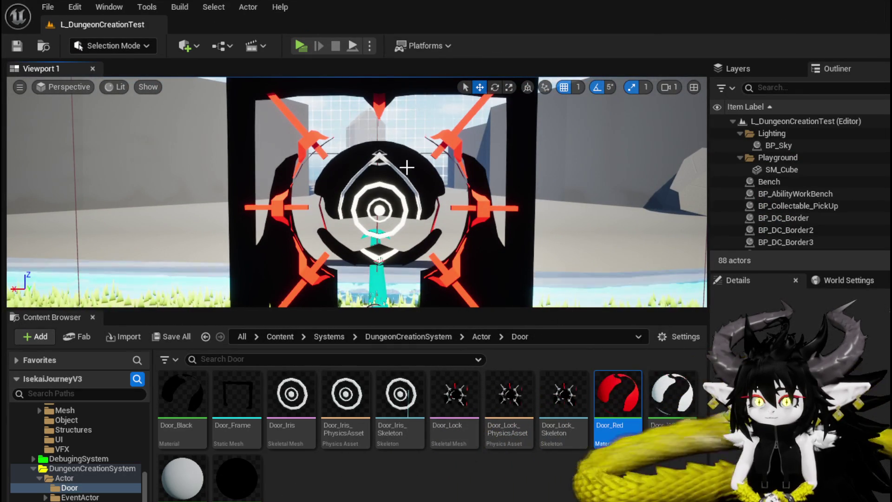
{"action": "scroll", "coordinate": [409, 168], "scroll_direction": "up", "scroll_amount": 3}
{"action": "scroll", "coordinate": [438, 284], "scroll_direction": "down", "scroll_amount": 3}
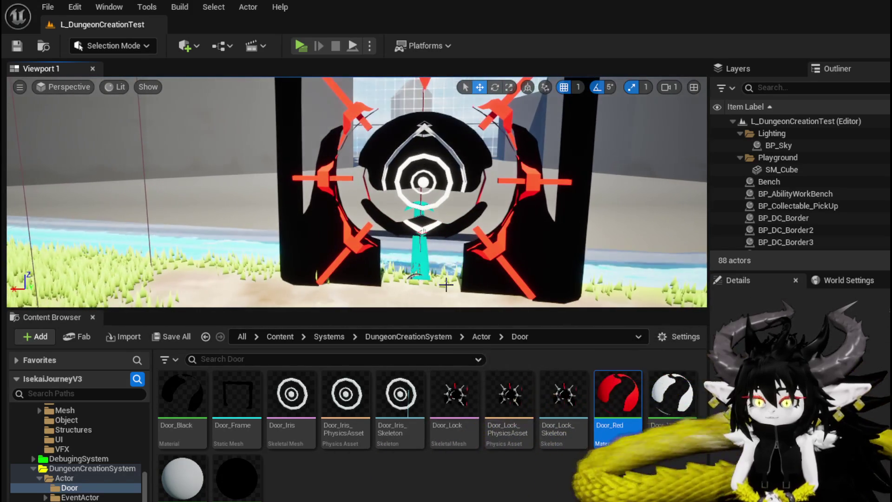
{"action": "key", "text": "alt+Tab"}
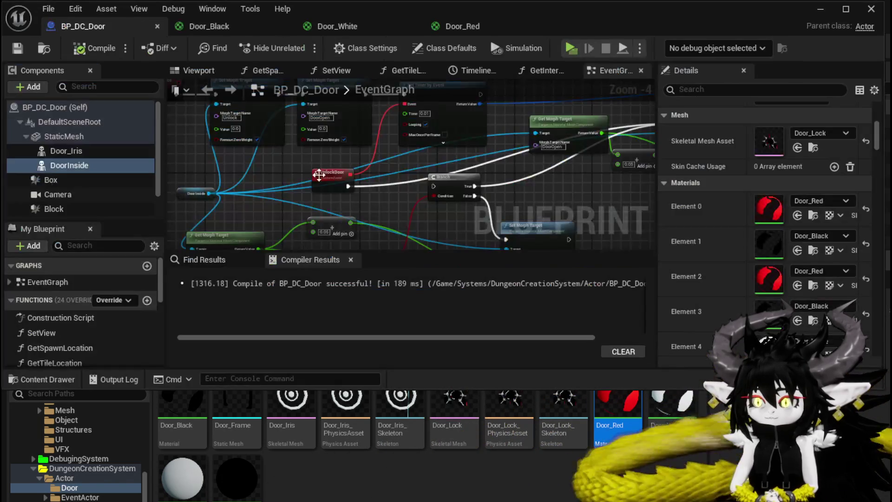
Step: Add a DoorInside component reference and a Get Material node to the event graph
{"action": "scroll", "coordinate": [383, 178], "scroll_direction": "down", "scroll_amount": 1}
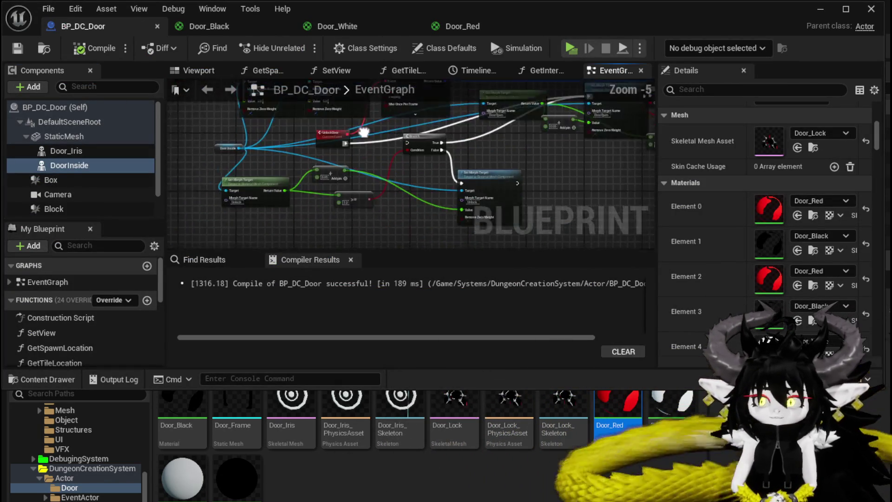
{"action": "left_click_drag", "start_coordinate": [352, 163], "coordinate": [281, 156]}
{"action": "left_click_drag", "start_coordinate": [322, 124], "coordinate": [357, 175]}
{"action": "scroll", "coordinate": [271, 151], "scroll_direction": "up", "scroll_amount": 3}
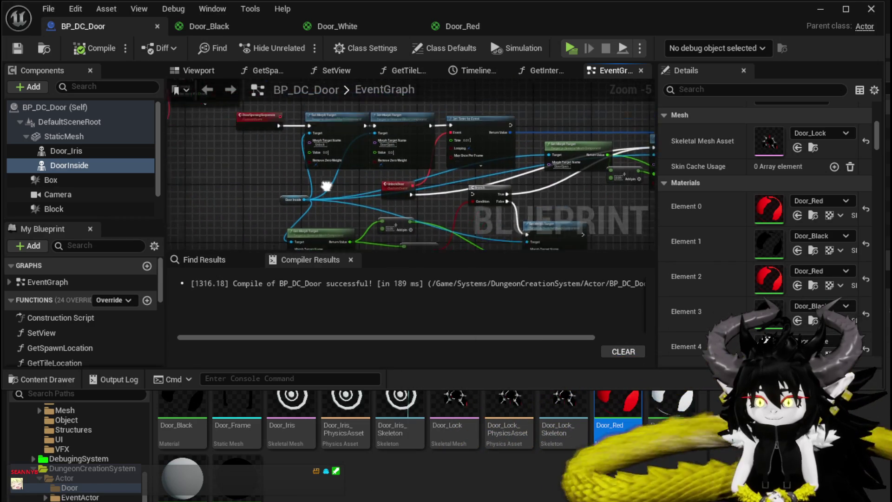
{"action": "scroll", "coordinate": [271, 152], "scroll_direction": "down", "scroll_amount": 2}
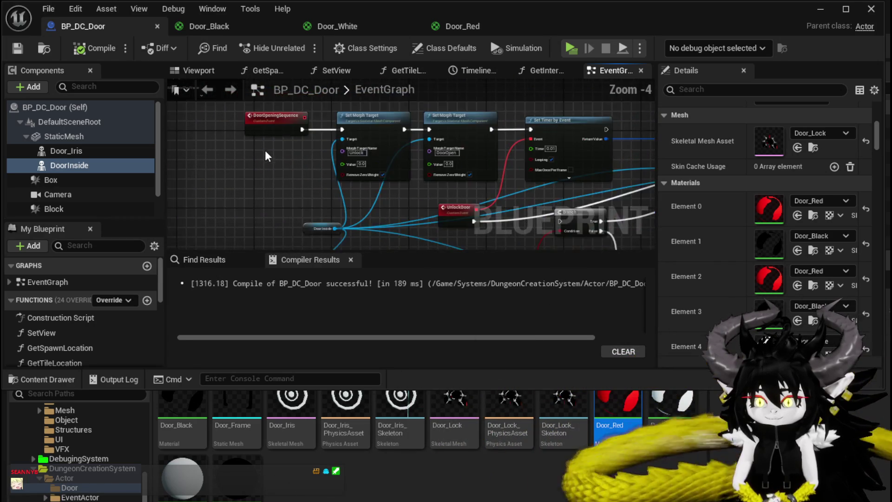
{"action": "scroll", "coordinate": [267, 91], "scroll_direction": "down", "scroll_amount": 4}
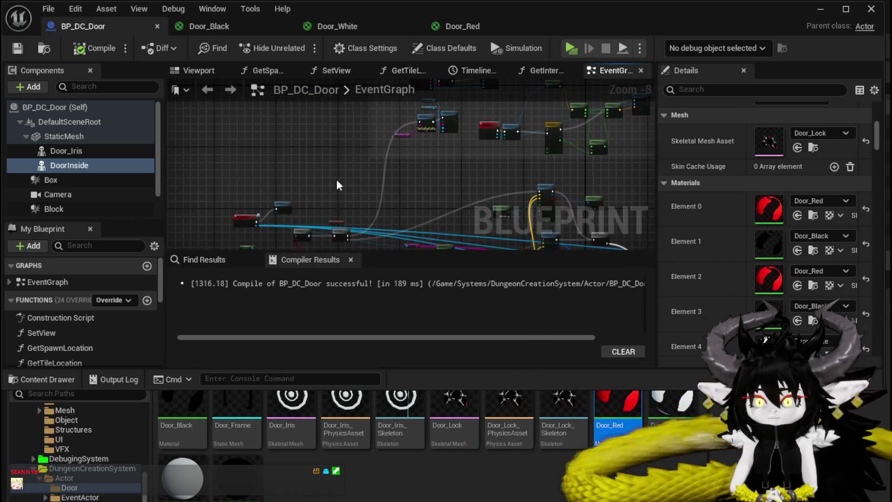
{"action": "scroll", "coordinate": [358, 182], "scroll_direction": "up", "scroll_amount": 5}
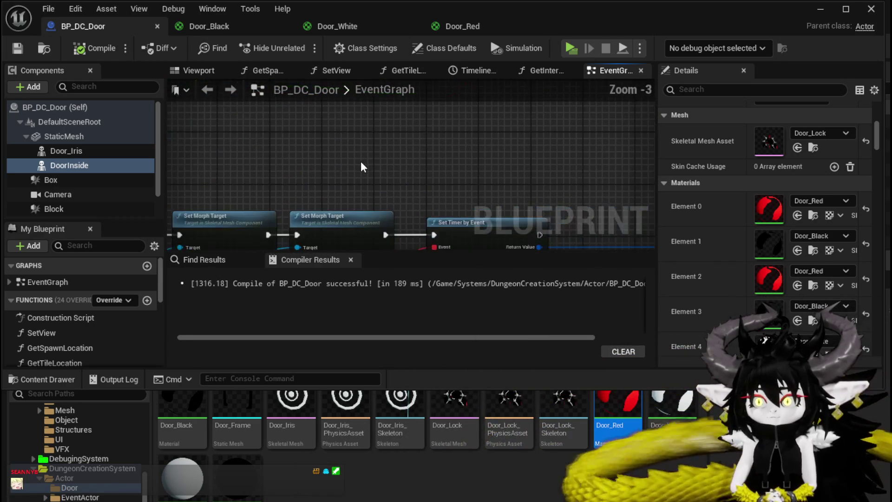
{"action": "left_click", "coordinate": [60, 152]}
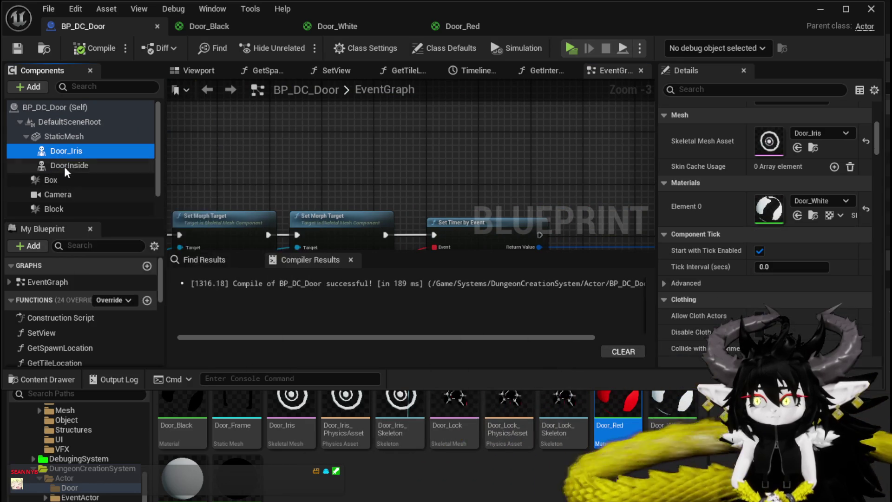
{"action": "left_click", "coordinate": [66, 166]}
{"action": "mouse_move", "coordinate": [65, 168]}
{"action": "left_mouse_down"}
{"action": "mouse_move", "coordinate": [297, 130]}
{"action": "mouse_move", "coordinate": [405, 152]}
{"action": "mouse_move", "coordinate": [388, 152]}
{"action": "left_mouse_up"}
{"action": "type", "text": "get"}
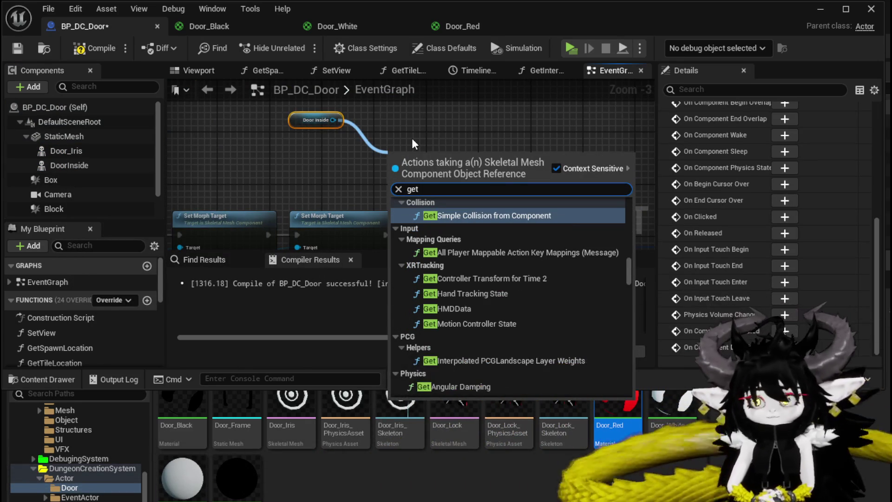
{"action": "type", "text": " Materia"}
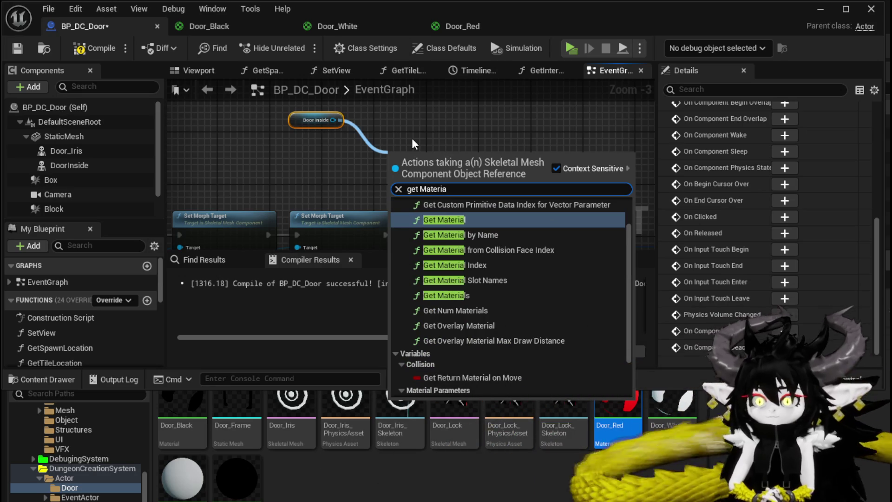
{"action": "left_click", "coordinate": [449, 219]}
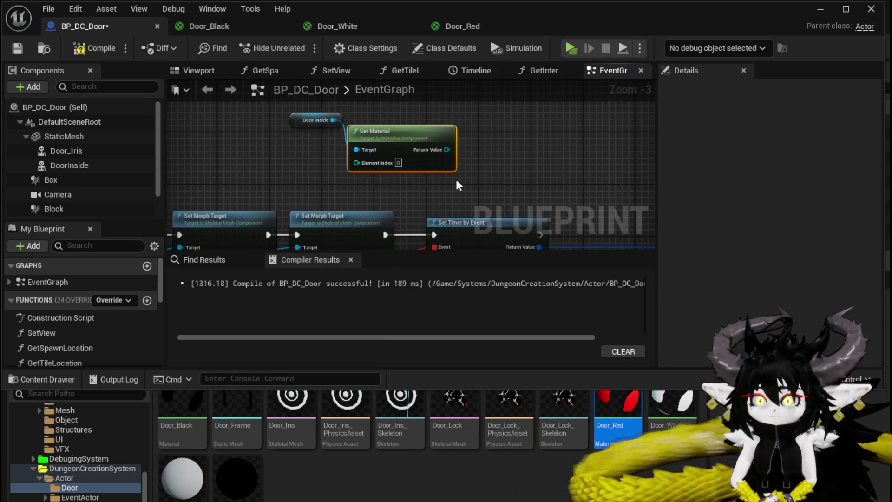
Step: Search the returned material's actions for a parameter setter ('set d', 'parameter s', 'vecto'), finding nothing
{"action": "scroll", "coordinate": [469, 183], "scroll_direction": "up", "scroll_amount": 2}
{"action": "left_click_drag", "start_coordinate": [368, 154], "coordinate": [444, 151]}
{"action": "type", "text": "set d"}
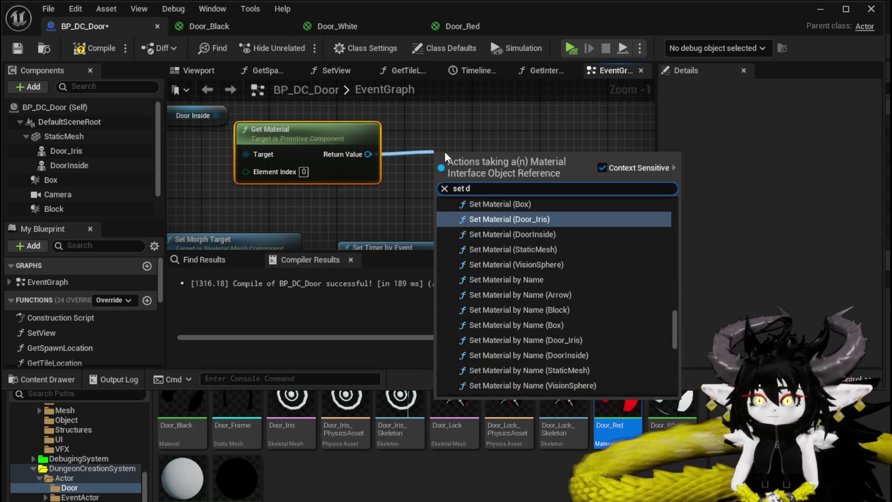
{"action": "key", "text": "BackSpace"}
{"action": "type", "text": "para"}
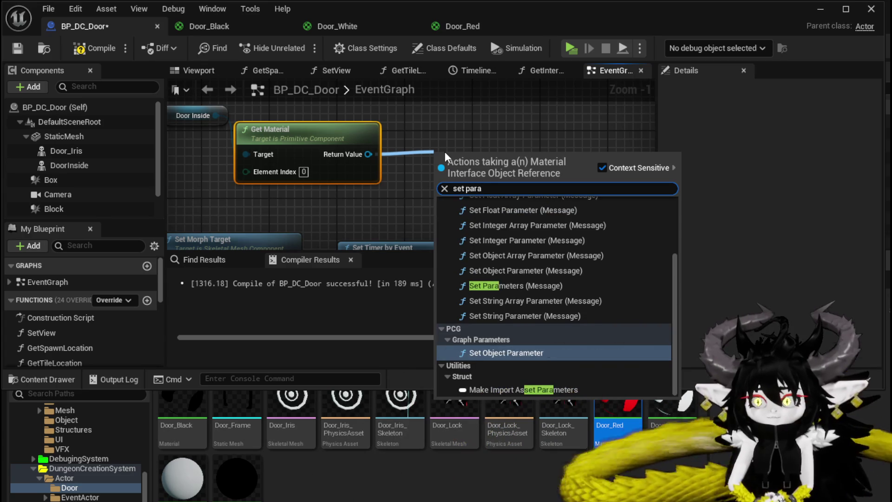
{"action": "type", "text": "meter s"}
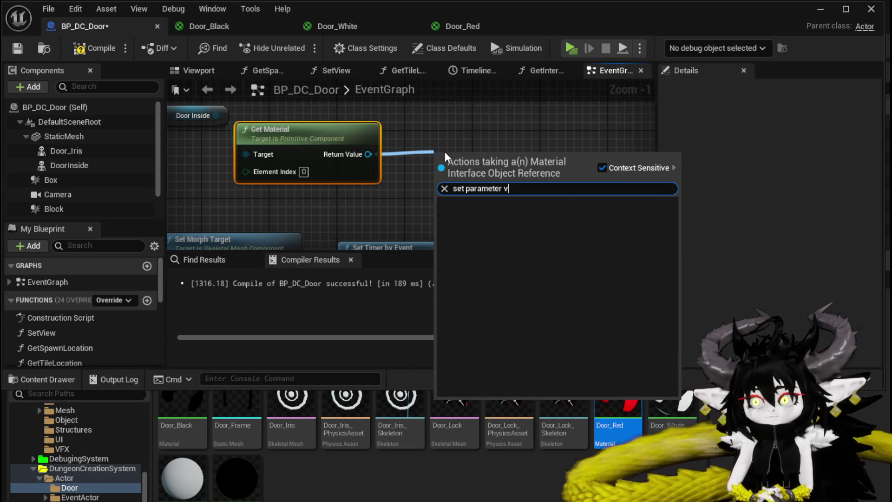
{"action": "key", "text": "BackSpace"}
{"action": "key", "text": "ctrl+BackSpace"}
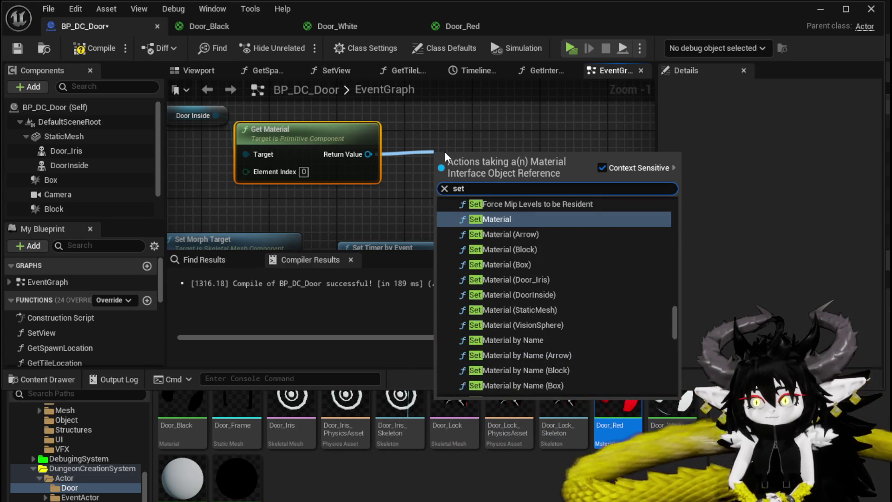
{"action": "type", "text": " vecto"}
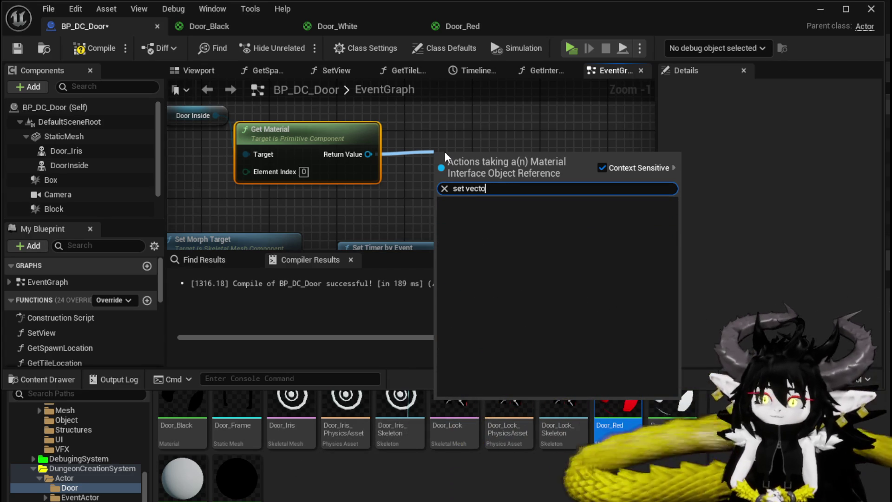
{"action": "left_click", "coordinate": [422, 119]}
Step: Replace Get Material with a Create Dynamic Material Instance node fed by Door Inside
{"action": "left_click", "coordinate": [260, 129]}
{"action": "key", "text": "Delete"}
{"action": "left_click_drag", "start_coordinate": [215, 116], "coordinate": [280, 133]}
{"action": "type", "text": "d"}
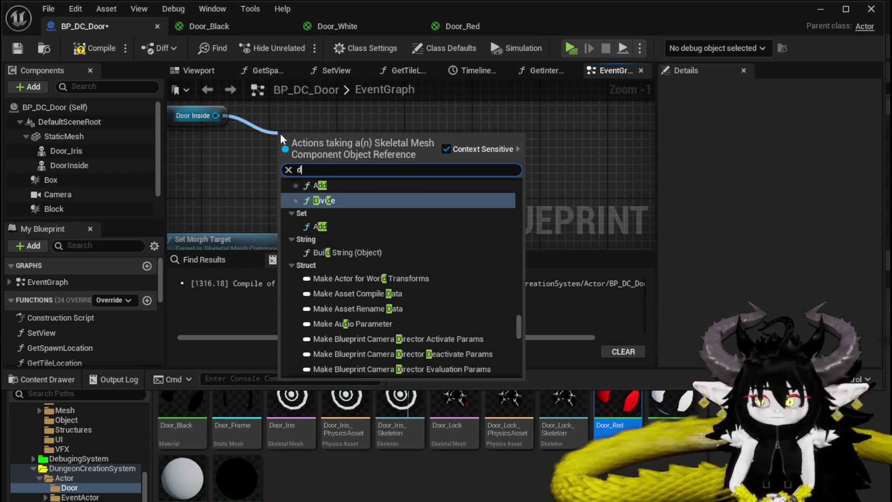
{"action": "type", "text": "ynamic"}
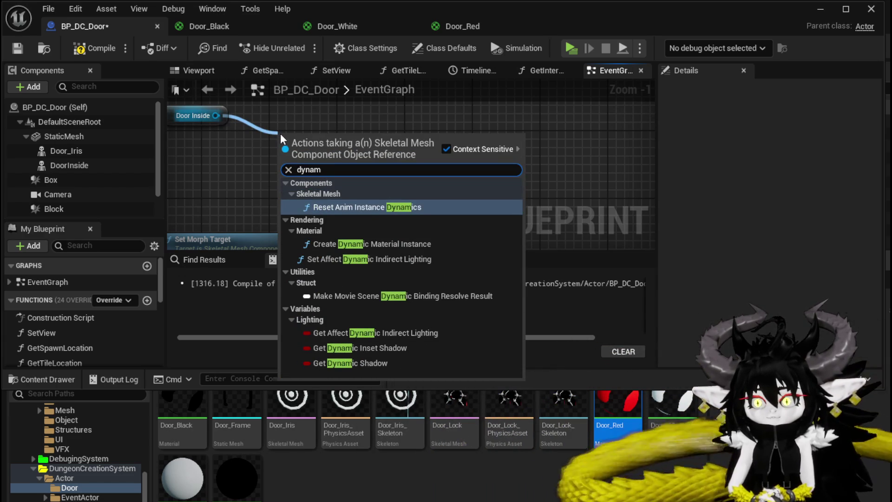
{"action": "left_click", "coordinate": [352, 243]}
Step: Arrange the Door Inside and Create Dynamic Material Instance nodes, then compile the blueprint
{"action": "mouse_move", "coordinate": [500, 160]}
{"action": "left_mouse_down"}
{"action": "mouse_move", "coordinate": [414, 174]}
{"action": "mouse_move", "coordinate": [488, 153]}
{"action": "mouse_move", "coordinate": [259, 183]}
{"action": "mouse_move", "coordinate": [305, 204]}
{"action": "mouse_move", "coordinate": [250, 197]}
{"action": "left_mouse_up"}
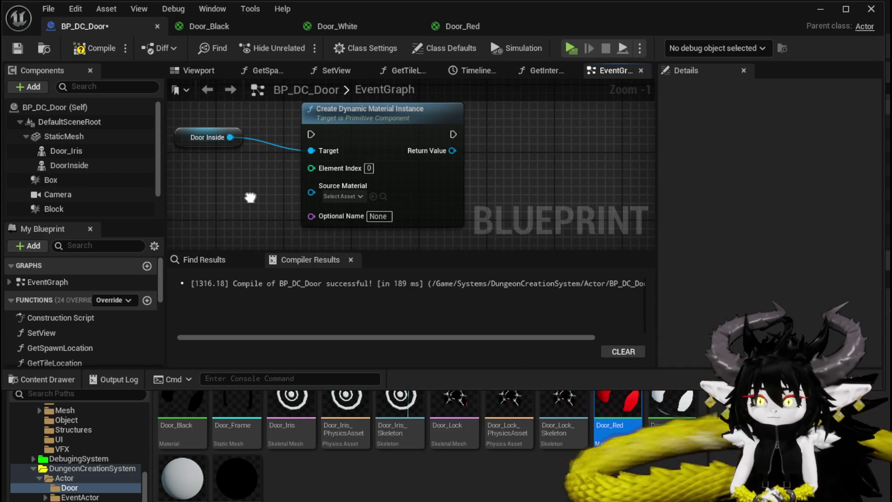
{"action": "left_click", "coordinate": [339, 200]}
{"action": "mouse_move", "coordinate": [536, 183]}
{"action": "left_mouse_down"}
{"action": "mouse_move", "coordinate": [510, 183]}
{"action": "mouse_move", "coordinate": [525, 181]}
{"action": "left_mouse_up"}
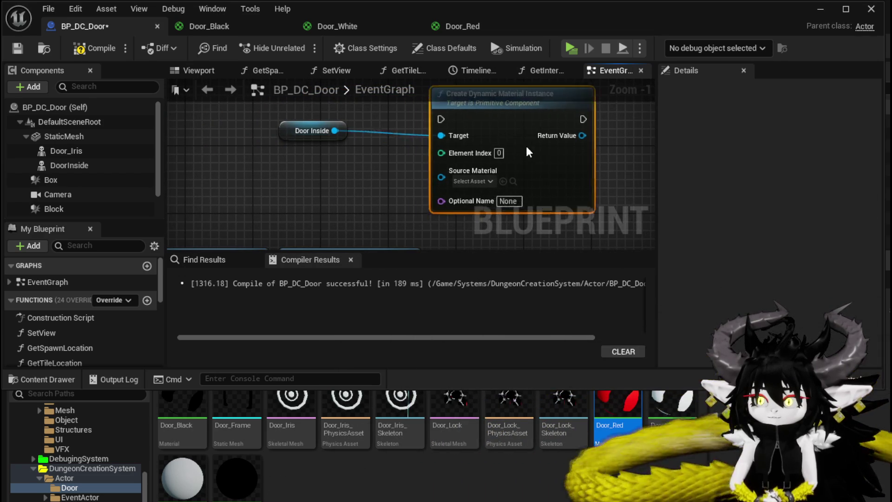
{"action": "left_click_drag", "start_coordinate": [518, 147], "coordinate": [534, 138]}
{"action": "left_click_drag", "start_coordinate": [311, 197], "coordinate": [296, 225]}
{"action": "left_click_drag", "start_coordinate": [292, 156], "coordinate": [260, 150]}
{"action": "left_click", "coordinate": [318, 212]}
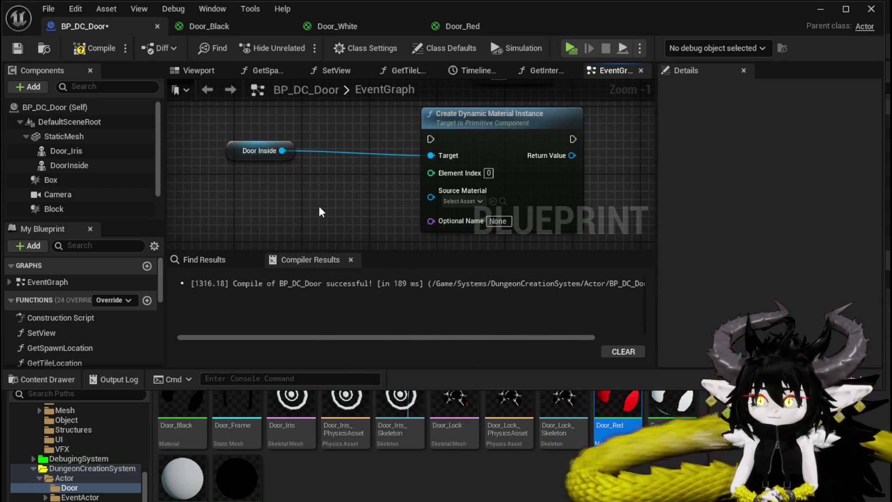
{"action": "left_click", "coordinate": [86, 49]}
Step: Add a Get Materials node from the Door Inside component
{"action": "mouse_move", "coordinate": [366, 175]}
{"action": "left_mouse_down"}
{"action": "mouse_move", "coordinate": [386, 196]}
{"action": "mouse_move", "coordinate": [405, 191]}
{"action": "mouse_move", "coordinate": [316, 163]}
{"action": "mouse_move", "coordinate": [291, 135]}
{"action": "left_mouse_up"}
{"action": "mouse_move", "coordinate": [239, 115]}
{"action": "left_mouse_down"}
{"action": "mouse_move", "coordinate": [261, 127]}
{"action": "mouse_move", "coordinate": [147, 104]}
{"action": "left_mouse_up"}
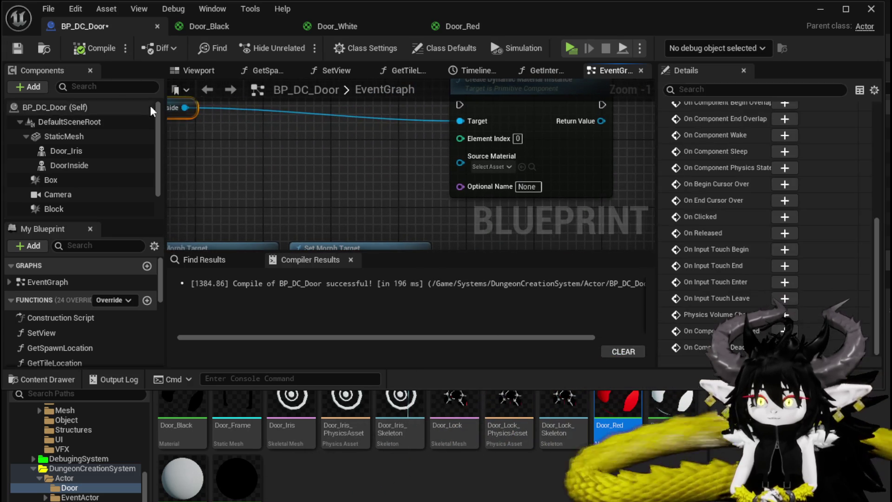
{"action": "left_click_drag", "start_coordinate": [276, 132], "coordinate": [332, 154]}
{"action": "left_click_drag", "start_coordinate": [243, 129], "coordinate": [322, 163]}
{"action": "type", "text": "g"}
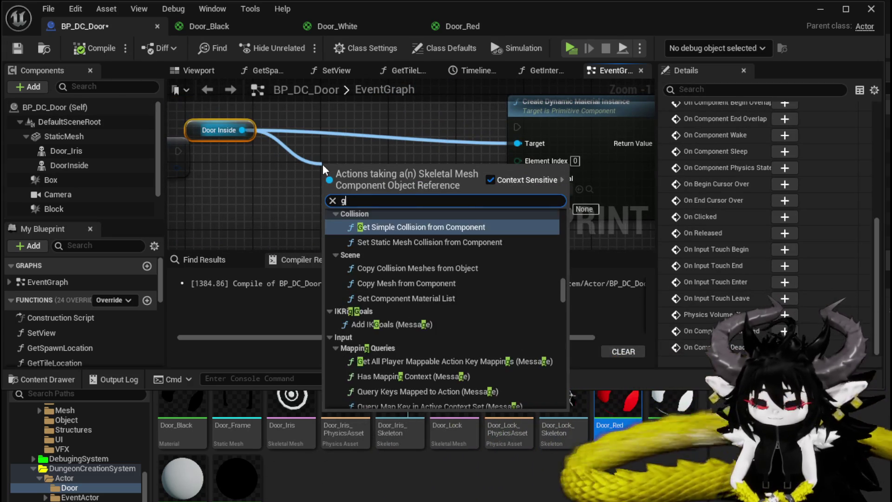
{"action": "type", "text": "et material"}
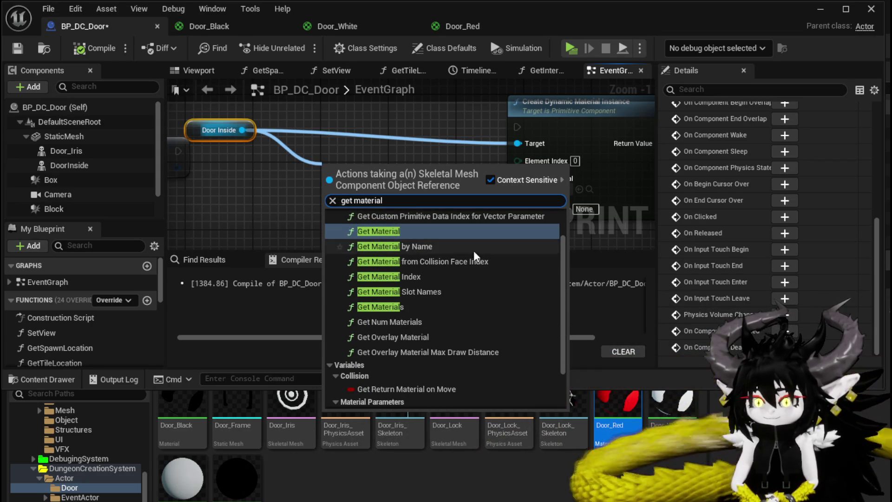
{"action": "scroll", "coordinate": [473, 258], "scroll_direction": "up", "scroll_amount": 1}
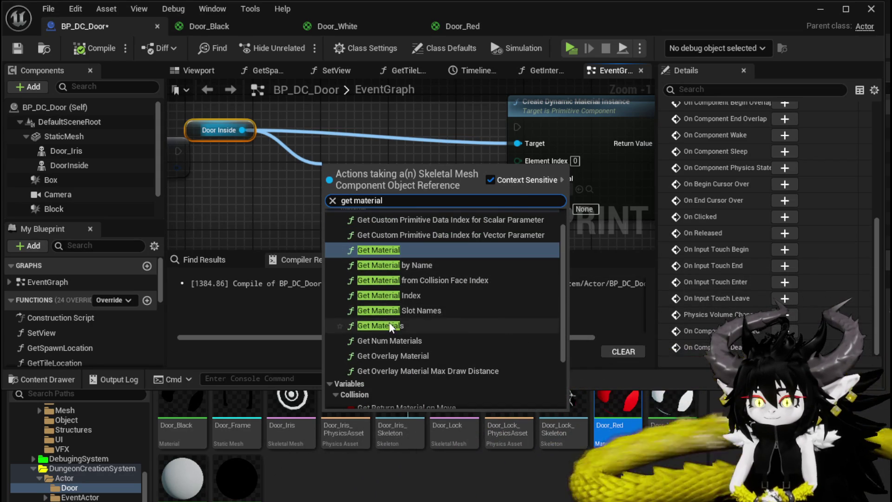
{"action": "left_click", "coordinate": [389, 325]}
Step: Add a For Each Loop over the materials, wiring Array Element to Source Material and Array Index to Element Index
{"action": "mouse_move", "coordinate": [405, 170]}
{"action": "left_mouse_down"}
{"action": "mouse_move", "coordinate": [362, 163]}
{"action": "mouse_move", "coordinate": [308, 197]}
{"action": "left_mouse_up"}
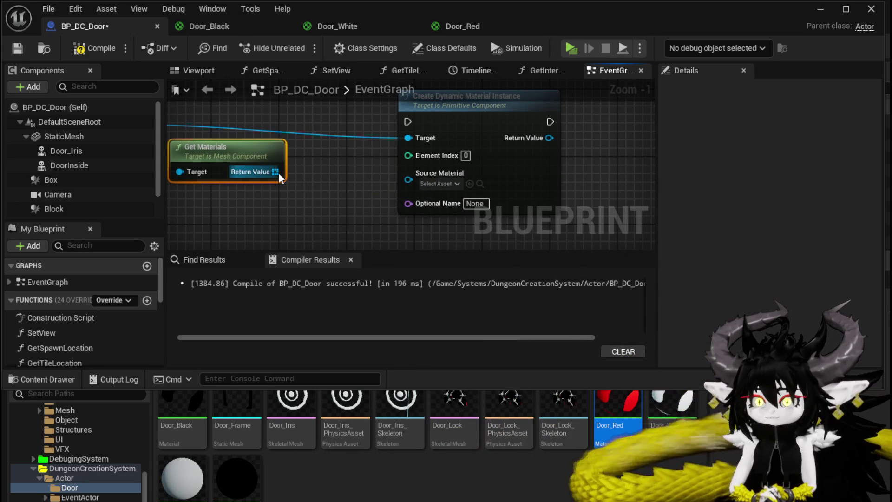
{"action": "left_click_drag", "start_coordinate": [278, 172], "coordinate": [303, 172]}
{"action": "type", "text": "Loop"}
{"action": "left_click", "coordinate": [365, 258]}
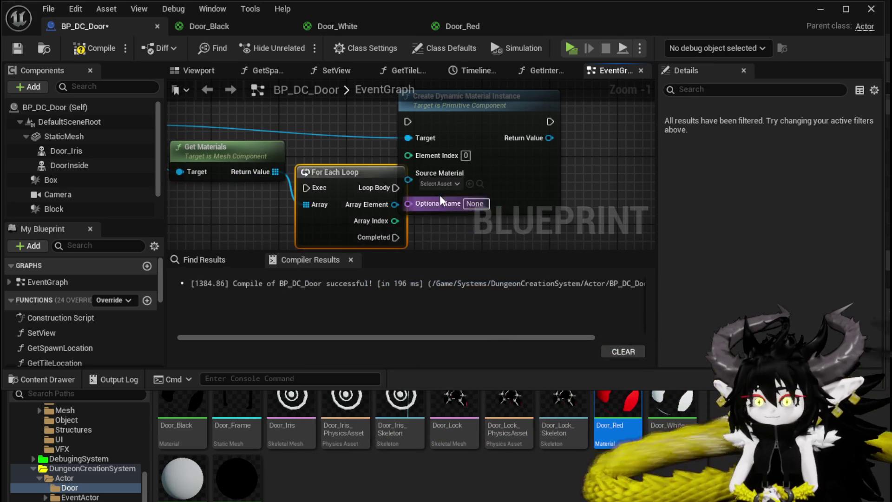
{"action": "left_click_drag", "start_coordinate": [509, 148], "coordinate": [594, 155]}
{"action": "mouse_move", "coordinate": [385, 208]}
{"action": "left_mouse_down"}
{"action": "mouse_move", "coordinate": [504, 188]}
{"action": "mouse_move", "coordinate": [494, 188]}
{"action": "mouse_move", "coordinate": [494, 164]}
{"action": "left_mouse_up"}
{"action": "mouse_move", "coordinate": [377, 172]}
{"action": "left_mouse_down"}
{"action": "mouse_move", "coordinate": [381, 132]}
{"action": "mouse_move", "coordinate": [400, 113]}
{"action": "left_mouse_up"}
Step: Save BP_DC_Door with the material loop in place
{"action": "mouse_move", "coordinate": [500, 127]}
{"action": "left_mouse_down"}
{"action": "mouse_move", "coordinate": [508, 131]}
{"action": "mouse_move", "coordinate": [254, 153]}
{"action": "left_mouse_up"}
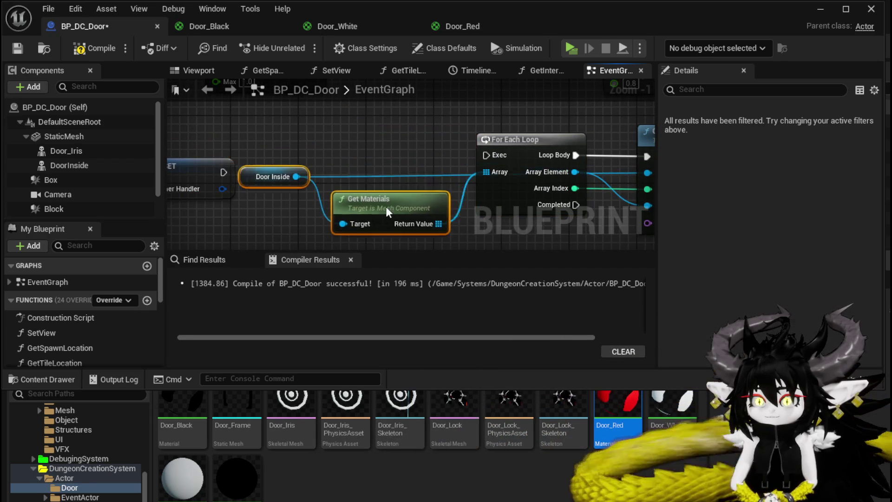
{"action": "mouse_move", "coordinate": [390, 144]}
{"action": "left_mouse_down"}
{"action": "mouse_move", "coordinate": [141, 128]}
{"action": "mouse_move", "coordinate": [5, 137]}
{"action": "left_mouse_up"}
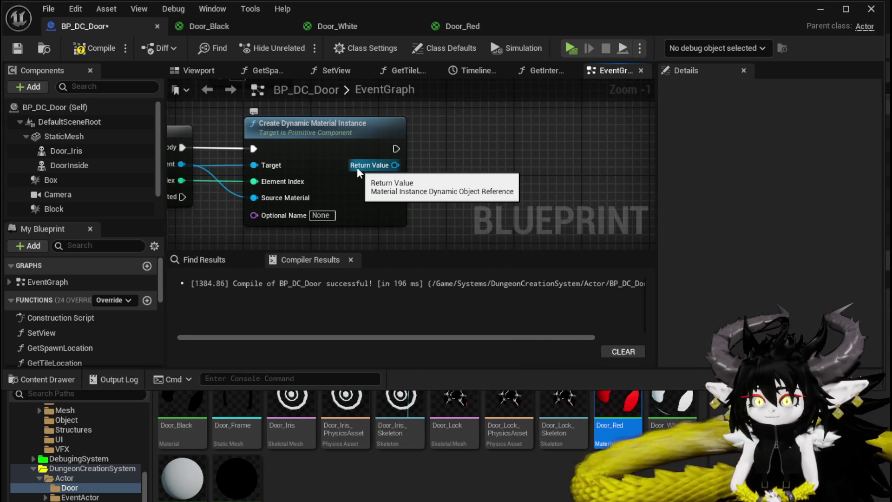
{"action": "left_click", "coordinate": [22, 49]}
{"action": "left_click_drag", "start_coordinate": [395, 165], "coordinate": [459, 169]}
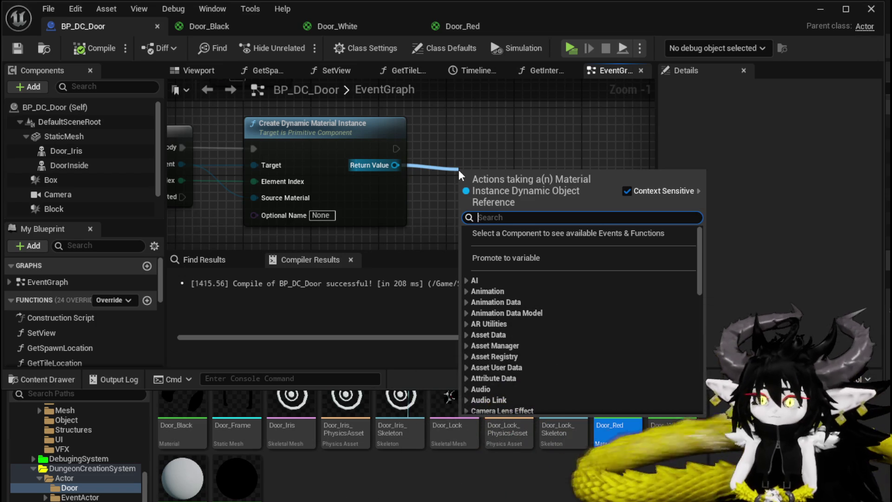
Step: Promote the dynamic instance's Return Value to a new variable, then compile and save
{"action": "right_click", "coordinate": [395, 166]}
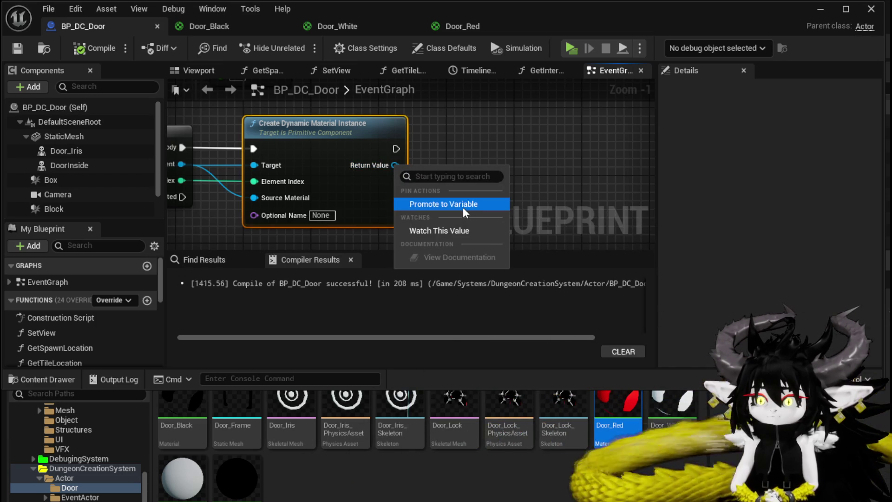
{"action": "left_click", "coordinate": [464, 204]}
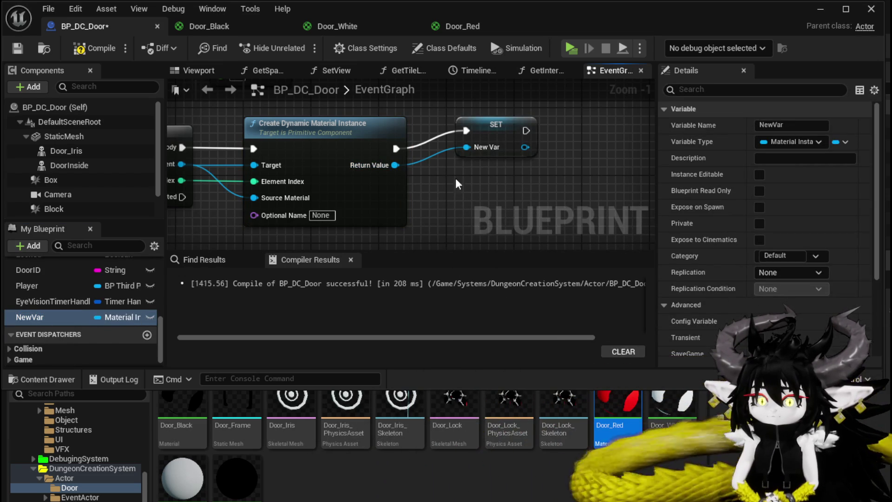
{"action": "key", "text": "ctrl+z"}
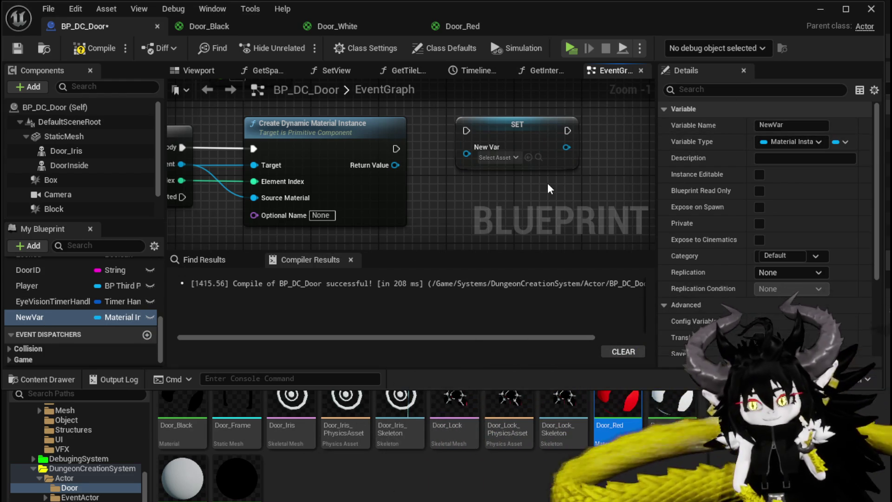
{"action": "left_click", "coordinate": [84, 52]}
{"action": "left_click", "coordinate": [17, 48]}
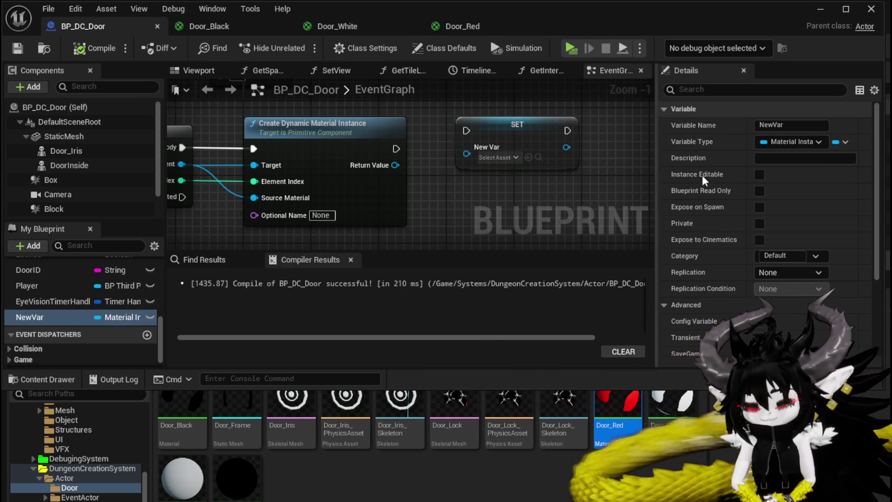
Step: Make the new variable an Array container and delete its SET node
{"action": "left_click", "coordinate": [844, 141]}
{"action": "left_click", "coordinate": [837, 177]}
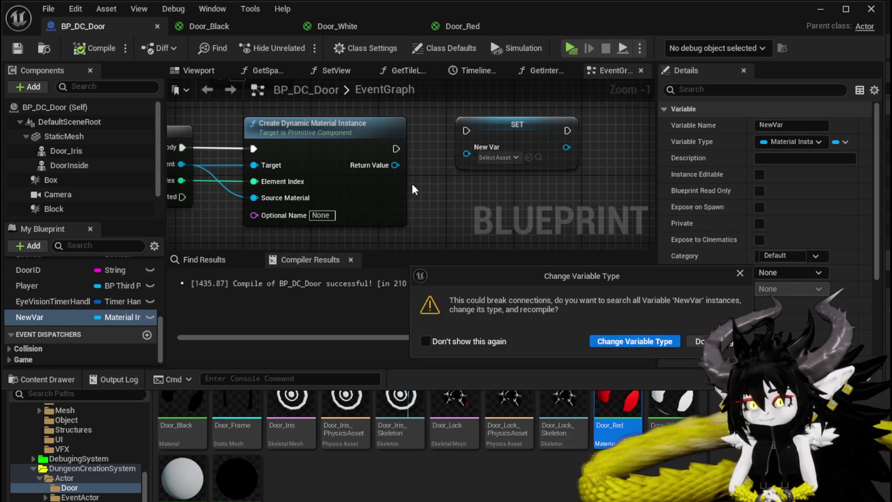
{"action": "left_click", "coordinate": [635, 341]}
{"action": "left_click", "coordinate": [525, 150]}
{"action": "key", "text": "Delete"}
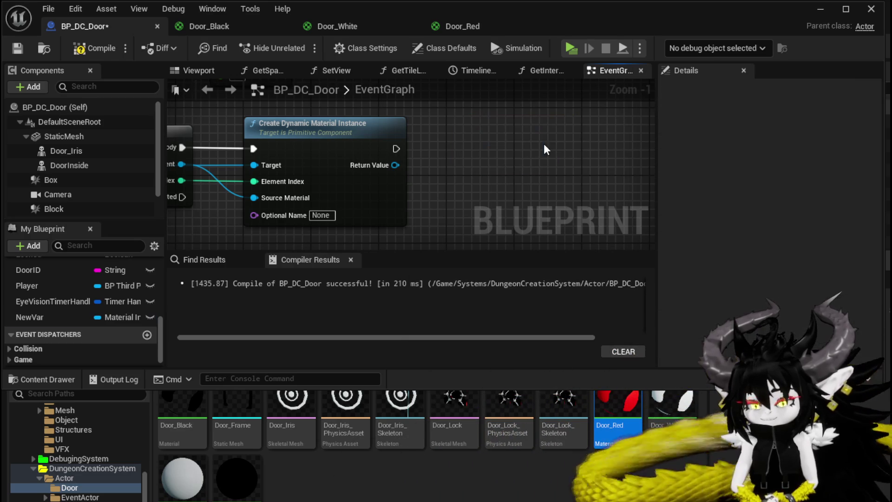
{"action": "left_click", "coordinate": [30, 317]}
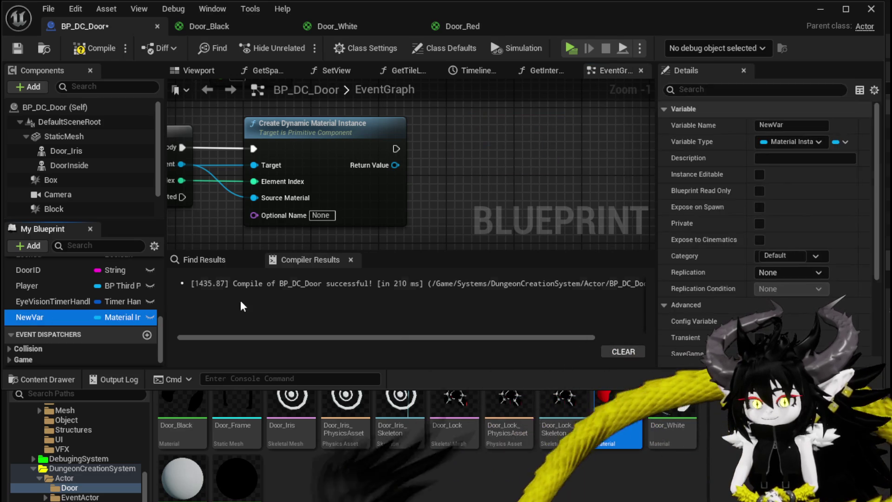
{"action": "left_click", "coordinate": [845, 142]}
{"action": "left_click", "coordinate": [830, 176]}
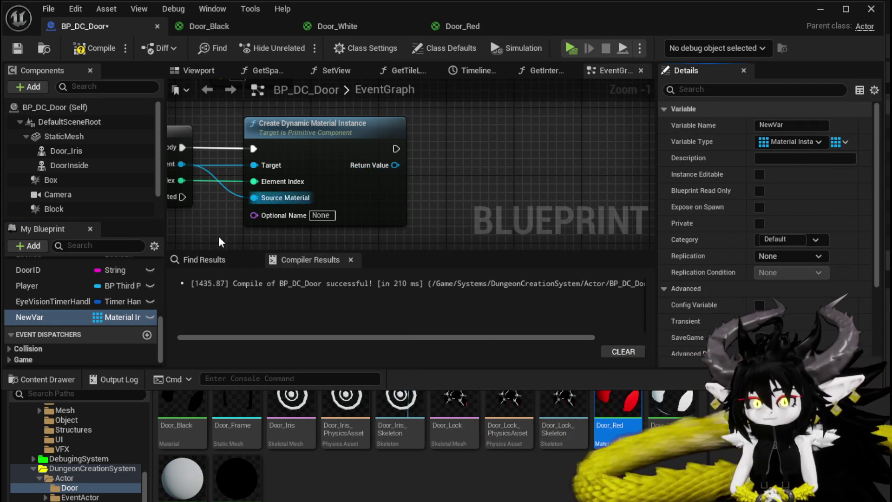
Step: Rename the NewVar variable to Materials
{"action": "right_click", "coordinate": [26, 320]}
{"action": "mouse_move", "coordinate": [69, 363]}
{"action": "left_click", "coordinate": [69, 344]}
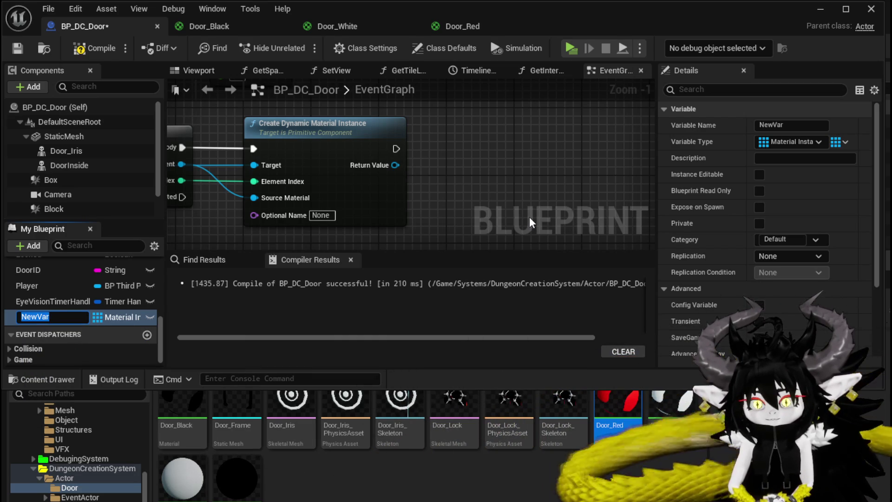
{"action": "type", "text": "Materials"}
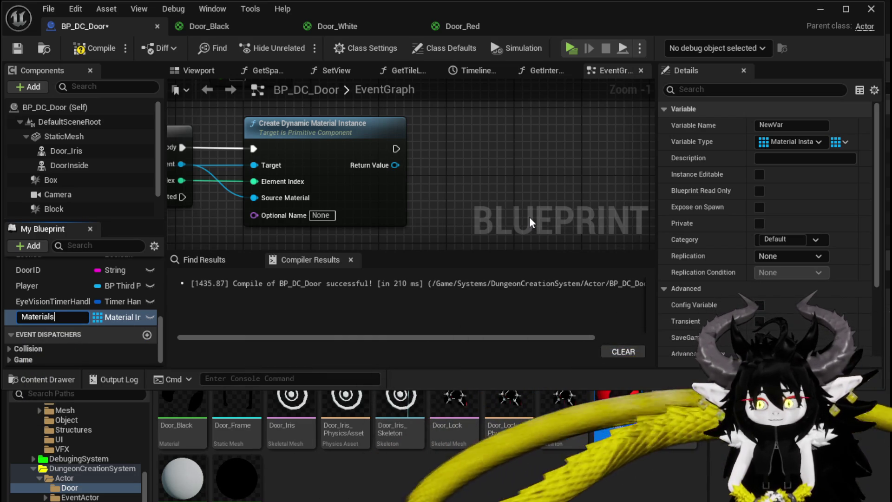
{"action": "key", "text": "Return"}
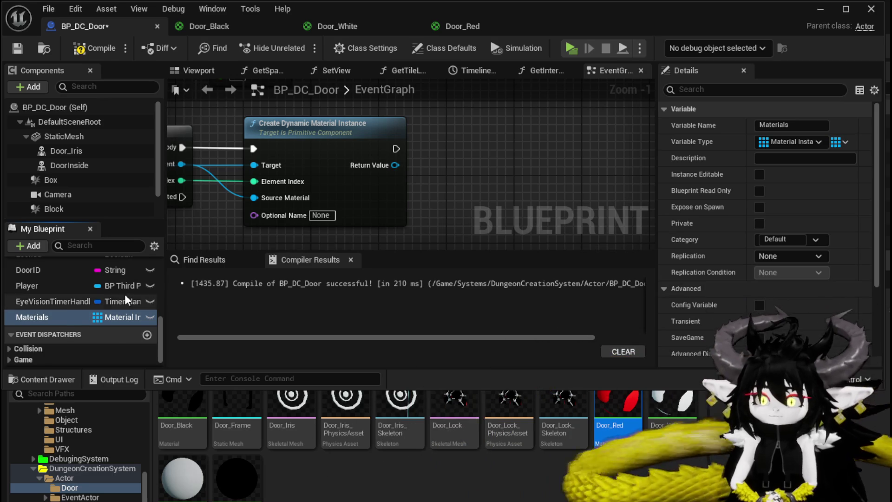
Step: Place a Materials getter with an Add node, chaining the create node's execution into it
{"action": "left_click_drag", "start_coordinate": [55, 317], "coordinate": [436, 109]}
{"action": "left_click_drag", "start_coordinate": [494, 119], "coordinate": [505, 138]}
{"action": "type", "text": "add"}
{"action": "left_click", "coordinate": [550, 220]}
{"action": "left_click_drag", "start_coordinate": [396, 149], "coordinate": [489, 155]}
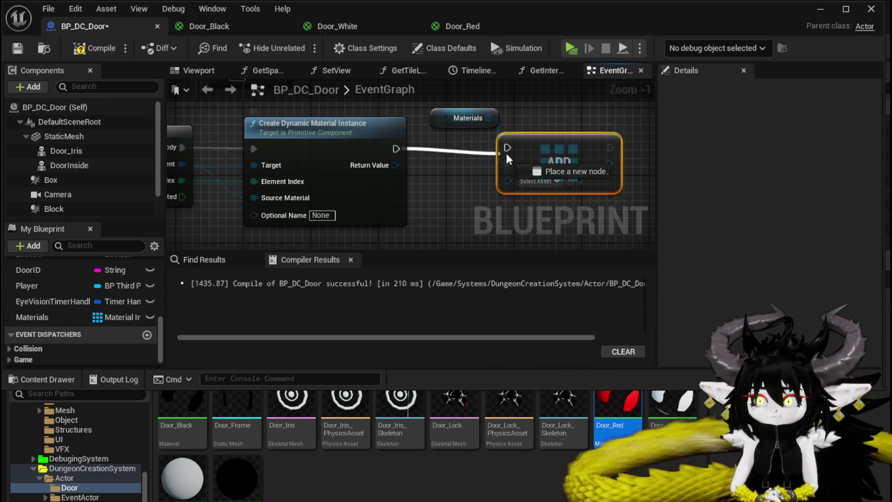
Step: Feed each new instance into Add's item and run the For Each Loop after Set Morph Target
{"action": "left_click_drag", "start_coordinate": [395, 165], "coordinate": [508, 180]}
{"action": "scroll", "coordinate": [508, 180], "scroll_direction": "down", "scroll_amount": 1}
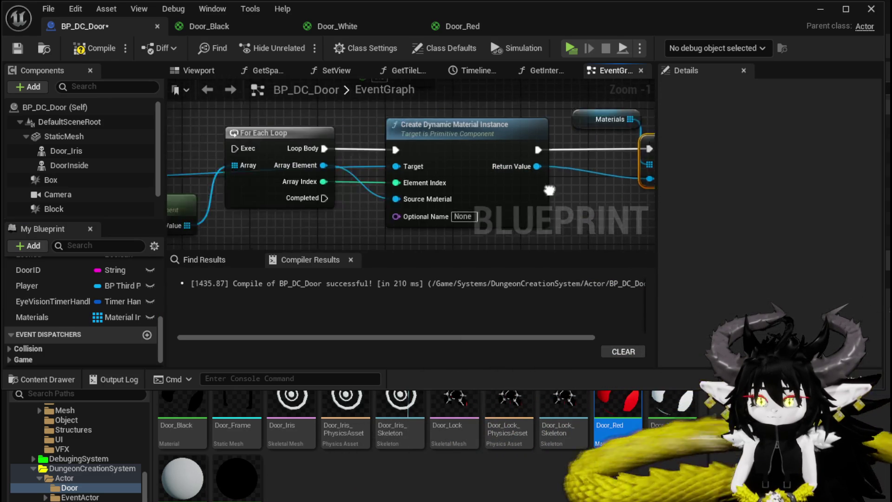
{"action": "scroll", "coordinate": [342, 141], "scroll_direction": "down", "scroll_amount": 3}
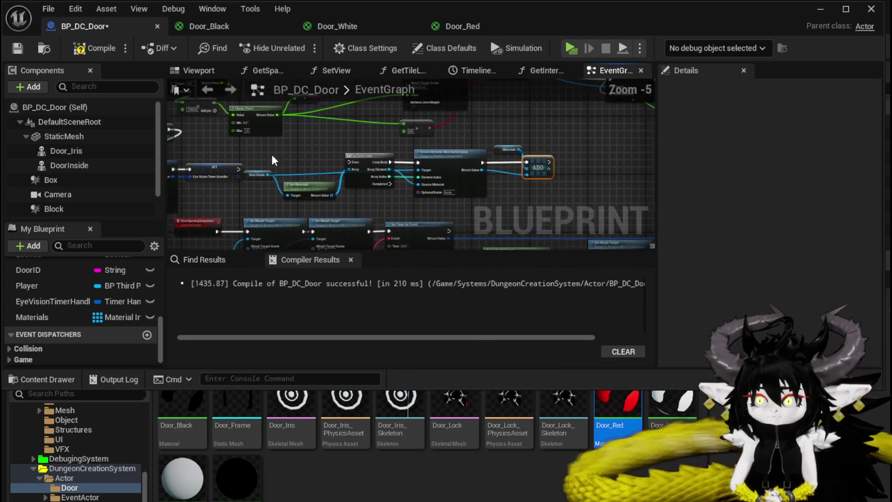
{"action": "scroll", "coordinate": [554, 134], "scroll_direction": "down", "scroll_amount": 4}
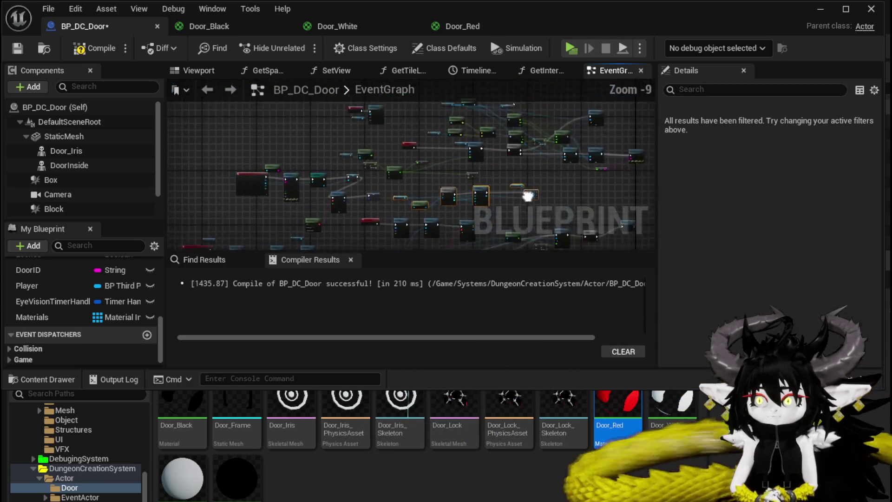
{"action": "left_click_drag", "start_coordinate": [483, 213], "coordinate": [401, 133]}
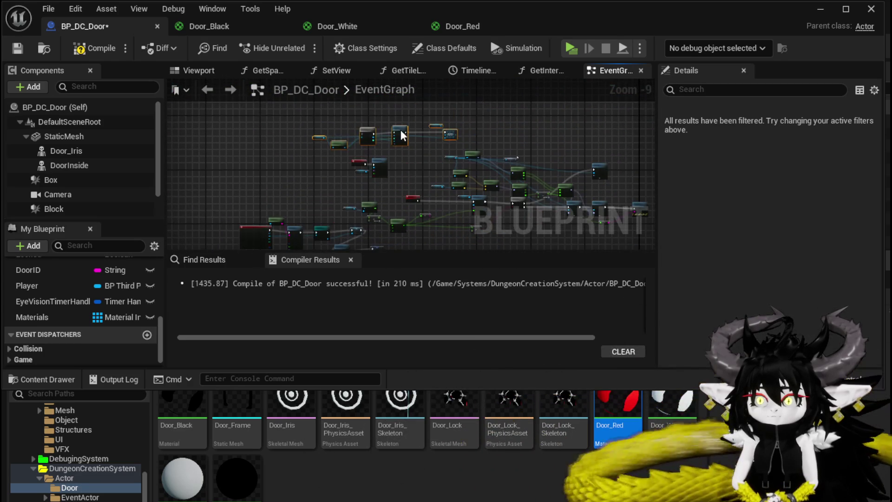
{"action": "scroll", "coordinate": [321, 132], "scroll_direction": "up", "scroll_amount": 4}
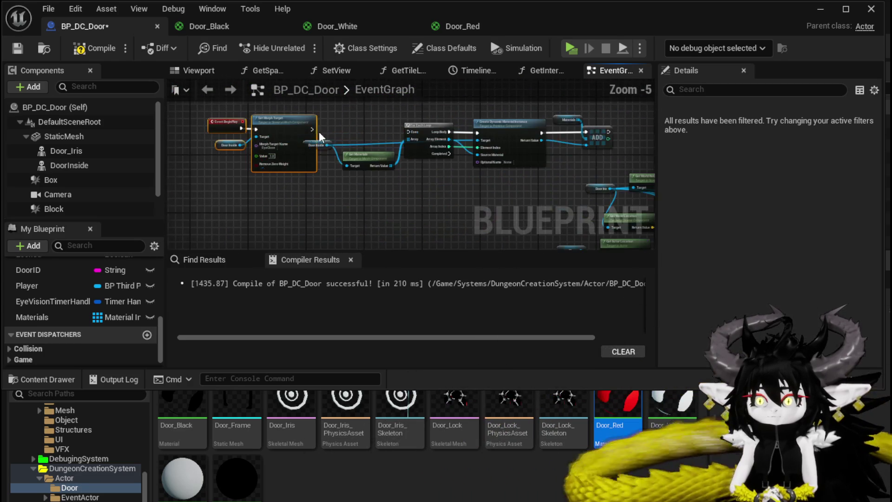
{"action": "left_click_drag", "start_coordinate": [312, 129], "coordinate": [420, 132]}
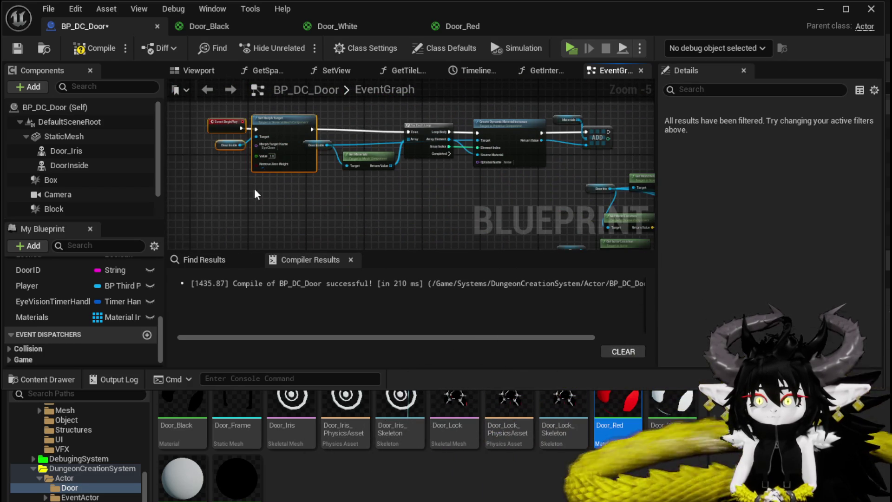
{"action": "scroll", "coordinate": [311, 105], "scroll_direction": "down", "scroll_amount": 2}
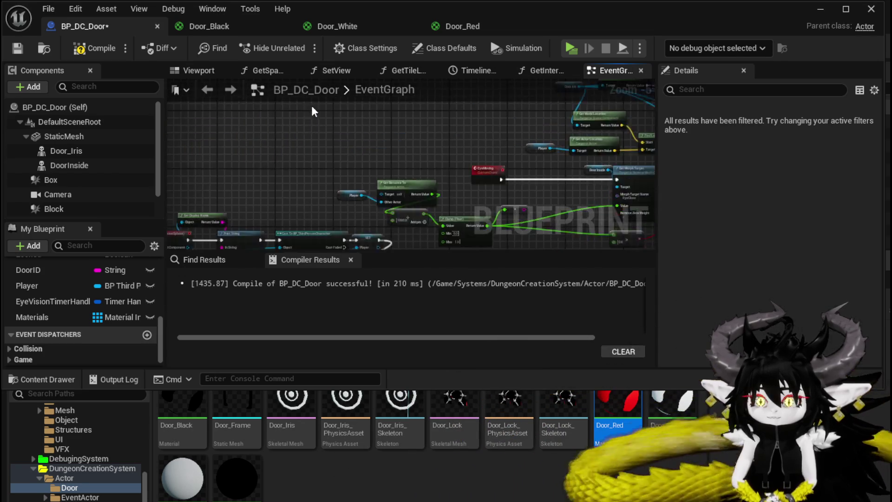
Step: Compile, follow the Materials warning, rename the variable DisolvableMaterial, and recompile
{"action": "left_click", "coordinate": [92, 46]}
{"action": "left_click", "coordinate": [17, 48]}
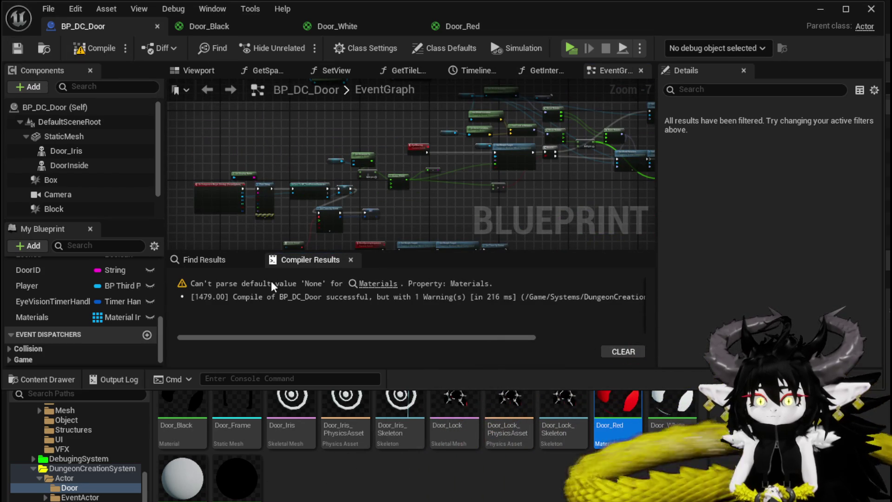
{"action": "left_click", "coordinate": [383, 285]}
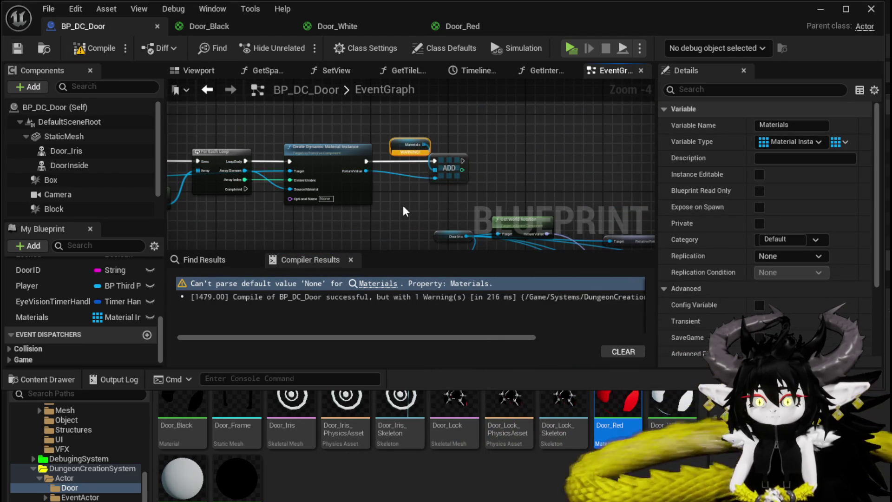
{"action": "scroll", "coordinate": [403, 205], "scroll_direction": "up", "scroll_amount": 4}
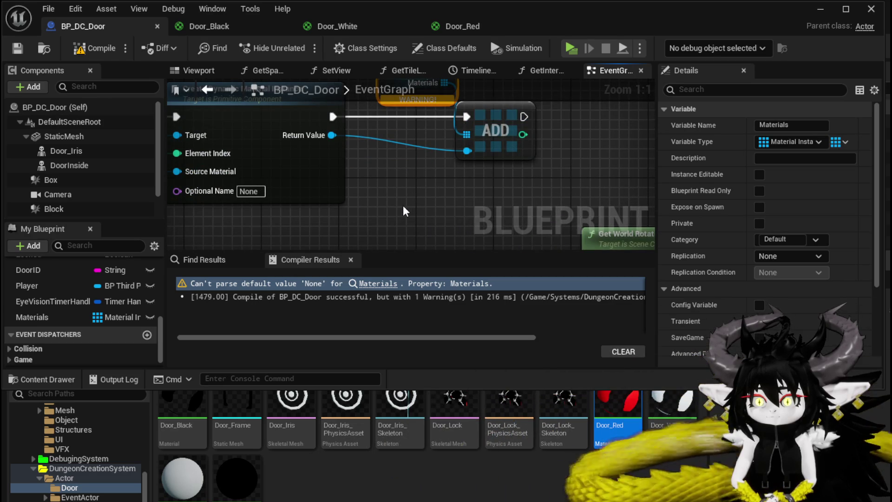
{"action": "scroll", "coordinate": [402, 205], "scroll_direction": "down", "scroll_amount": 2}
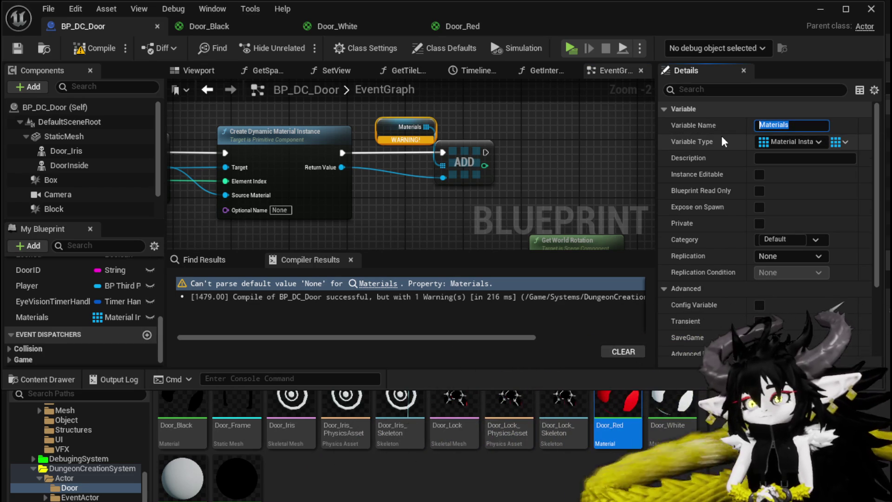
{"action": "type", "text": "Diso"}
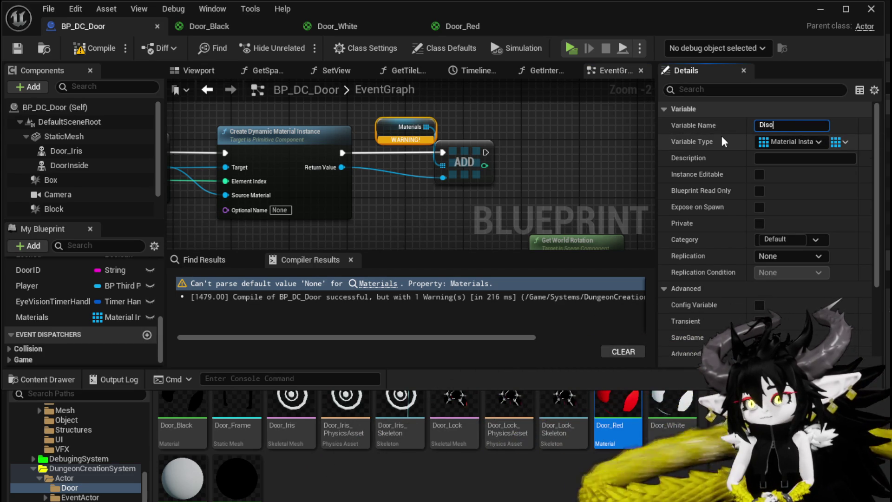
{"action": "type", "text": "lva"}
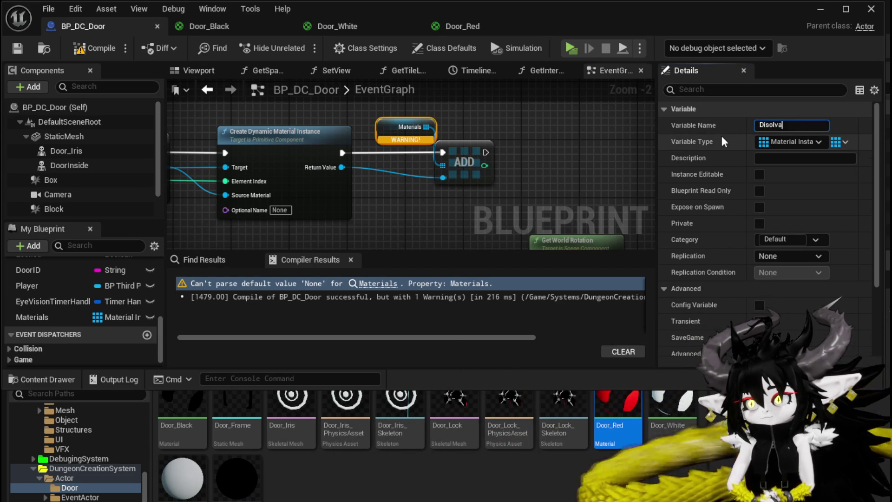
{"action": "type", "text": "bleMaterial"}
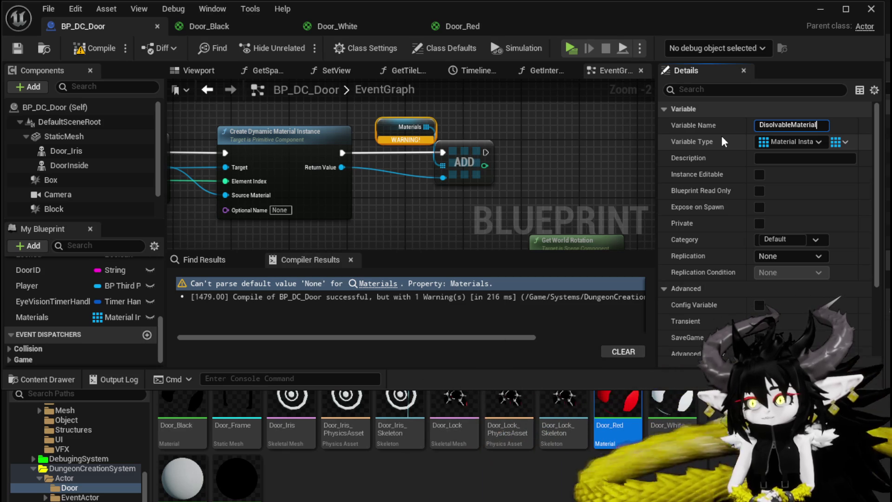
{"action": "key", "text": "Return"}
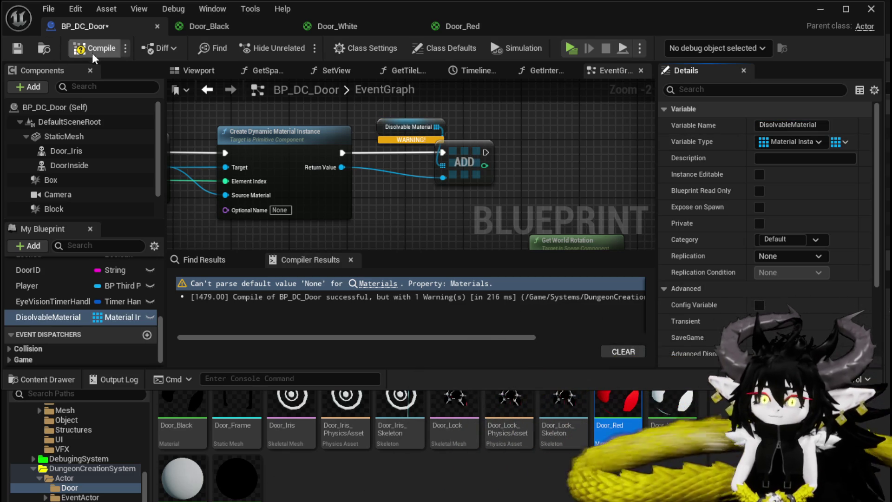
{"action": "left_click", "coordinate": [67, 48]}
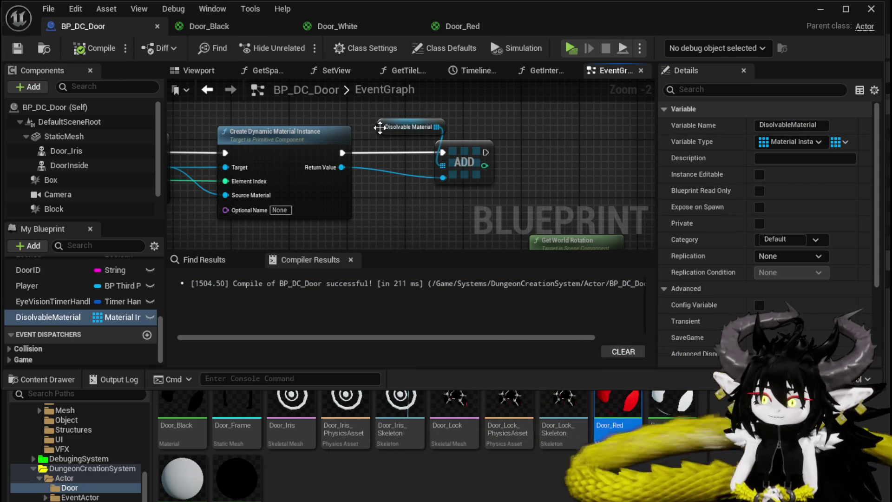
Step: Move the Disolvable Material getter up-left and shift the graph view right
{"action": "left_click_drag", "start_coordinate": [388, 129], "coordinate": [370, 117]}
{"action": "left_click", "coordinate": [275, 107]}
{"action": "left_click_drag", "start_coordinate": [275, 108], "coordinate": [345, 112]}
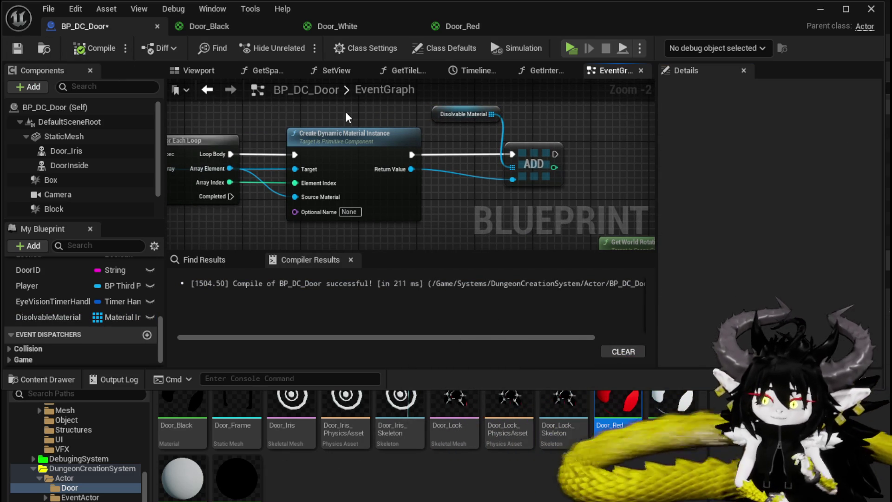
Step: Place a DisolvableMaterial getter and feed it into a For Each Loop
{"action": "scroll", "coordinate": [343, 113], "scroll_direction": "down", "scroll_amount": 4}
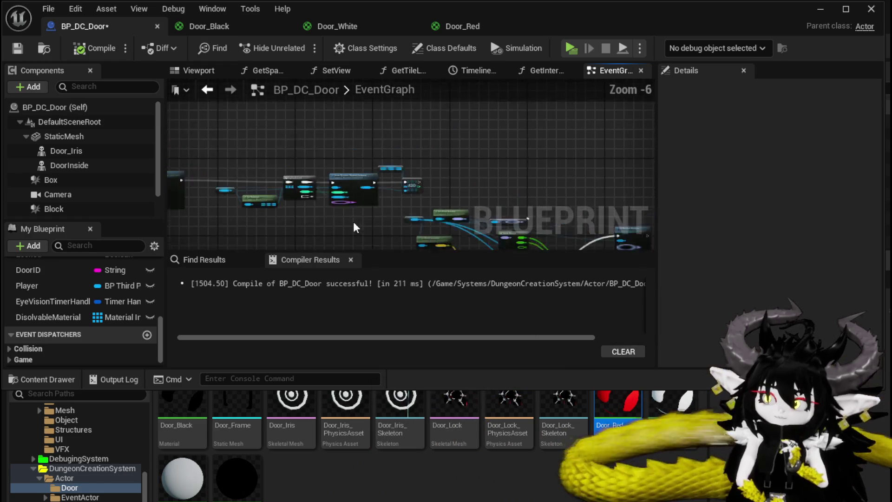
{"action": "scroll", "coordinate": [290, 128], "scroll_direction": "up", "scroll_amount": 3}
{"action": "mouse_move", "coordinate": [296, 132]}
{"action": "left_mouse_down"}
{"action": "mouse_move", "coordinate": [412, 138]}
{"action": "mouse_move", "coordinate": [399, 115]}
{"action": "left_mouse_up"}
{"action": "mouse_move", "coordinate": [48, 317]}
{"action": "left_mouse_down"}
{"action": "mouse_move", "coordinate": [311, 171]}
{"action": "mouse_move", "coordinate": [246, 108]}
{"action": "mouse_move", "coordinate": [260, 121]}
{"action": "mouse_move", "coordinate": [335, 136]}
{"action": "left_mouse_up"}
{"action": "left_click", "coordinate": [282, 130]}
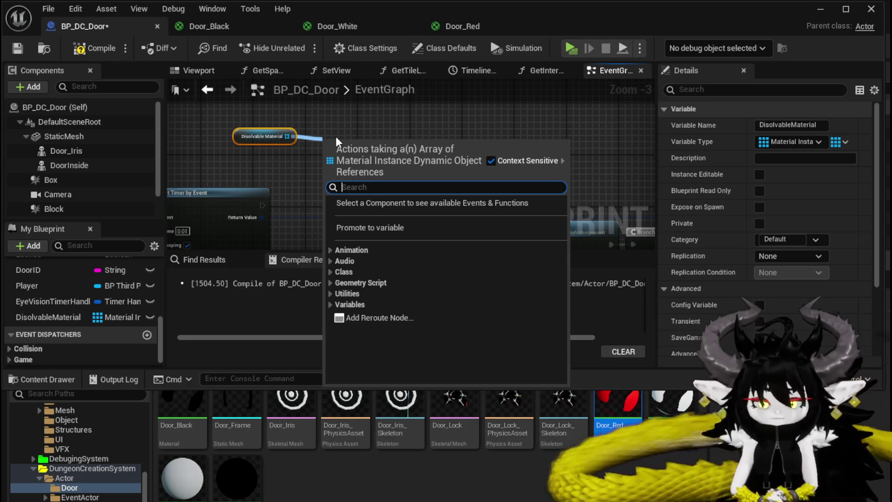
{"action": "type", "text": "Loop"}
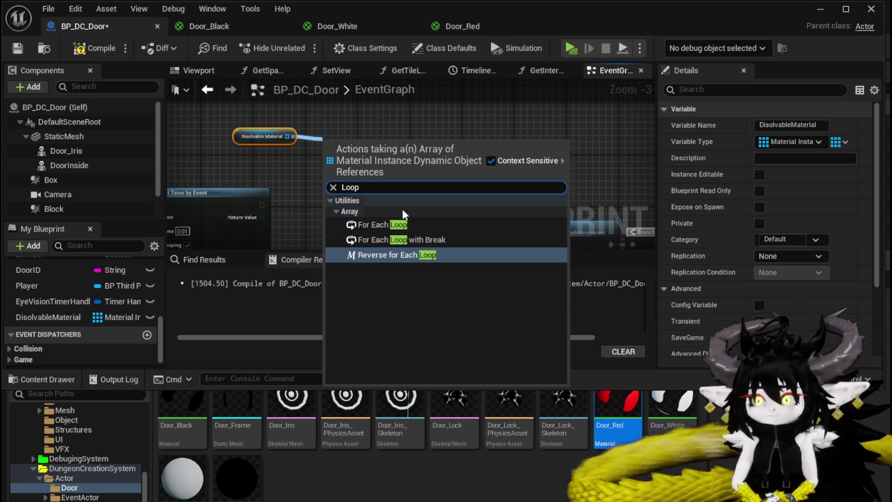
{"action": "left_click", "coordinate": [396, 224]}
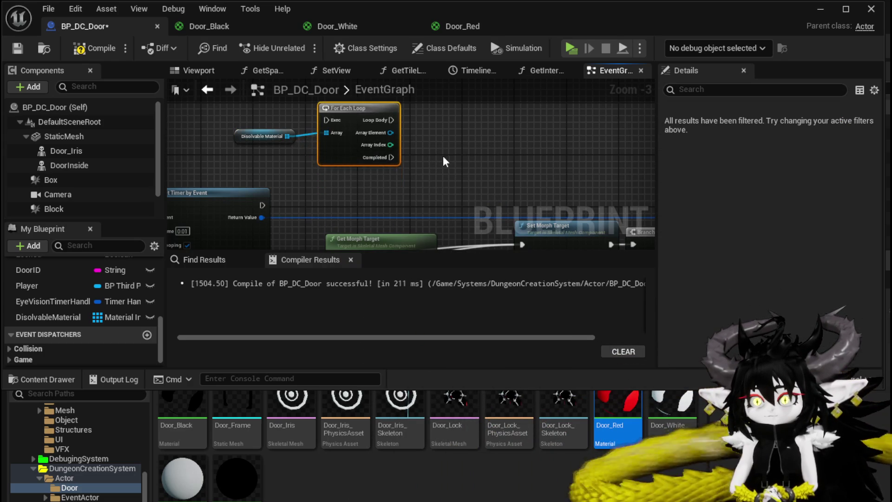
Step: Add a Set Scalar Parameter Value node on each array element with parameter name Alpha
{"action": "scroll", "coordinate": [442, 154], "scroll_direction": "up", "scroll_amount": 2}
{"action": "left_click_drag", "start_coordinate": [323, 155], "coordinate": [401, 155]}
{"action": "type", "text": "Set"}
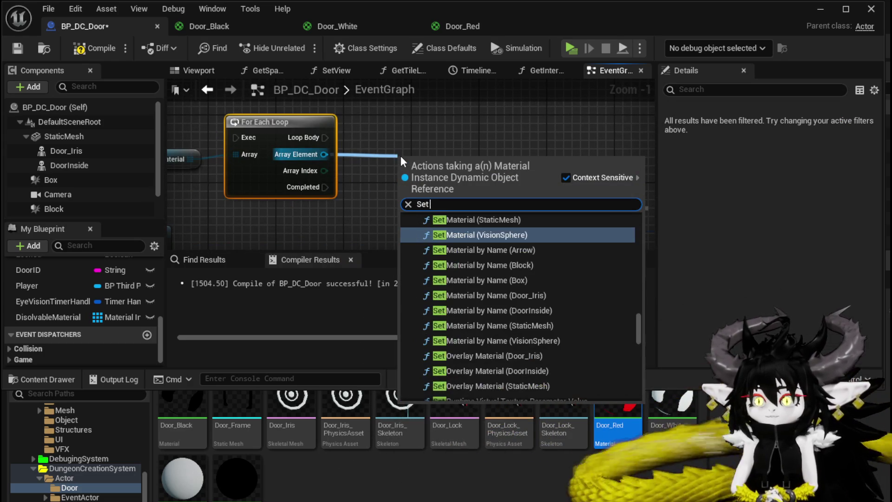
{"action": "type", "text": " Vec"}
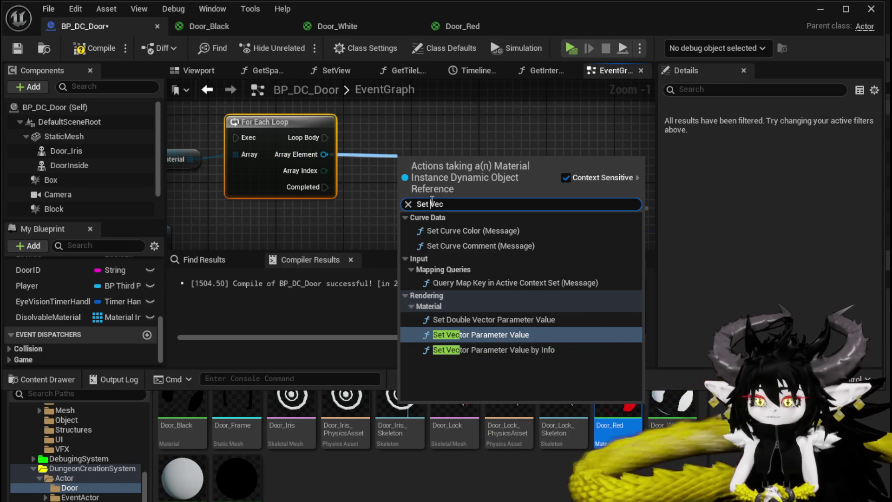
{"action": "key", "text": "BackSpace"}
{"action": "key", "text": "BackSpace"}
{"action": "key", "text": "BackSpace"}
{"action": "type", "text": "Sca"}
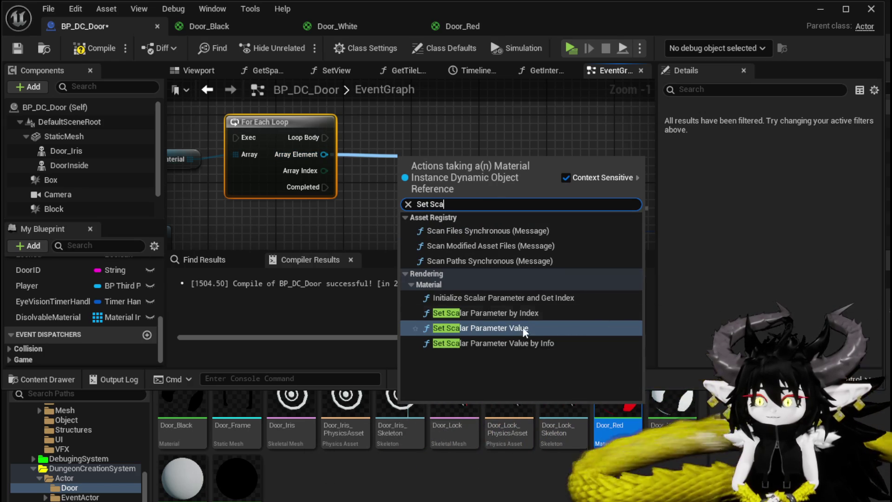
{"action": "left_click", "coordinate": [514, 328]}
{"action": "left_click_drag", "start_coordinate": [456, 189], "coordinate": [434, 153]}
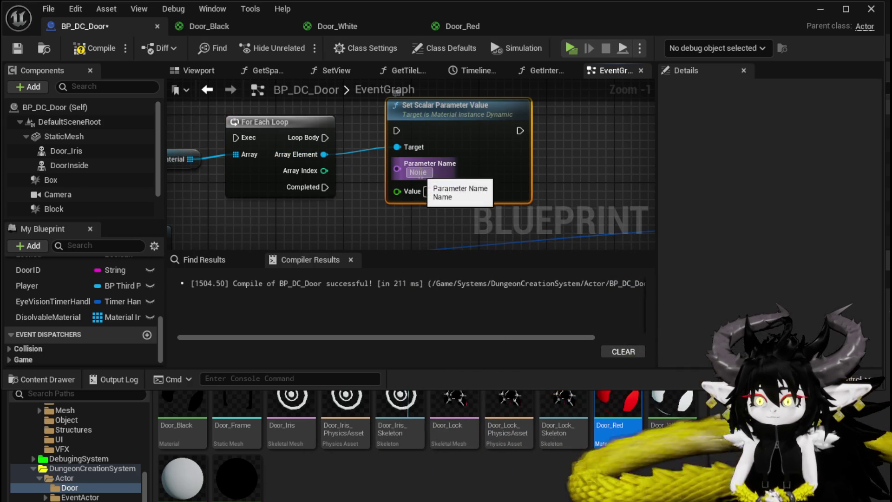
{"action": "type", "text": "Alpha"}
{"action": "key", "text": "Return"}
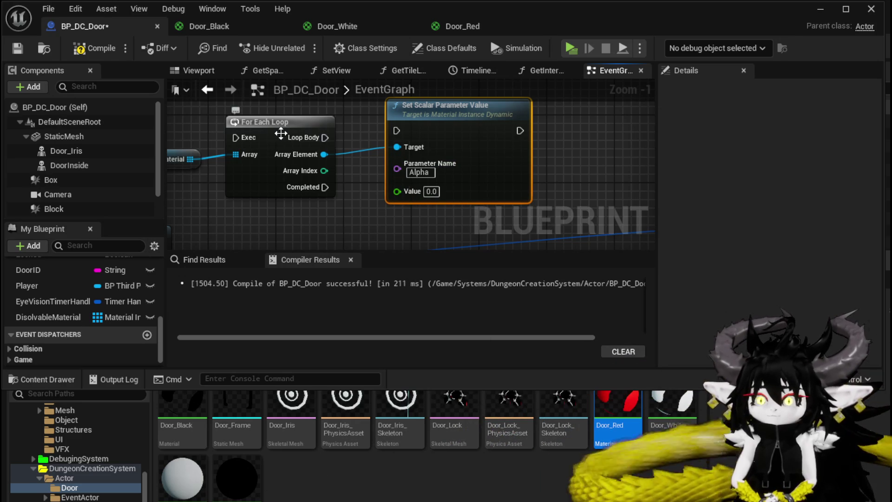
{"action": "left_click_drag", "start_coordinate": [284, 133], "coordinate": [283, 116]}
Step: Add a Get Scalar Parameter Value node for Alpha on the loop's array element
{"action": "left_click_drag", "start_coordinate": [324, 137], "coordinate": [243, 205]}
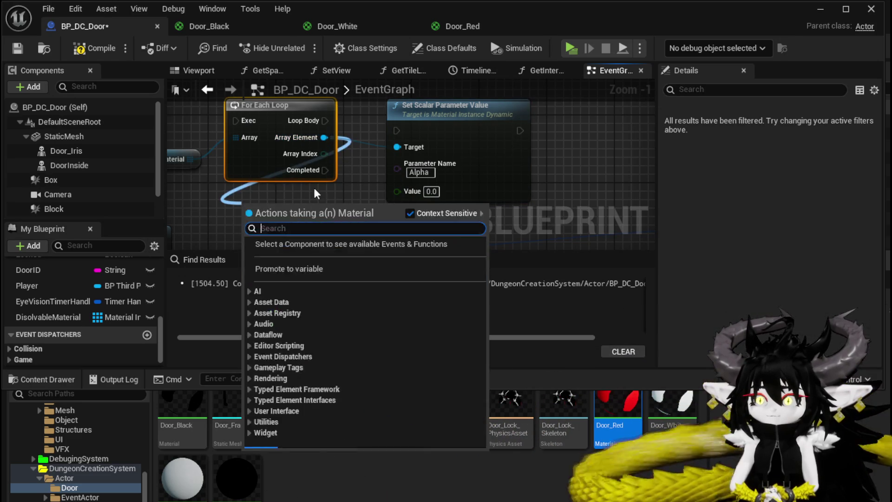
{"action": "type", "text": "get scal"}
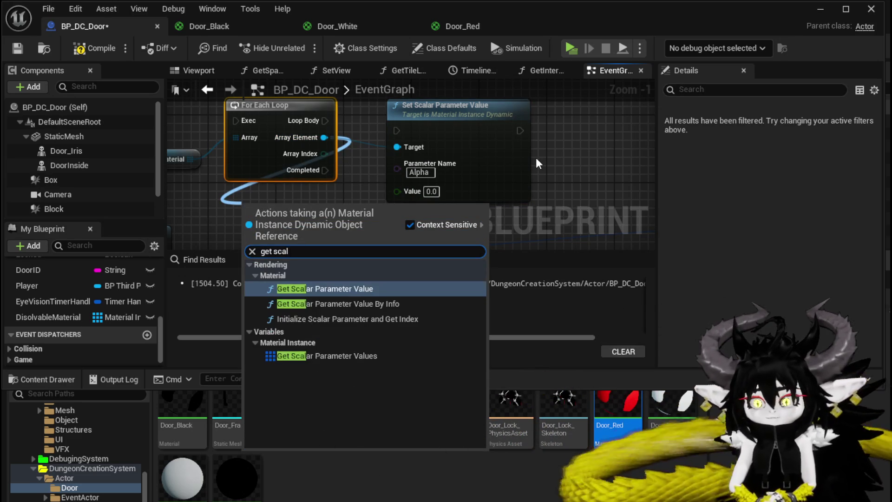
{"action": "left_click", "coordinate": [344, 288]}
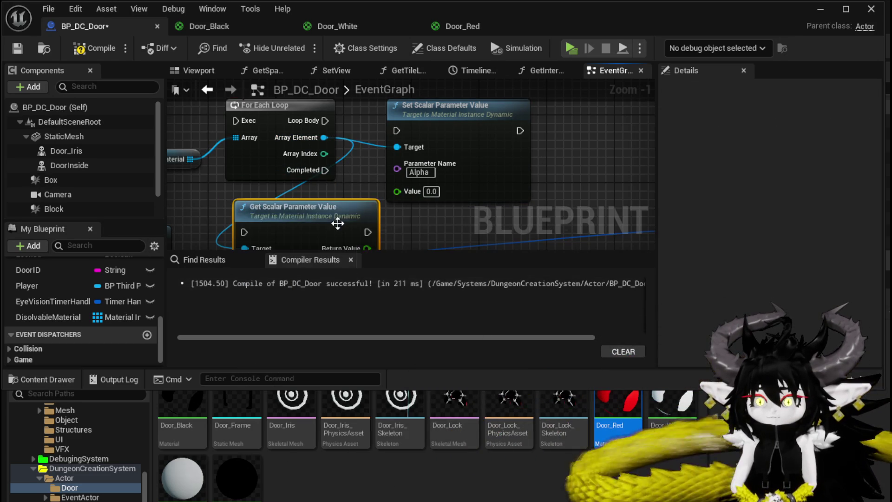
{"action": "left_click", "coordinate": [291, 225]}
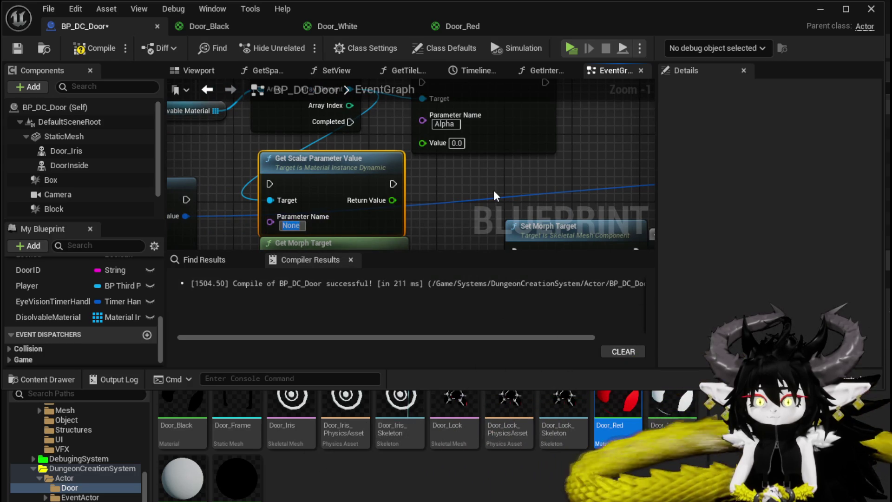
{"action": "type", "text": "Alpha"}
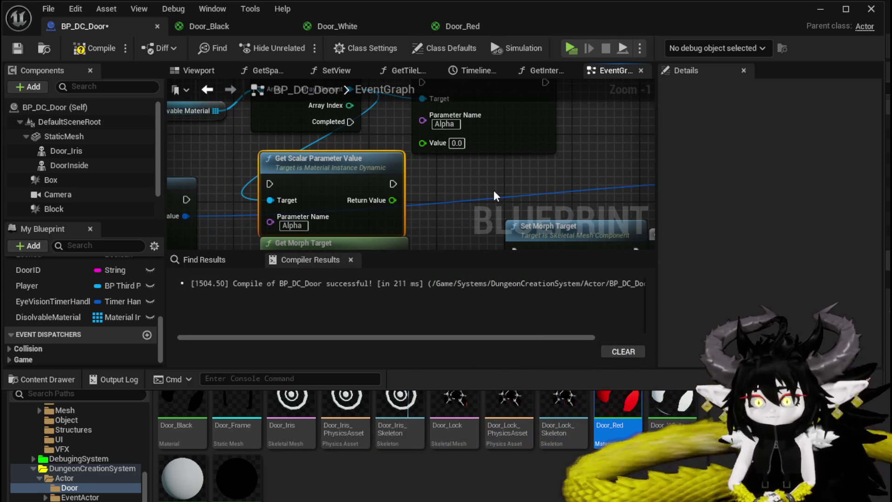
{"action": "scroll", "coordinate": [494, 191], "scroll_direction": "down", "scroll_amount": 3}
{"action": "left_click", "coordinate": [466, 148]}
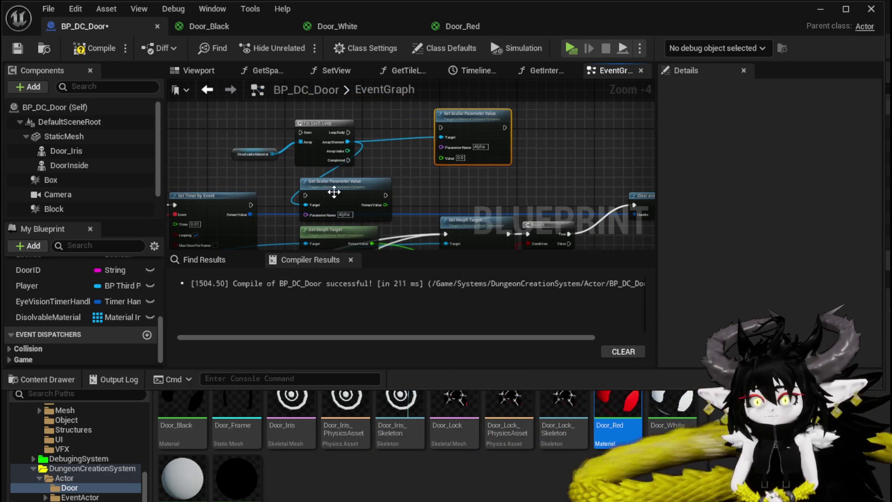
{"action": "left_click", "coordinate": [334, 191]}
{"action": "scroll", "coordinate": [344, 192], "scroll_direction": "up", "scroll_amount": 3}
Step: Add 0.05 to the returned Alpha value and feed the sum into Set Scalar's Value
{"action": "left_click_drag", "start_coordinate": [330, 193], "coordinate": [421, 162]}
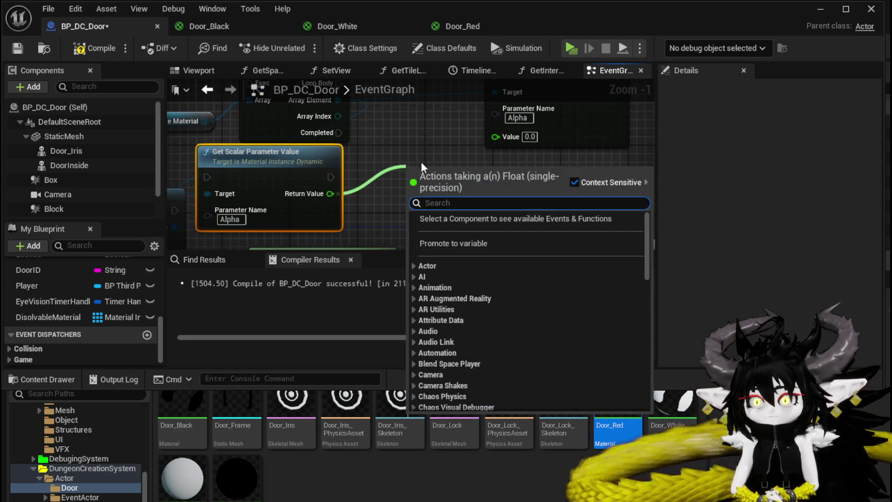
{"action": "type", "text": "+"}
{"action": "left_click", "coordinate": [463, 275]}
{"action": "mouse_move", "coordinate": [452, 207]}
{"action": "left_mouse_down"}
{"action": "mouse_move", "coordinate": [410, 72]}
{"action": "mouse_move", "coordinate": [419, 200]}
{"action": "mouse_move", "coordinate": [397, 198]}
{"action": "left_mouse_up"}
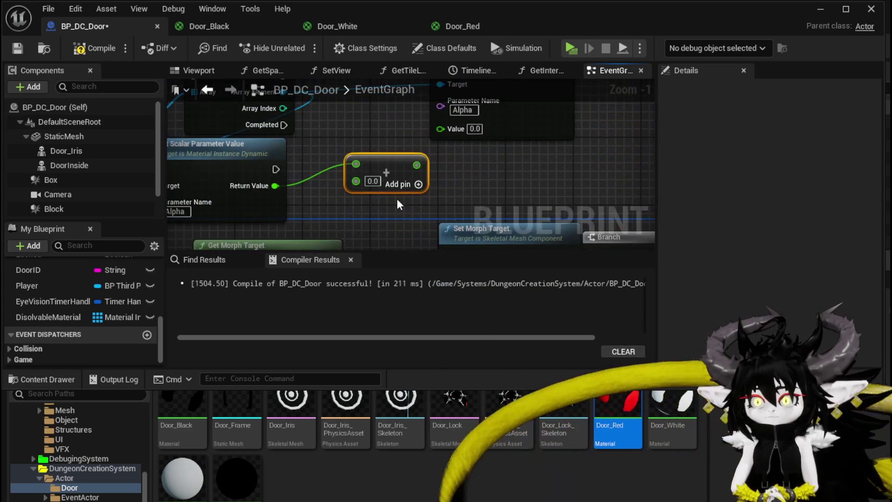
{"action": "left_click", "coordinate": [373, 180]}
{"action": "type", "text": "0.05"}
{"action": "mouse_move", "coordinate": [417, 165]}
{"action": "left_mouse_down"}
{"action": "mouse_move", "coordinate": [443, 121]}
{"action": "mouse_move", "coordinate": [440, 129]}
{"action": "left_mouse_up"}
Step: Rearrange the graph, shifting Branch, Clear Timer and the loop group to the right
{"action": "scroll", "coordinate": [337, 138], "scroll_direction": "down", "scroll_amount": 1}
{"action": "scroll", "coordinate": [338, 138], "scroll_direction": "down", "scroll_amount": 2}
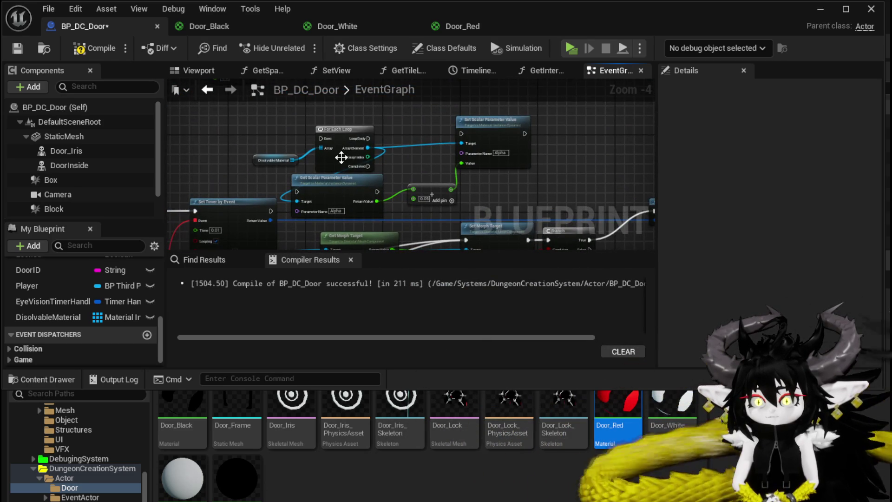
{"action": "left_click_drag", "start_coordinate": [325, 139], "coordinate": [294, 91]}
{"action": "mouse_move", "coordinate": [456, 134]}
{"action": "left_mouse_down"}
{"action": "mouse_move", "coordinate": [230, 123]}
{"action": "mouse_move", "coordinate": [290, 188]}
{"action": "left_mouse_up"}
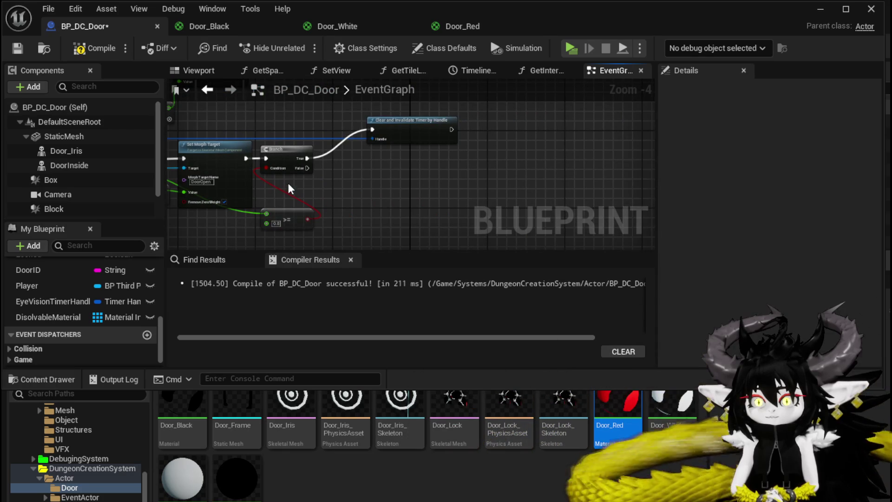
{"action": "mouse_move", "coordinate": [287, 149]}
{"action": "left_mouse_down"}
{"action": "mouse_move", "coordinate": [460, 140]}
{"action": "mouse_move", "coordinate": [574, 149]}
{"action": "left_mouse_up"}
{"action": "mouse_move", "coordinate": [185, 120]}
{"action": "left_mouse_down"}
{"action": "mouse_move", "coordinate": [381, 161]}
{"action": "mouse_move", "coordinate": [400, 178]}
{"action": "left_mouse_up"}
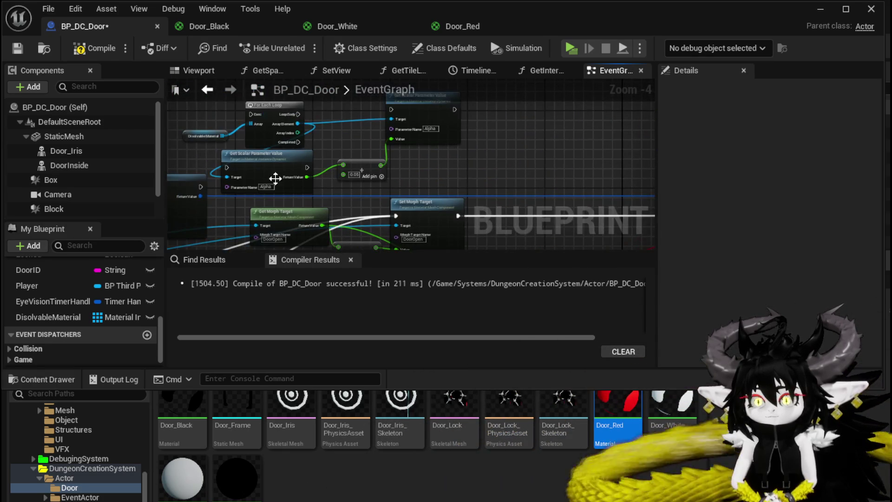
{"action": "left_click_drag", "start_coordinate": [215, 120], "coordinate": [433, 203]}
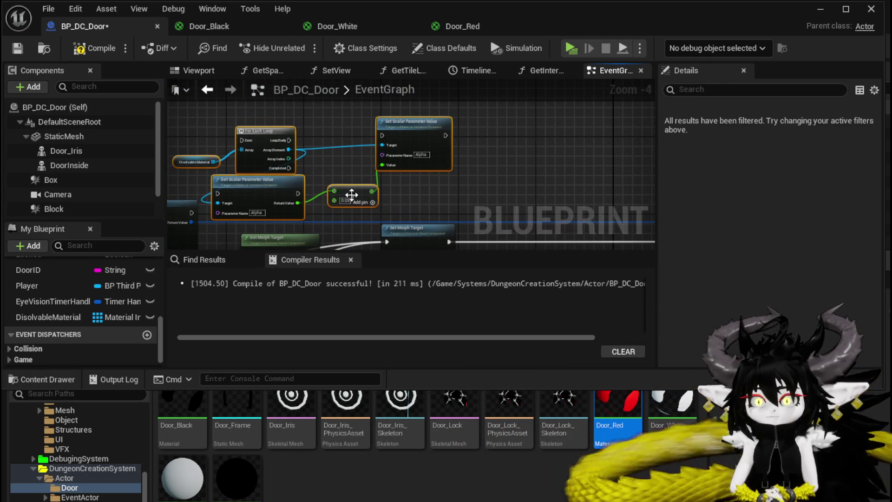
{"action": "left_click_drag", "start_coordinate": [362, 170], "coordinate": [637, 185]}
Step: Wire Set Morph Target into the For Each Loop and Completed into the Branch, then compile
{"action": "left_click_drag", "start_coordinate": [492, 215], "coordinate": [327, 197]}
{"action": "left_click_drag", "start_coordinate": [284, 223], "coordinate": [346, 138]}
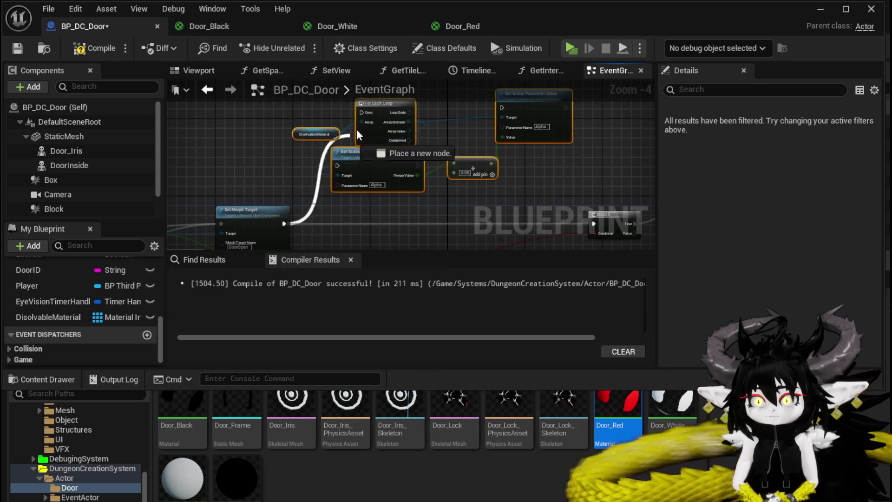
{"action": "left_click_drag", "start_coordinate": [361, 108], "coordinate": [361, 107]}
{"action": "mouse_move", "coordinate": [438, 146]}
{"action": "left_mouse_down"}
{"action": "mouse_move", "coordinate": [297, 153]}
{"action": "mouse_move", "coordinate": [469, 239]}
{"action": "mouse_move", "coordinate": [457, 175]}
{"action": "left_mouse_up"}
{"action": "left_click_drag", "start_coordinate": [307, 167], "coordinate": [340, 167]}
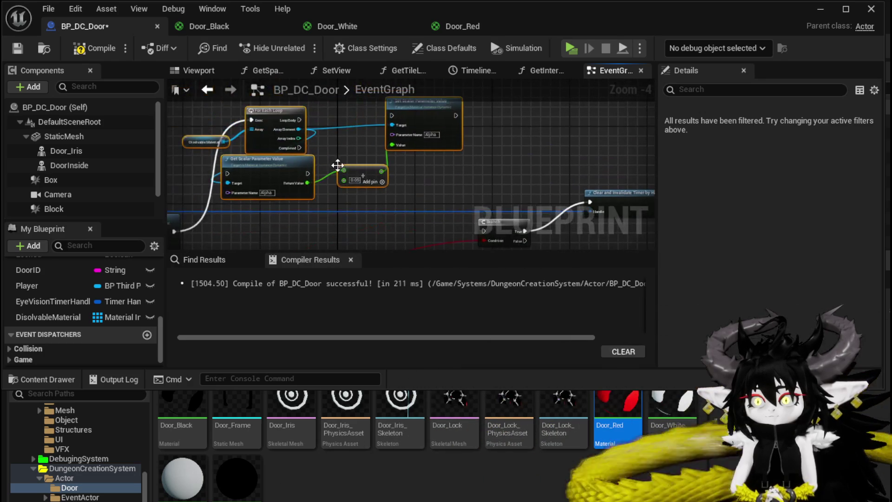
{"action": "mouse_move", "coordinate": [298, 147]}
{"action": "left_mouse_down"}
{"action": "mouse_move", "coordinate": [496, 225]}
{"action": "mouse_move", "coordinate": [484, 231]}
{"action": "left_mouse_up"}
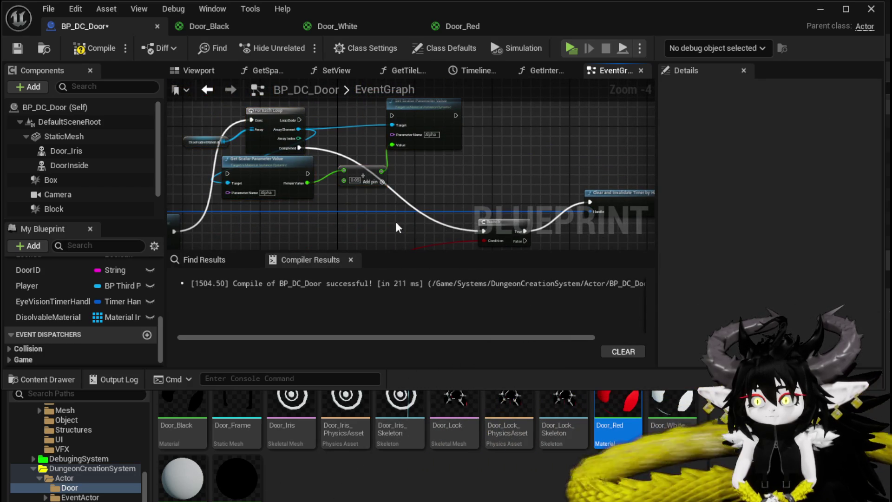
{"action": "left_click", "coordinate": [89, 47]}
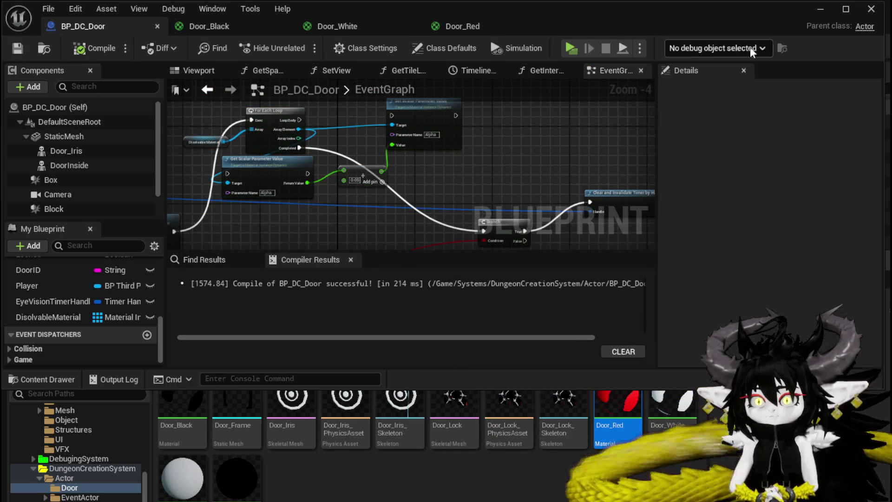
{"action": "left_click", "coordinate": [812, 12]}
Step: Play-test by walking the character to the door, then stop and save the level
{"action": "left_click", "coordinate": [296, 44]}
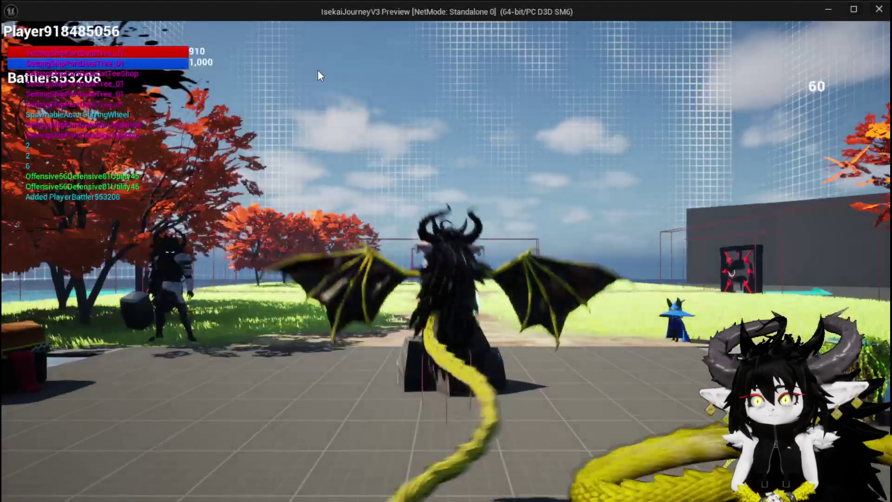
{"action": "key", "text": "w"}
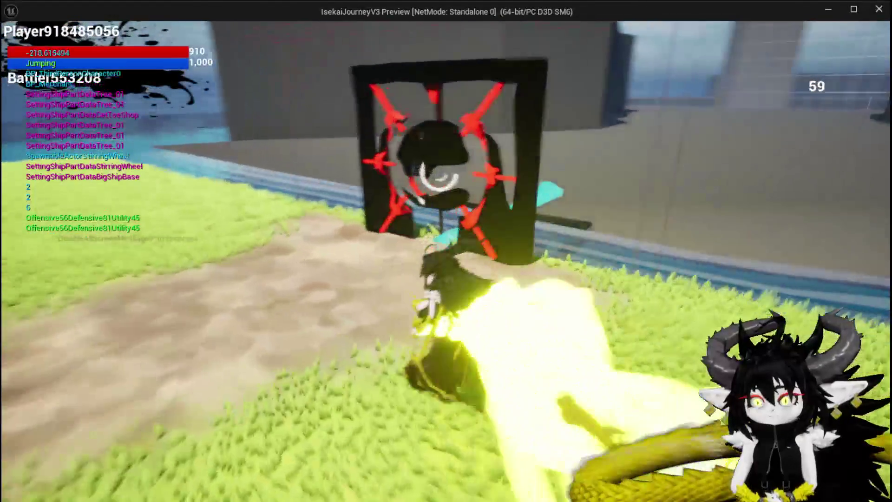
{"action": "key", "text": "space"}
{"action": "key", "text": "w"}
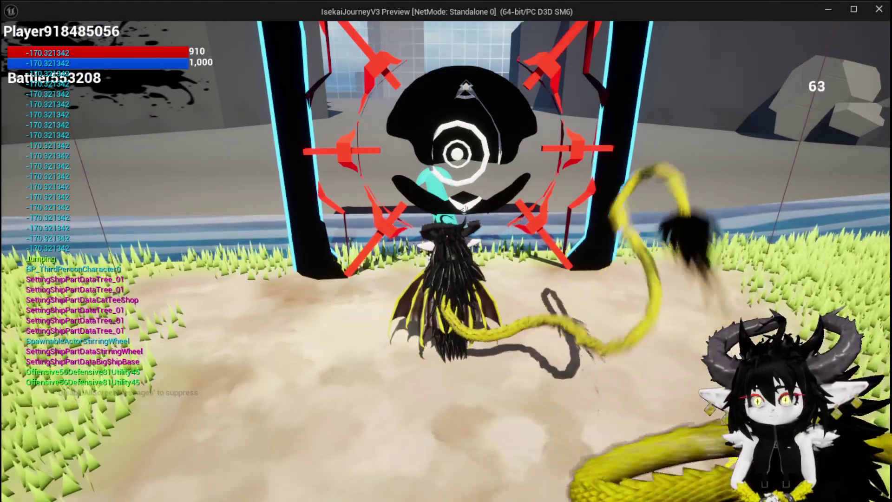
{"action": "key", "text": "w"}
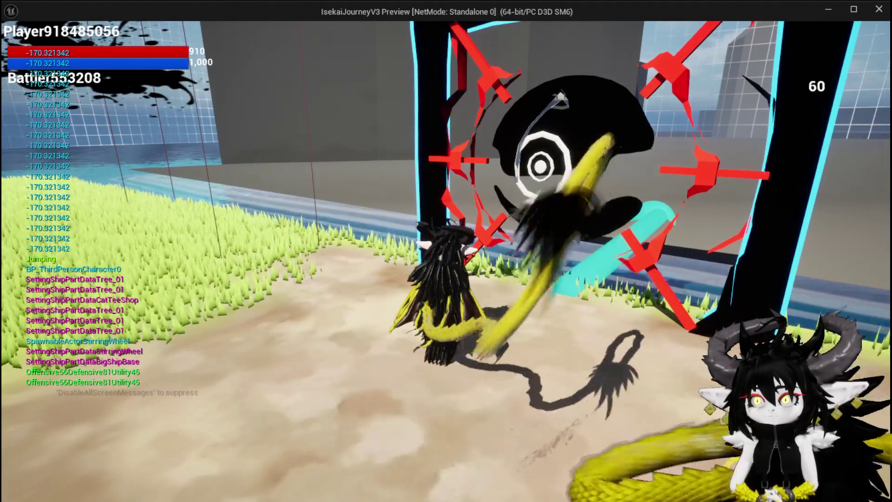
{"action": "key", "text": "Escape"}
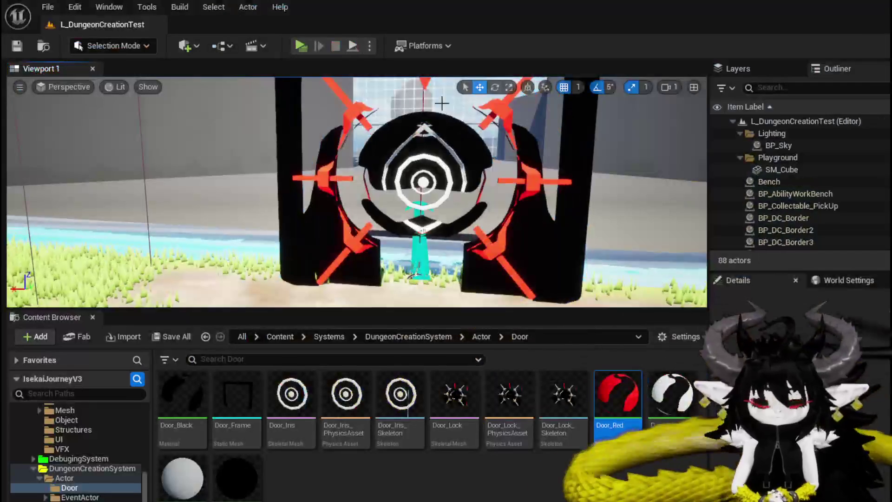
{"action": "left_click", "coordinate": [17, 46]}
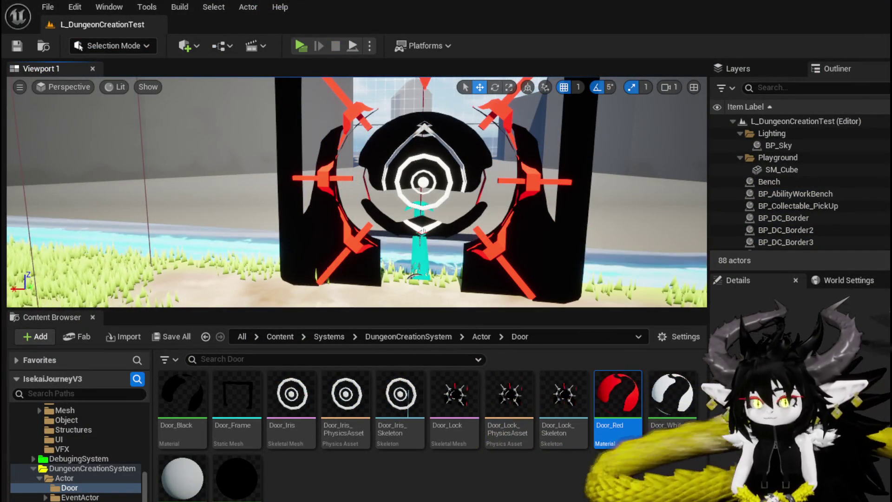
Step: Wire the For Each Loop's Loop Body into Set Scalar Parameter Value in BP_DC_Door
{"action": "key", "text": "alt+Tab"}
{"action": "mouse_move", "coordinate": [371, 230]}
{"action": "left_mouse_down"}
{"action": "mouse_move", "coordinate": [350, 181]}
{"action": "mouse_move", "coordinate": [396, 237]}
{"action": "mouse_move", "coordinate": [459, 203]}
{"action": "mouse_move", "coordinate": [467, 243]}
{"action": "left_mouse_up"}
{"action": "scroll", "coordinate": [351, 181], "scroll_direction": "up", "scroll_amount": 2}
{"action": "mouse_move", "coordinate": [282, 148]}
{"action": "left_mouse_down"}
{"action": "mouse_move", "coordinate": [440, 133]}
{"action": "mouse_move", "coordinate": [427, 142]}
{"action": "mouse_move", "coordinate": [323, 148]}
{"action": "mouse_move", "coordinate": [418, 141]}
{"action": "left_mouse_up"}
{"action": "left_click_drag", "start_coordinate": [453, 144], "coordinate": [473, 150]}
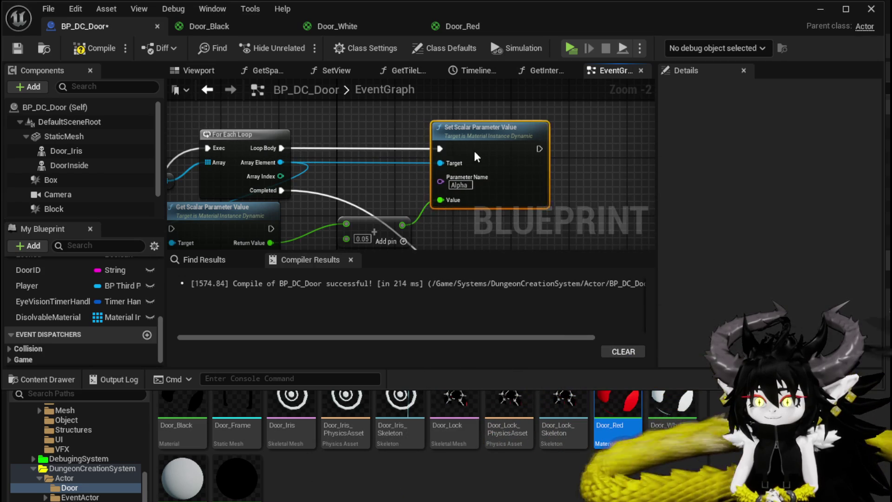
Step: Chain Loop Body into Get Scalar and then Set Scalar, tidying the Get Scalar and 0.05 Add nodes
{"action": "left_click", "coordinate": [364, 124]}
{"action": "mouse_move", "coordinate": [363, 123]}
{"action": "left_mouse_down"}
{"action": "mouse_move", "coordinate": [411, 114]}
{"action": "mouse_move", "coordinate": [371, 76]}
{"action": "mouse_move", "coordinate": [403, 72]}
{"action": "left_mouse_up"}
{"action": "mouse_move", "coordinate": [272, 161]}
{"action": "left_mouse_down"}
{"action": "mouse_move", "coordinate": [387, 172]}
{"action": "mouse_move", "coordinate": [439, 88]}
{"action": "mouse_move", "coordinate": [423, 218]}
{"action": "mouse_move", "coordinate": [341, 175]}
{"action": "left_mouse_up"}
{"action": "mouse_move", "coordinate": [273, 198]}
{"action": "left_mouse_down"}
{"action": "mouse_move", "coordinate": [316, 179]}
{"action": "mouse_move", "coordinate": [343, 179]}
{"action": "left_mouse_up"}
{"action": "left_click_drag", "start_coordinate": [392, 151], "coordinate": [577, 149]}
{"action": "left_click_drag", "start_coordinate": [333, 150], "coordinate": [391, 149]}
{"action": "mouse_move", "coordinate": [322, 192]}
{"action": "left_mouse_down"}
{"action": "mouse_move", "coordinate": [433, 196]}
{"action": "mouse_move", "coordinate": [409, 197]}
{"action": "left_mouse_up"}
{"action": "scroll", "coordinate": [260, 163], "scroll_direction": "down", "scroll_amount": 1}
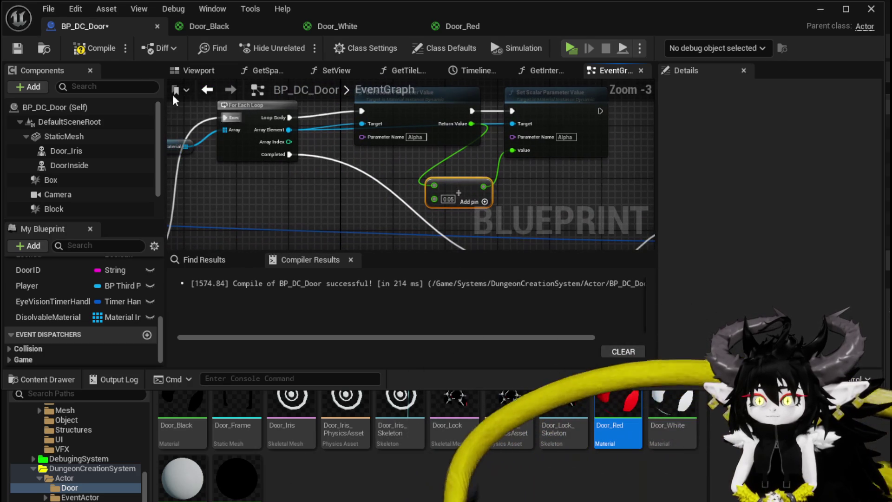
Step: Compile and save BP_DC_Door, then switch to the Door_Black material
{"action": "left_click", "coordinate": [92, 48]}
{"action": "left_click", "coordinate": [19, 48]}
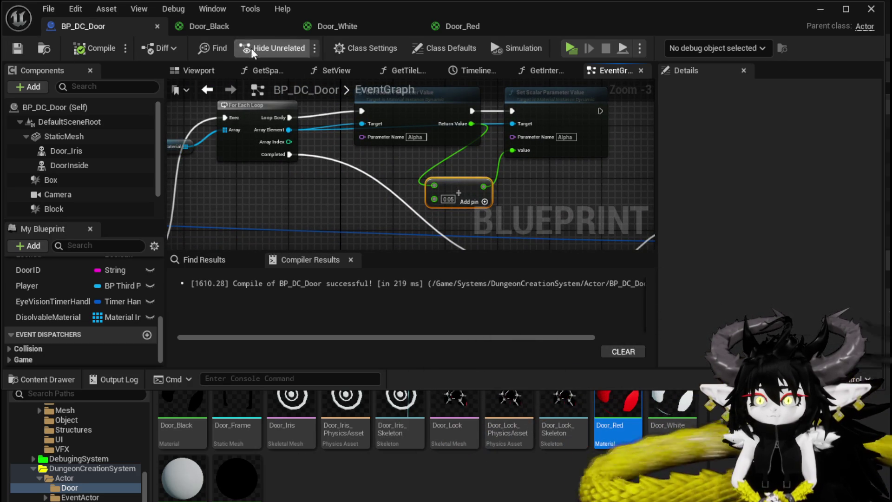
{"action": "left_click", "coordinate": [222, 28]}
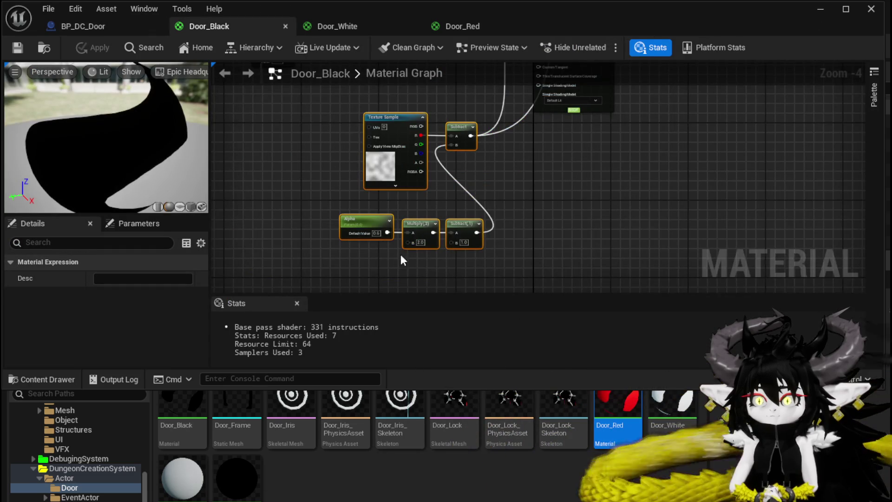
Step: Save the material as M_DisolvableSingleColor and open its M_DisolvableSingleColor_Red instance
{"action": "scroll", "coordinate": [403, 258], "scroll_direction": "up", "scroll_amount": 2}
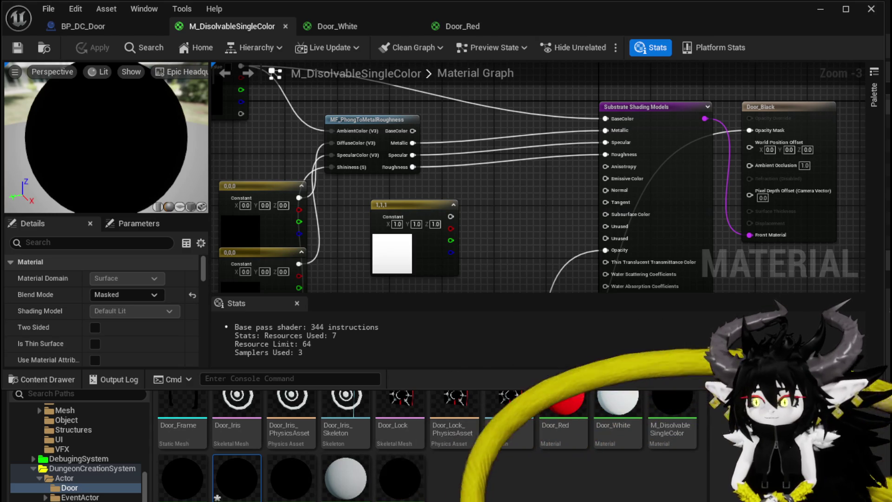
{"action": "key", "text": "ctrl+shift+s"}
{"action": "left_click", "coordinate": [655, 474]}
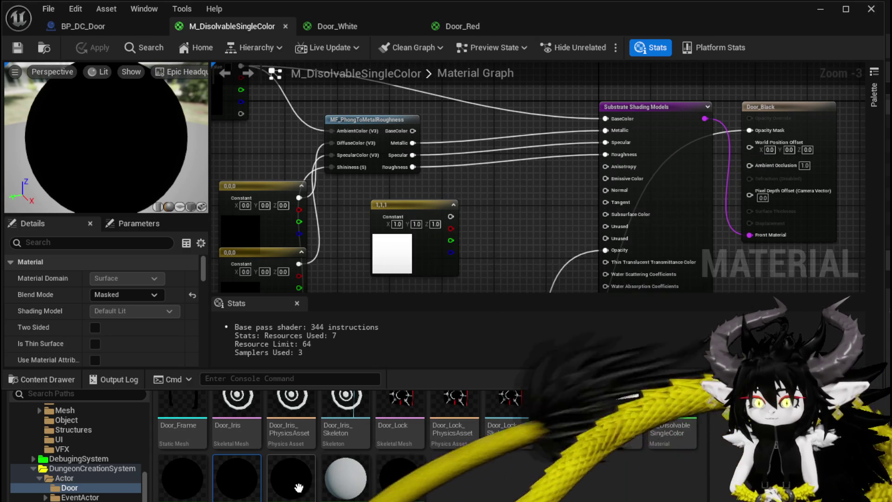
{"action": "double_click", "coordinate": [250, 478]}
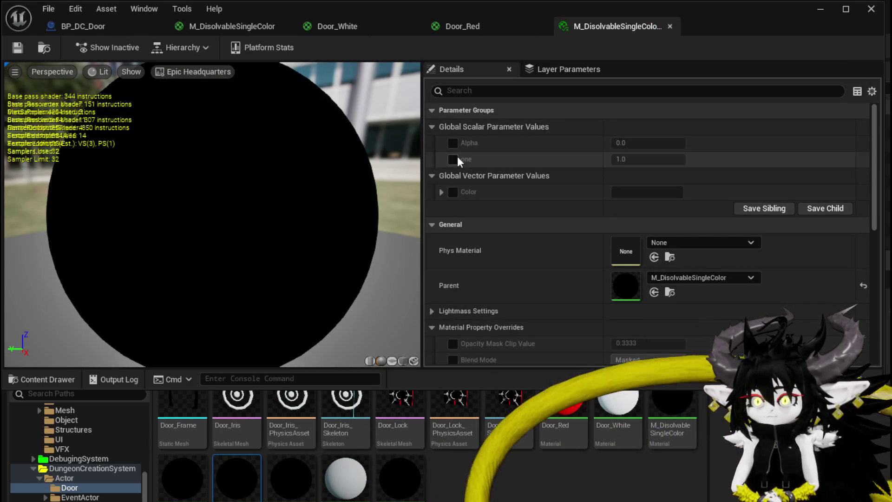
Step: Override Color to solid red in M_DisolvableSingleColor_Red and save the instance
{"action": "left_click", "coordinate": [453, 144]}
{"action": "left_click", "coordinate": [453, 143]}
{"action": "left_click", "coordinate": [452, 192]}
{"action": "left_click", "coordinate": [635, 191]}
{"action": "left_click", "coordinate": [787, 238]}
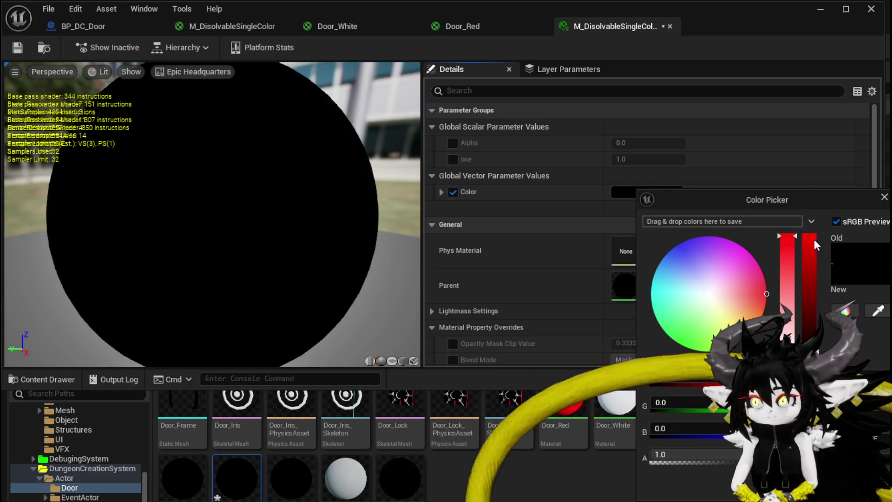
{"action": "left_click", "coordinate": [811, 238]}
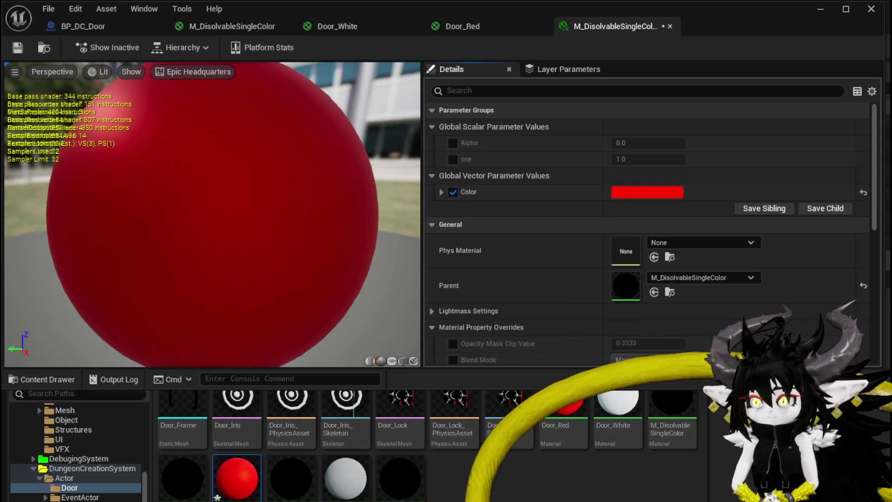
{"action": "key", "text": "ctrl+shift+s"}
{"action": "key", "text": "Return"}
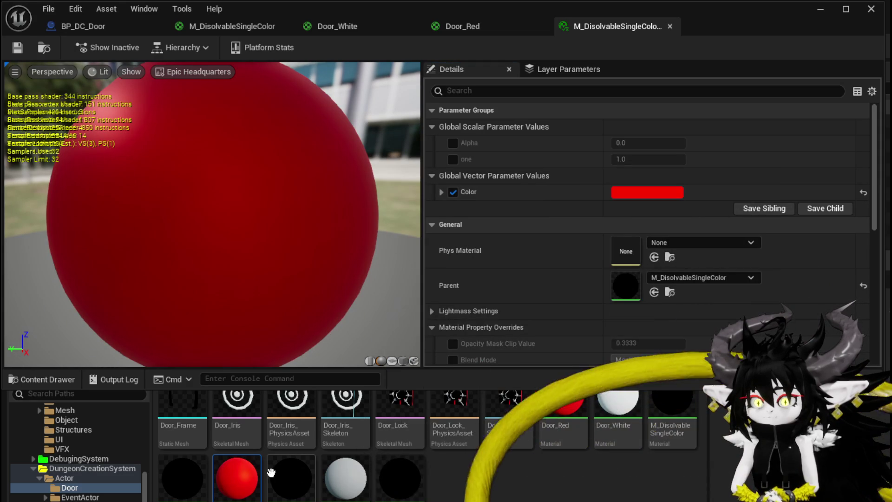
Step: Open another material instance, override its Color to white, and save it
{"action": "double_click", "coordinate": [305, 483]}
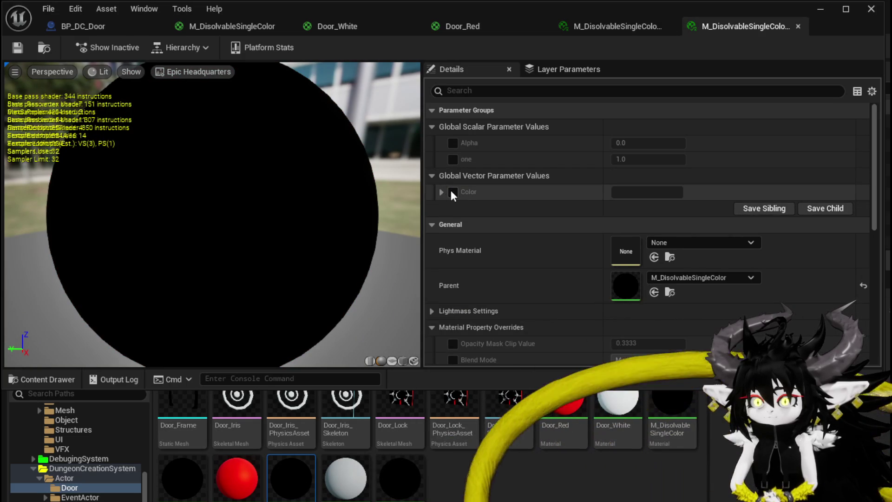
{"action": "left_click", "coordinate": [453, 192]}
{"action": "left_click", "coordinate": [629, 190]}
{"action": "left_click_drag", "start_coordinate": [801, 335], "coordinate": [801, 198]}
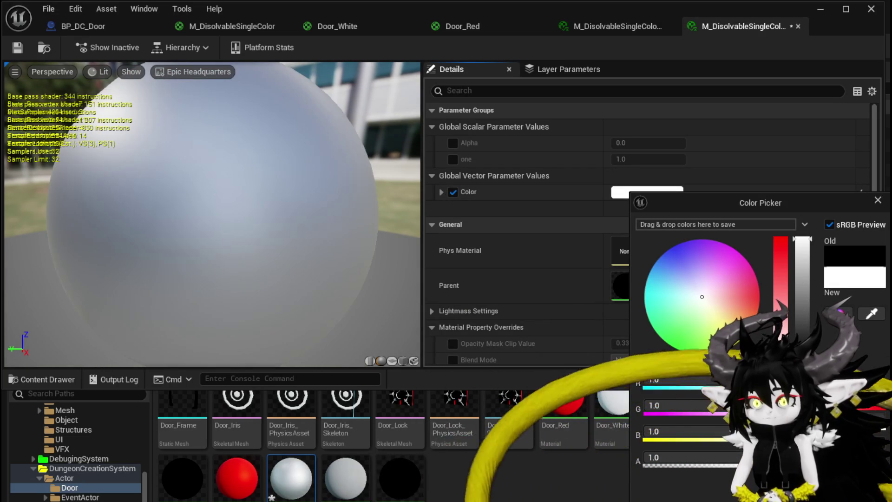
{"action": "left_click", "coordinate": [878, 200]}
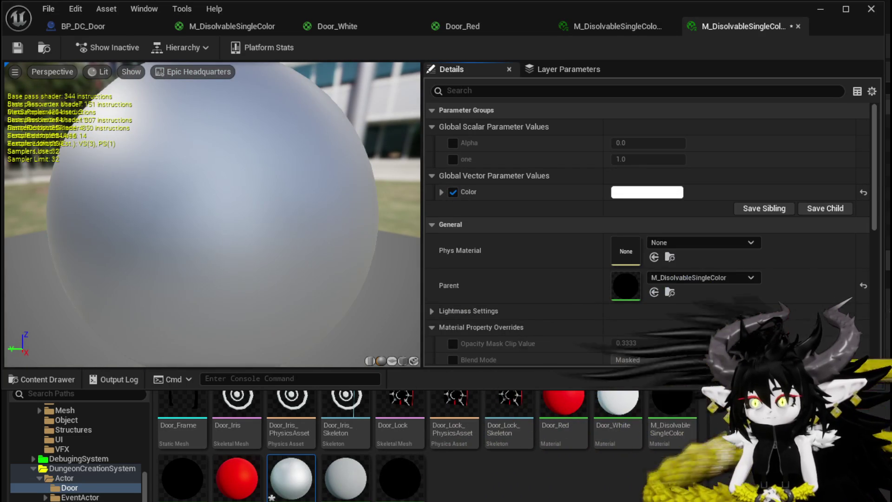
{"action": "left_click", "coordinate": [21, 46]}
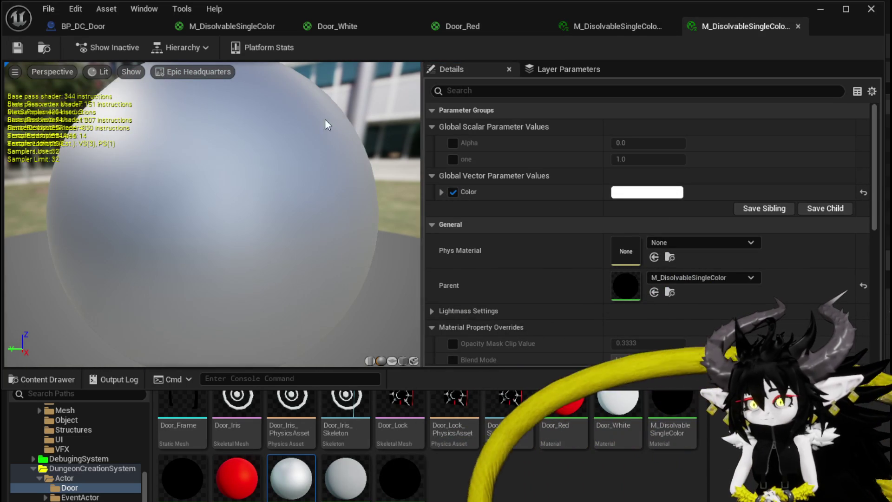
Step: Close all material editors, then recompile and save BP_DC_Door
{"action": "left_click", "coordinate": [797, 26]}
{"action": "middle_click", "coordinate": [629, 27]}
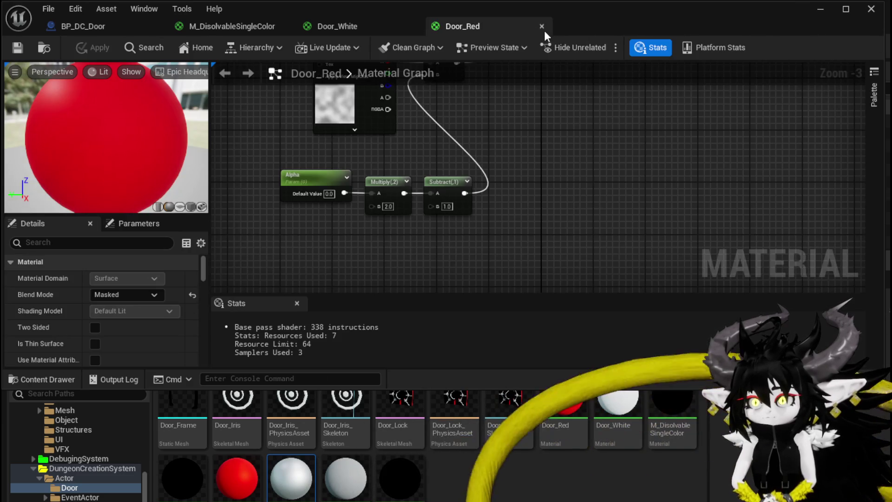
{"action": "left_click", "coordinate": [541, 27]}
{"action": "middle_click", "coordinate": [400, 28]}
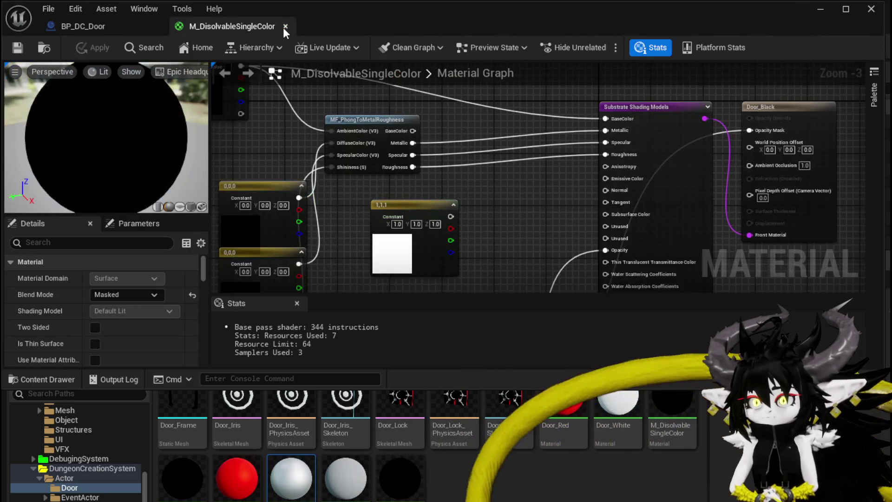
{"action": "left_click", "coordinate": [282, 27]}
{"action": "left_click", "coordinate": [83, 48]}
{"action": "left_click", "coordinate": [21, 47]}
{"action": "left_click", "coordinate": [64, 136]}
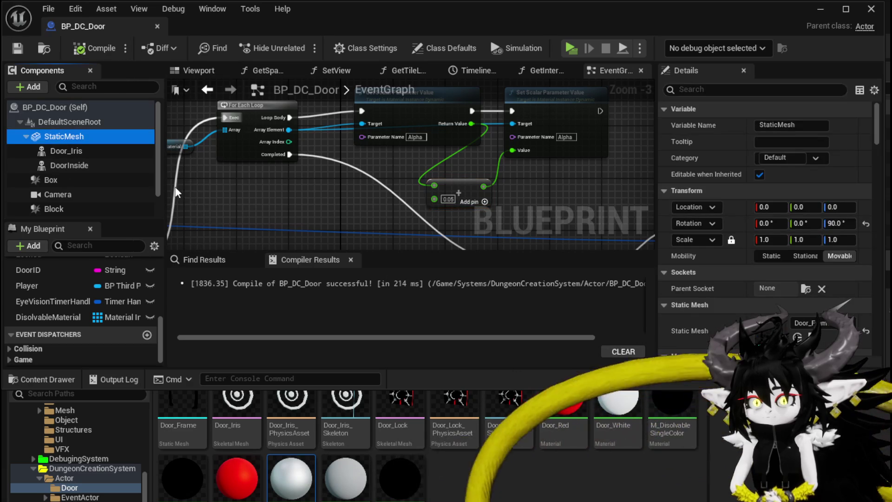
Step: Assign dissolvable instances to the door frame and the white one to Door_Iris
{"action": "scroll", "coordinate": [844, 266], "scroll_direction": "down", "scroll_amount": 3}
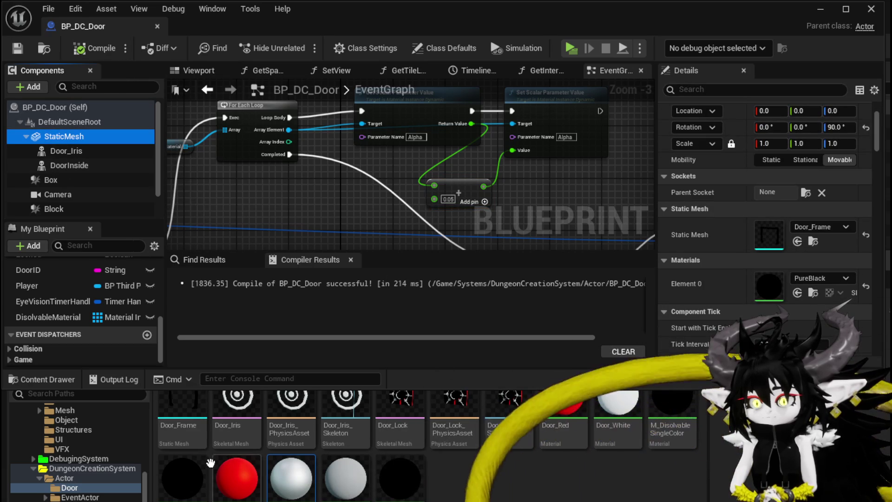
{"action": "mouse_move", "coordinate": [182, 478]}
{"action": "left_mouse_down"}
{"action": "mouse_move", "coordinate": [807, 269]}
{"action": "mouse_move", "coordinate": [807, 289]}
{"action": "left_mouse_up"}
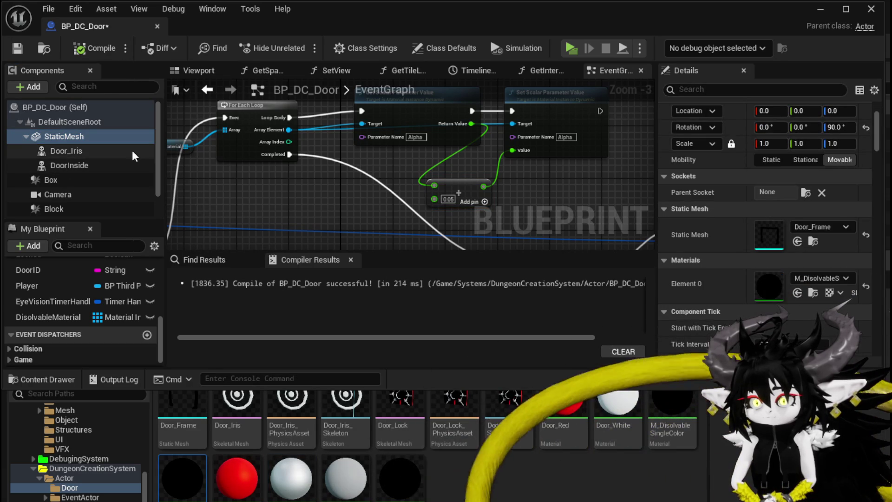
{"action": "left_click", "coordinate": [52, 148]}
{"action": "scroll", "coordinate": [785, 218], "scroll_direction": "down", "scroll_amount": 5}
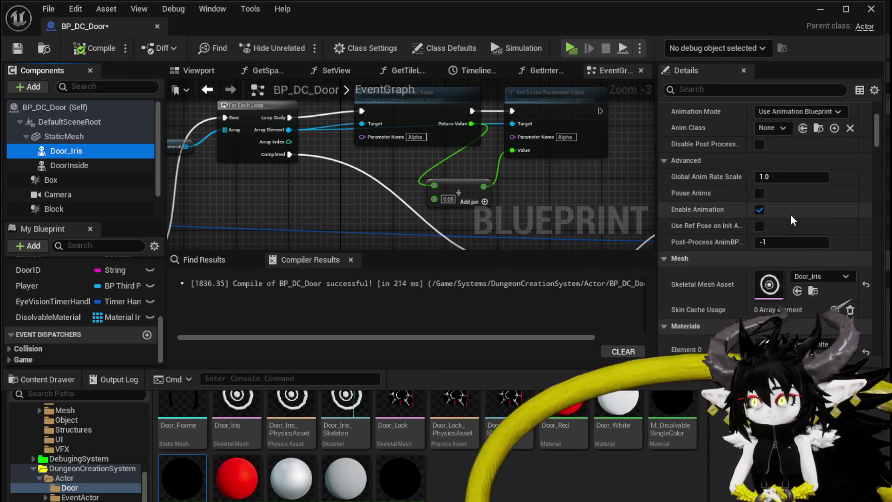
{"action": "left_click_drag", "start_coordinate": [291, 478], "coordinate": [797, 253]}
Step: Give the DoorInside lock's slots the black, red and white dissolvable instances
{"action": "left_click", "coordinate": [93, 163]}
{"action": "left_click_drag", "start_coordinate": [182, 479], "coordinate": [767, 250]}
{"action": "left_click_drag", "start_coordinate": [237, 478], "coordinate": [766, 254]}
{"action": "scroll", "coordinate": [700, 281], "scroll_direction": "down", "scroll_amount": 3}
{"action": "mouse_move", "coordinate": [237, 478]}
{"action": "left_mouse_down"}
{"action": "mouse_move", "coordinate": [766, 209]}
{"action": "mouse_move", "coordinate": [769, 249]}
{"action": "left_mouse_up"}
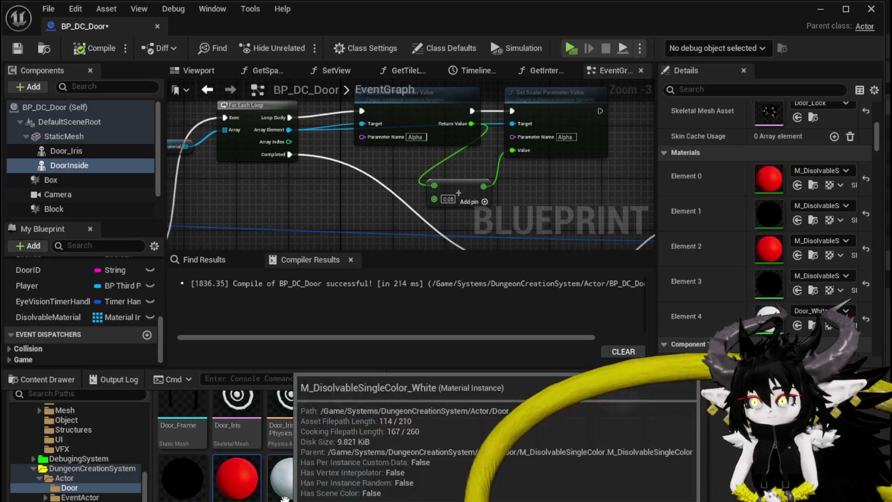
{"action": "mouse_move", "coordinate": [183, 478]}
{"action": "left_mouse_down"}
{"action": "mouse_move", "coordinate": [789, 288]}
{"action": "mouse_move", "coordinate": [573, 381]}
{"action": "left_mouse_up"}
{"action": "mouse_move", "coordinate": [291, 478]}
{"action": "left_mouse_down"}
{"action": "mouse_move", "coordinate": [563, 369]}
{"action": "mouse_move", "coordinate": [797, 316]}
{"action": "left_mouse_up"}
Step: Compile, save and close BP_DC_Door
{"action": "left_click", "coordinate": [88, 48]}
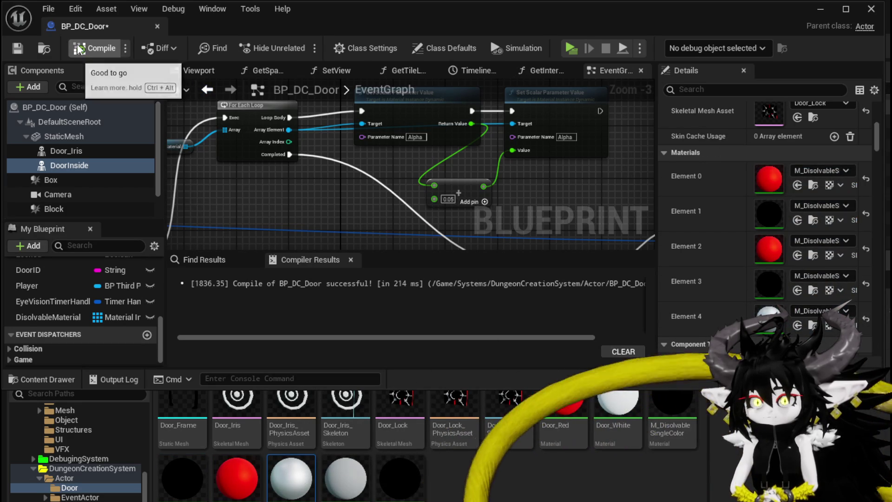
{"action": "left_click", "coordinate": [18, 49]}
{"action": "left_click", "coordinate": [871, 9]}
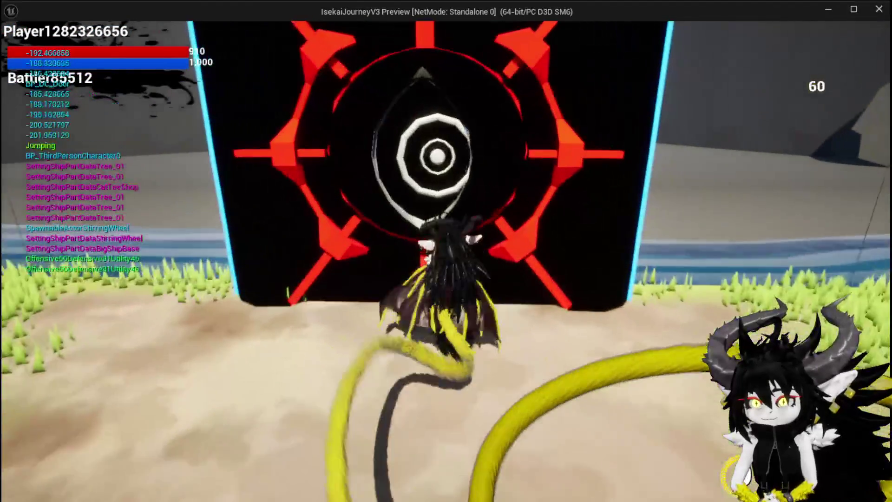
{"action": "key", "text": "Escape"}
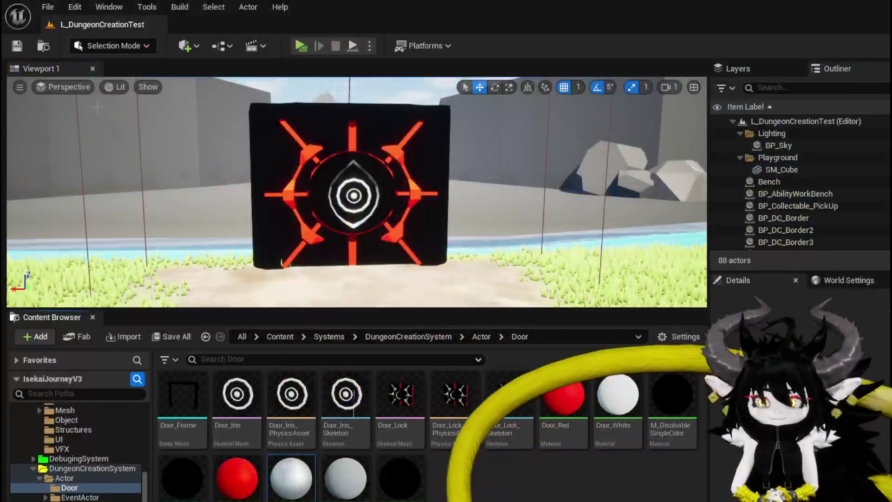
{"action": "key", "text": "ctrl+s"}
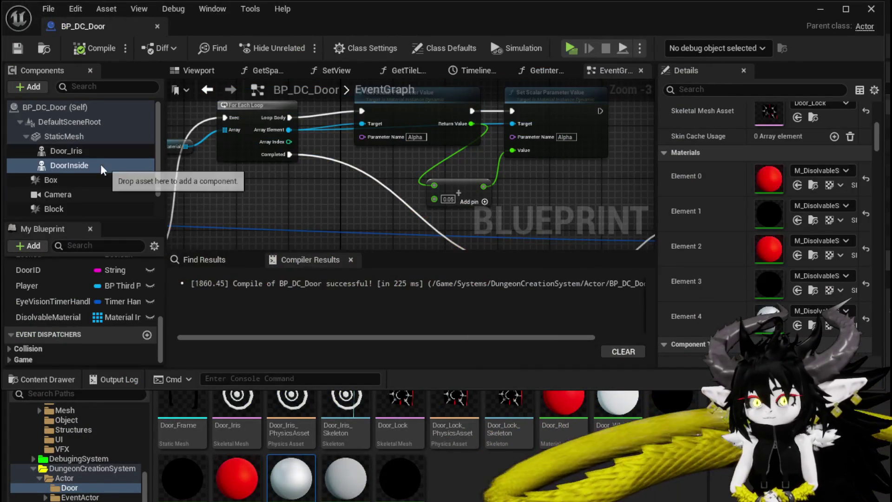
Step: Drag a Door Iris reference into the event graph and carry it toward the material nodes
{"action": "left_click", "coordinate": [71, 150]}
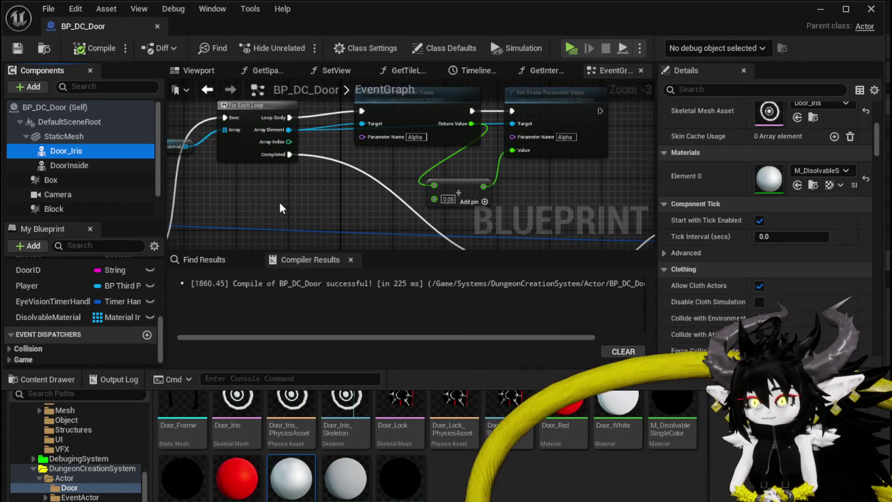
{"action": "scroll", "coordinate": [247, 189], "scroll_direction": "down", "scroll_amount": 1}
{"action": "mouse_move", "coordinate": [246, 130]}
{"action": "left_mouse_down"}
{"action": "mouse_move", "coordinate": [267, 174]}
{"action": "mouse_move", "coordinate": [425, 213]}
{"action": "mouse_move", "coordinate": [406, 185]}
{"action": "left_mouse_up"}
{"action": "scroll", "coordinate": [418, 204], "scroll_direction": "down", "scroll_amount": 3}
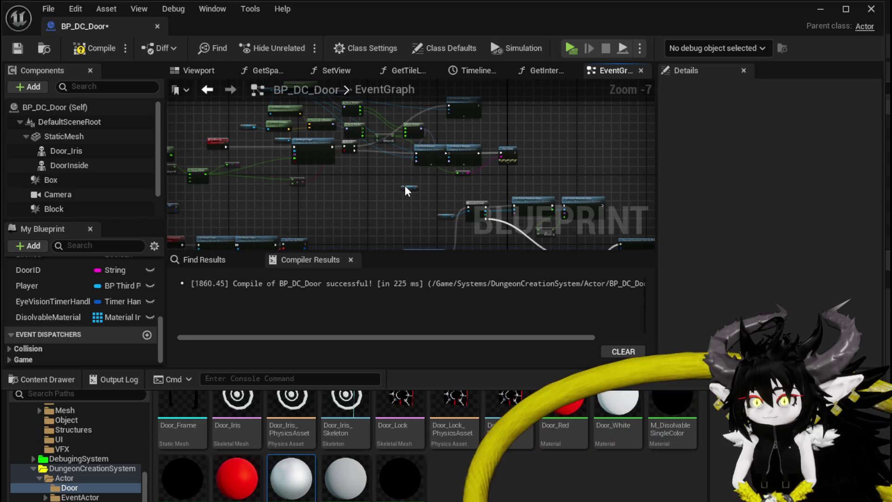
{"action": "left_click", "coordinate": [412, 189]}
{"action": "mouse_move", "coordinate": [225, 320]}
{"action": "left_mouse_down"}
{"action": "mouse_move", "coordinate": [170, 81]}
{"action": "mouse_move", "coordinate": [176, 187]}
{"action": "mouse_move", "coordinate": [258, 115]}
{"action": "left_mouse_up"}
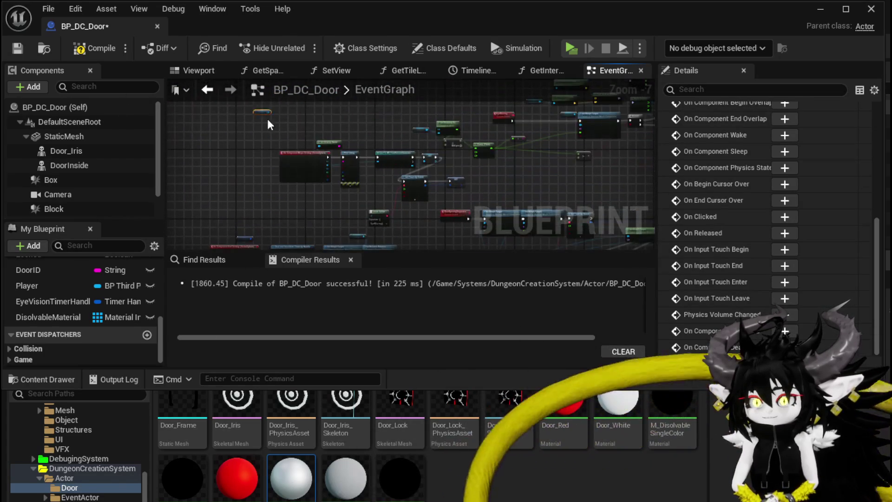
{"action": "mouse_move", "coordinate": [283, 200]}
{"action": "left_mouse_down"}
{"action": "mouse_move", "coordinate": [202, 185]}
{"action": "mouse_move", "coordinate": [509, 115]}
{"action": "left_mouse_up"}
{"action": "left_click_drag", "start_coordinate": [350, 135], "coordinate": [604, 154]}
{"action": "scroll", "coordinate": [349, 136], "scroll_direction": "up", "scroll_amount": 3}
Step: Place Door Iris below Door Inside and add a Get Material node from it
{"action": "mouse_move", "coordinate": [233, 157]}
{"action": "left_mouse_down"}
{"action": "mouse_move", "coordinate": [222, 174]}
{"action": "mouse_move", "coordinate": [227, 260]}
{"action": "mouse_move", "coordinate": [221, 184]}
{"action": "mouse_move", "coordinate": [253, 208]}
{"action": "left_mouse_up"}
{"action": "type", "text": "get"}
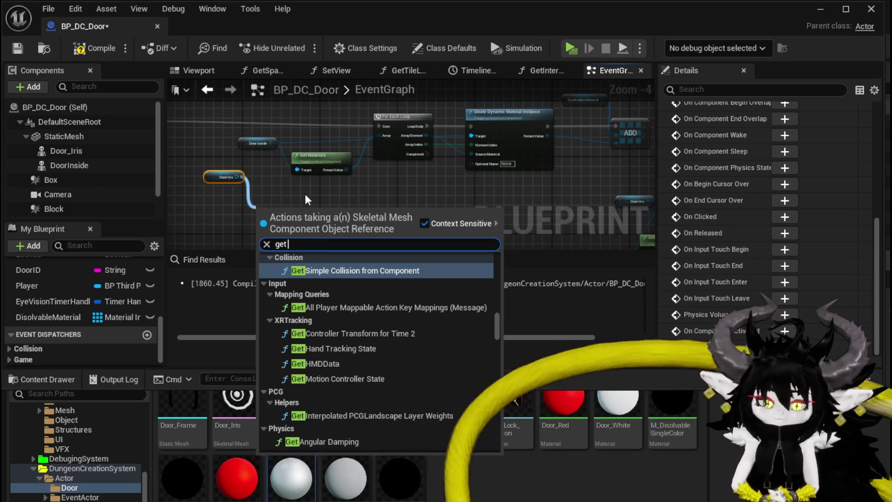
{"action": "type", "text": " Mat"}
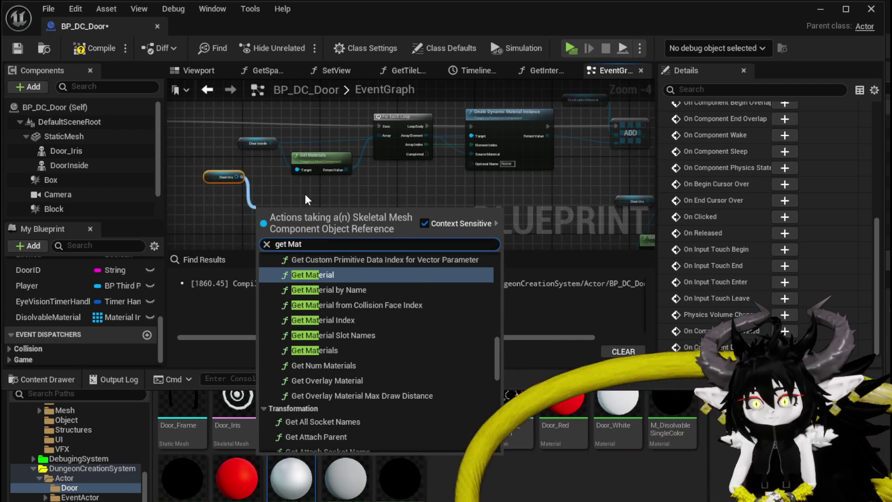
{"action": "key", "text": "BackSpace"}
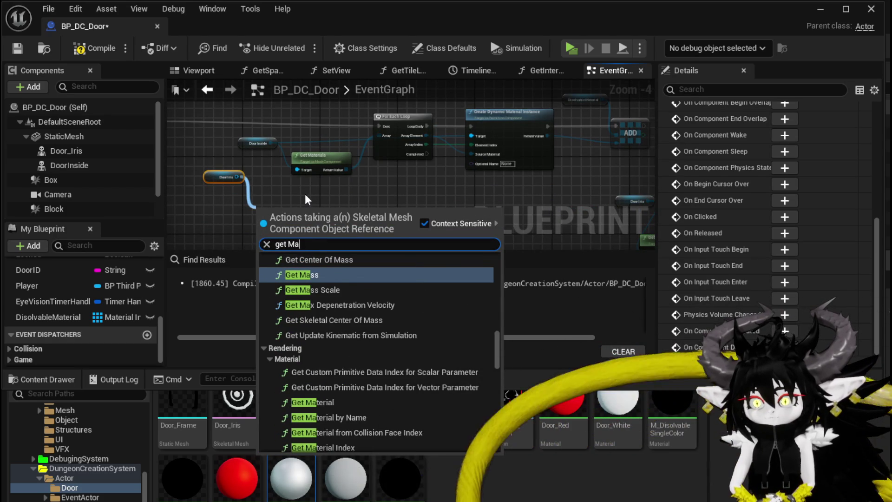
{"action": "type", "text": "teroa"}
{"action": "key", "text": "BackSpace"}
{"action": "key", "text": "BackSpace"}
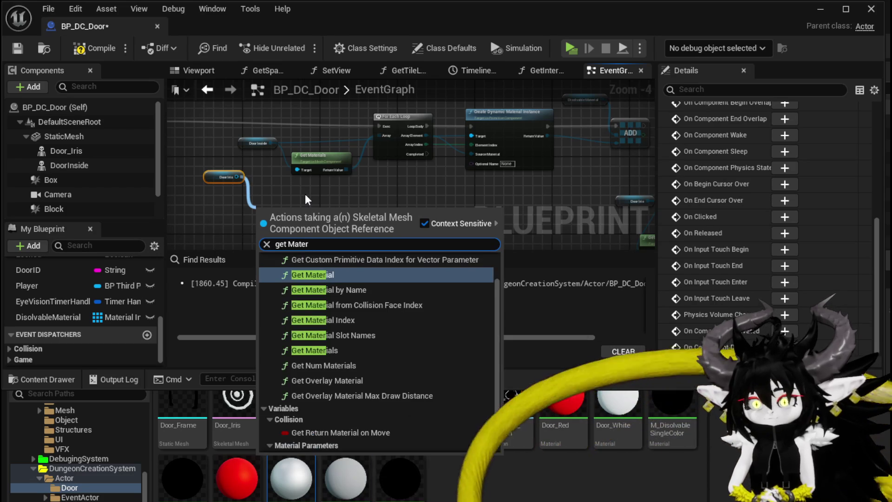
{"action": "left_click", "coordinate": [306, 275]}
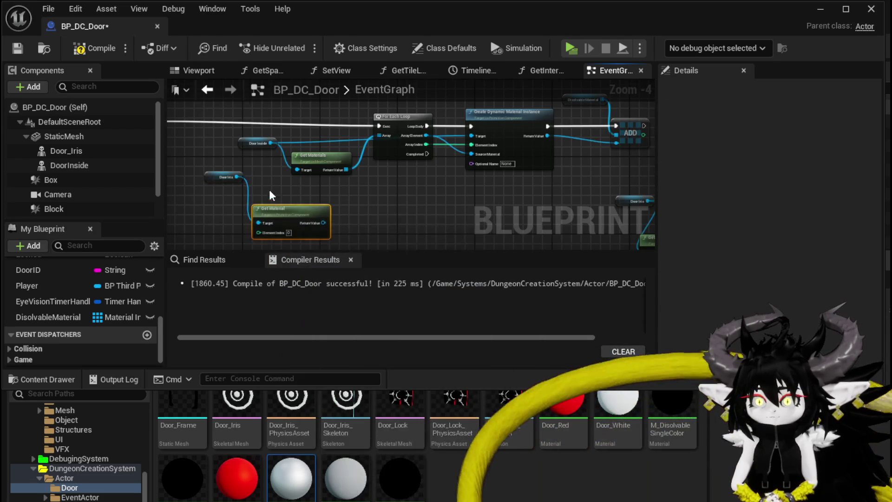
Step: Add a second Door Iris reference with its own Get Material node
{"action": "left_click_drag", "start_coordinate": [257, 124], "coordinate": [271, 118]}
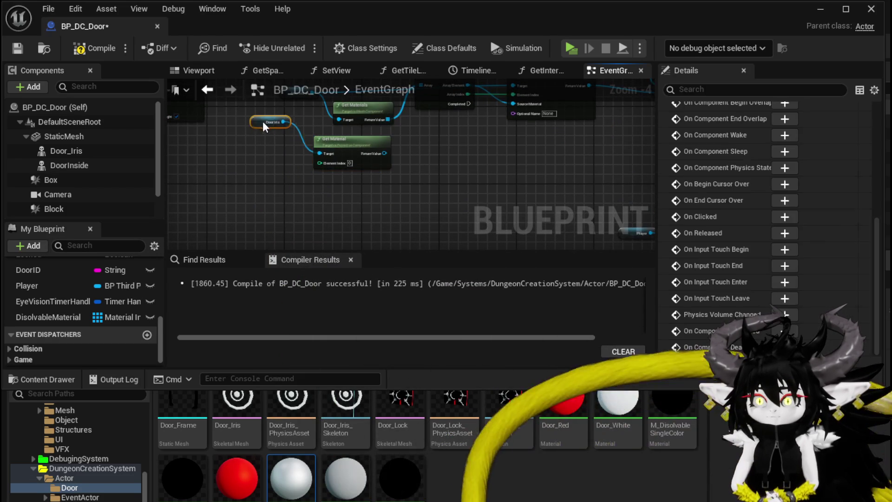
{"action": "left_click_drag", "start_coordinate": [66, 151], "coordinate": [277, 186]}
{"action": "type", "text": "get material"}
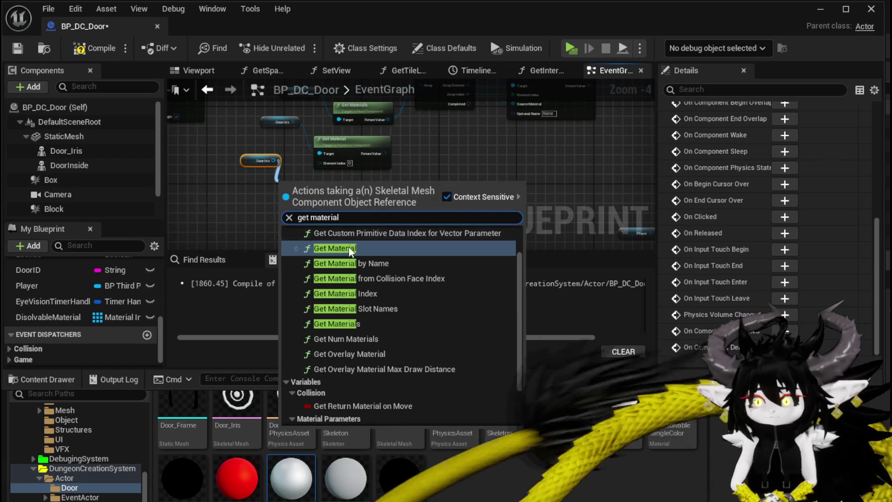
{"action": "left_click", "coordinate": [334, 249]}
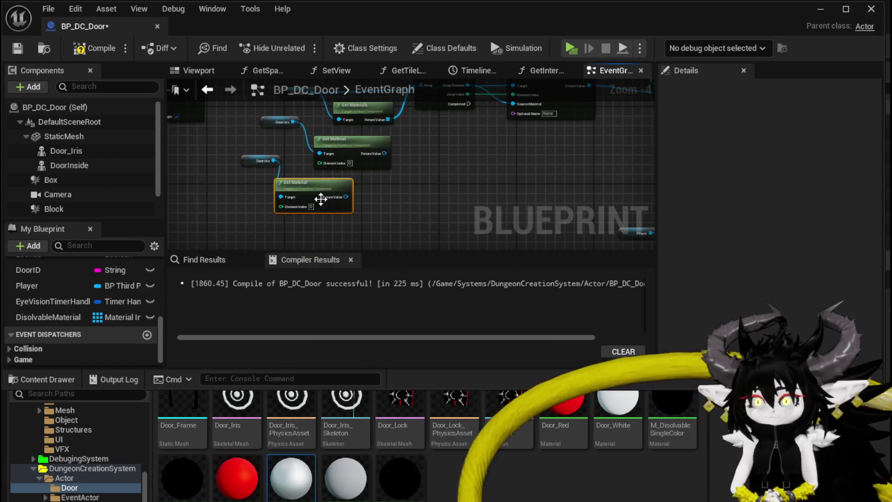
Step: Drag off the loop's Array input and search 'make' to build a new array
{"action": "scroll", "coordinate": [424, 140], "scroll_direction": "up", "scroll_amount": 5}
{"action": "left_click_drag", "start_coordinate": [414, 225], "coordinate": [473, 201]}
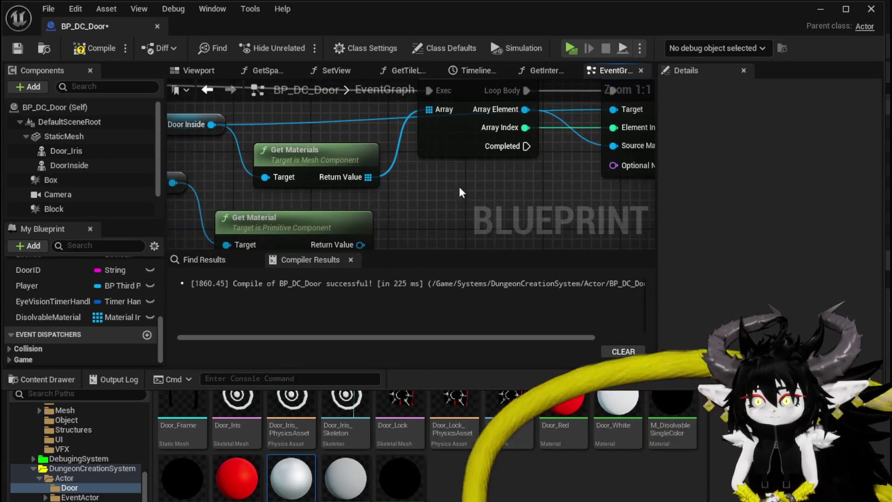
{"action": "left_click_drag", "start_coordinate": [322, 157], "coordinate": [303, 158]}
{"action": "left_click_drag", "start_coordinate": [429, 109], "coordinate": [405, 191]}
{"action": "type", "text": "make"}
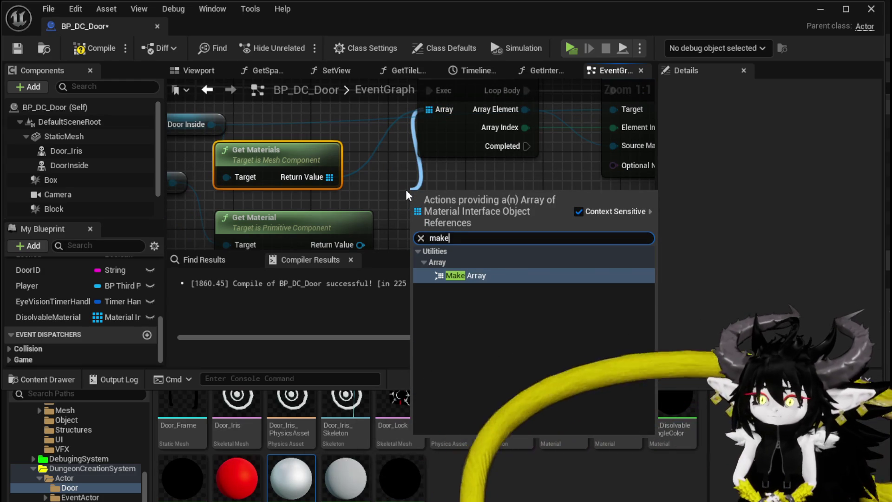
{"action": "left_click", "coordinate": [453, 275]}
{"action": "mouse_move", "coordinate": [421, 179]}
{"action": "left_mouse_down"}
{"action": "mouse_move", "coordinate": [303, 156]}
{"action": "mouse_move", "coordinate": [371, 130]}
{"action": "left_mouse_up"}
{"action": "scroll", "coordinate": [325, 153], "scroll_direction": "down", "scroll_amount": 2}
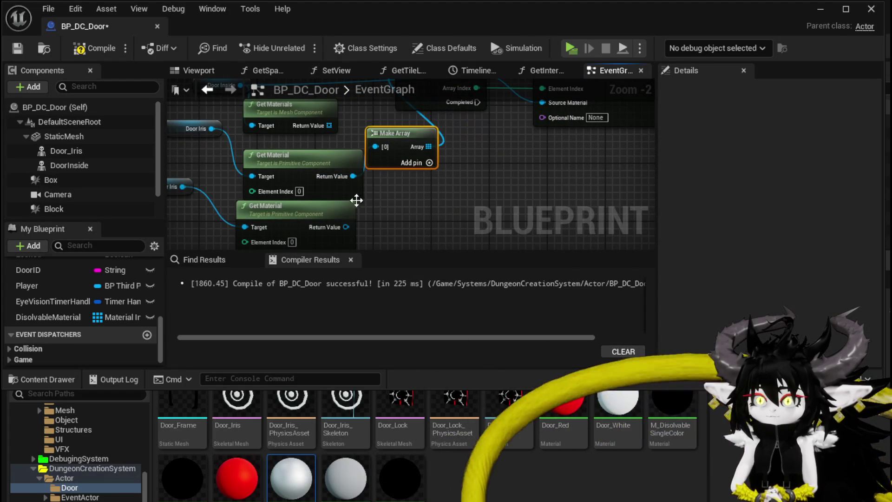
{"action": "mouse_move", "coordinate": [346, 227]}
{"action": "left_mouse_down"}
{"action": "mouse_move", "coordinate": [405, 162]}
{"action": "mouse_move", "coordinate": [460, 173]}
{"action": "left_mouse_up"}
{"action": "left_click", "coordinate": [430, 176]}
{"action": "mouse_move", "coordinate": [386, 172]}
{"action": "left_mouse_down"}
{"action": "mouse_move", "coordinate": [345, 130]}
{"action": "mouse_move", "coordinate": [497, 124]}
{"action": "left_mouse_up"}
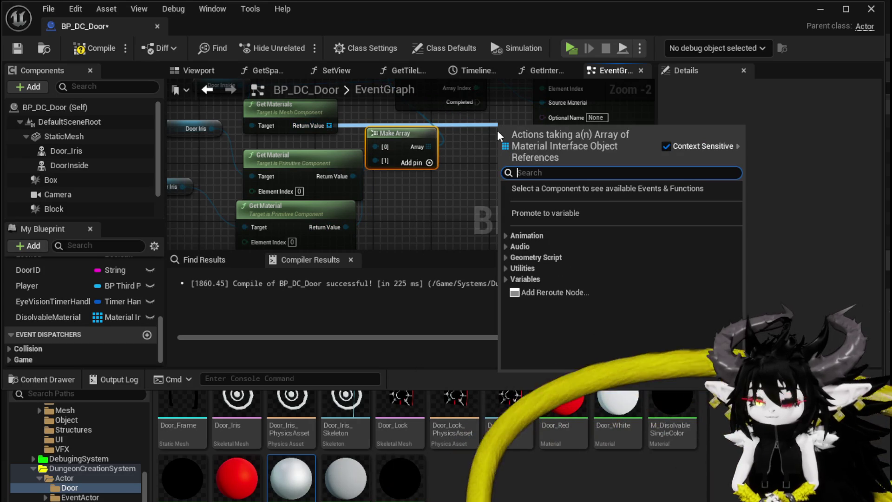
{"action": "type", "text": "add"}
{"action": "left_click", "coordinate": [557, 208]}
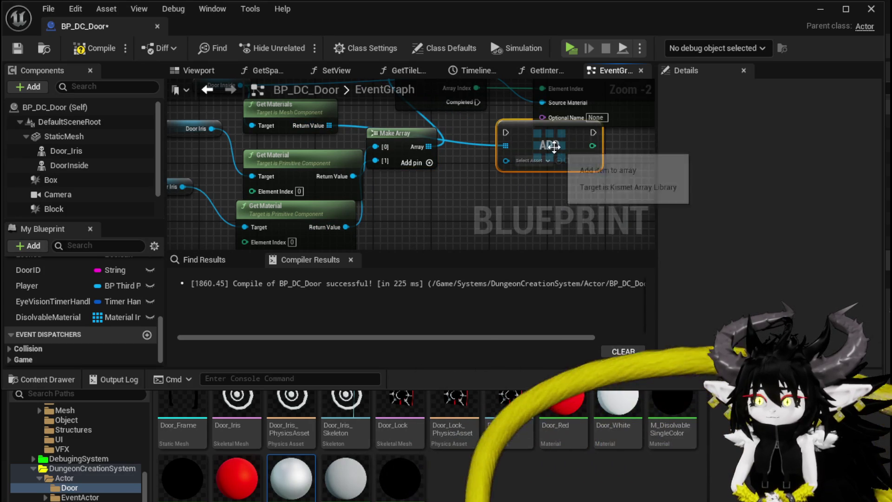
{"action": "left_click_drag", "start_coordinate": [554, 147], "coordinate": [487, 165]}
{"action": "key", "text": "Delete"}
{"action": "mouse_move", "coordinate": [327, 132]}
{"action": "left_mouse_down"}
{"action": "mouse_move", "coordinate": [328, 160]}
{"action": "mouse_move", "coordinate": [414, 114]}
{"action": "left_mouse_up"}
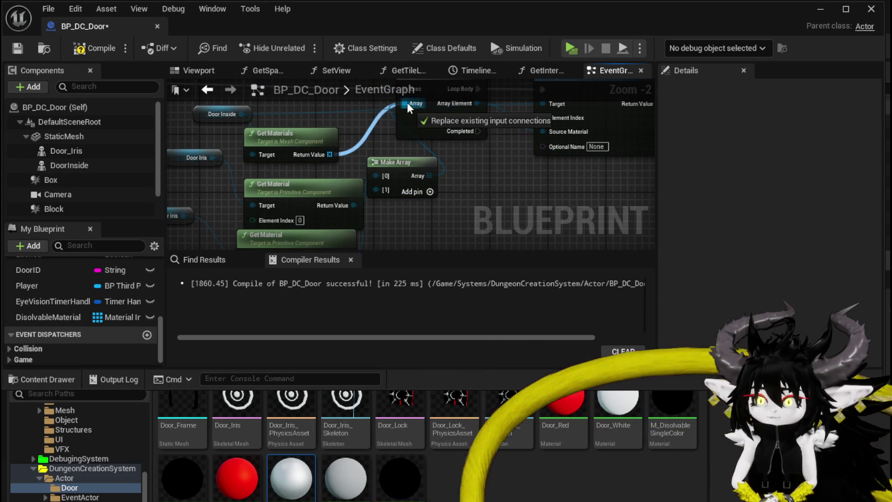
{"action": "scroll", "coordinate": [379, 194], "scroll_direction": "down", "scroll_amount": 1}
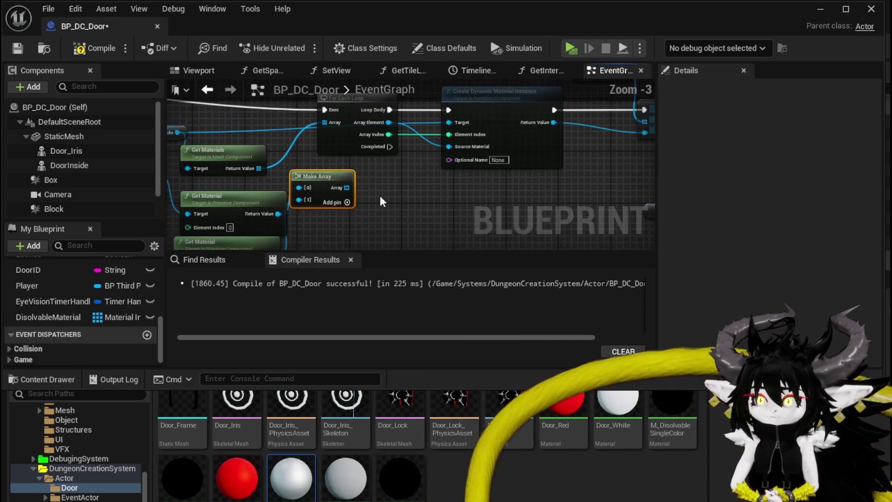
{"action": "mouse_move", "coordinate": [421, 205]}
{"action": "left_mouse_down"}
{"action": "mouse_move", "coordinate": [324, 199]}
{"action": "mouse_move", "coordinate": [319, 191]}
{"action": "mouse_move", "coordinate": [341, 185]}
{"action": "mouse_move", "coordinate": [363, 224]}
{"action": "left_mouse_up"}
{"action": "left_click_drag", "start_coordinate": [540, 102], "coordinate": [554, 97]}
{"action": "scroll", "coordinate": [319, 153], "scroll_direction": "down", "scroll_amount": 3}
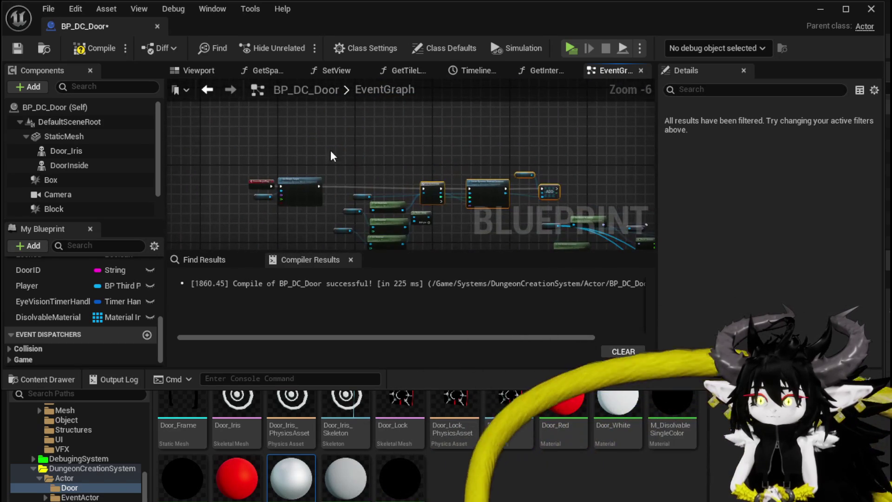
Step: Duplicate the existing For Each Loop node with copy and paste
{"action": "mouse_move", "coordinate": [424, 226]}
{"action": "left_mouse_down"}
{"action": "mouse_move", "coordinate": [425, 180]}
{"action": "mouse_move", "coordinate": [376, 217]}
{"action": "mouse_move", "coordinate": [383, 216]}
{"action": "left_mouse_up"}
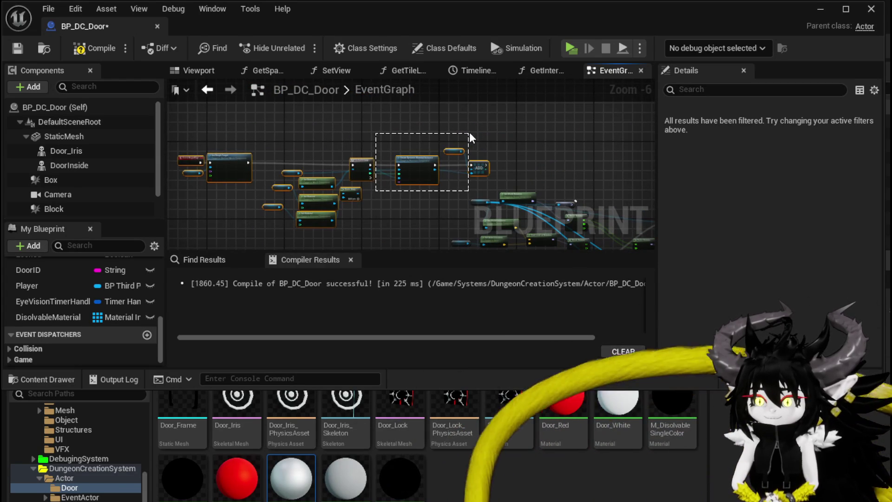
{"action": "scroll", "coordinate": [350, 139], "scroll_direction": "up", "scroll_amount": 1}
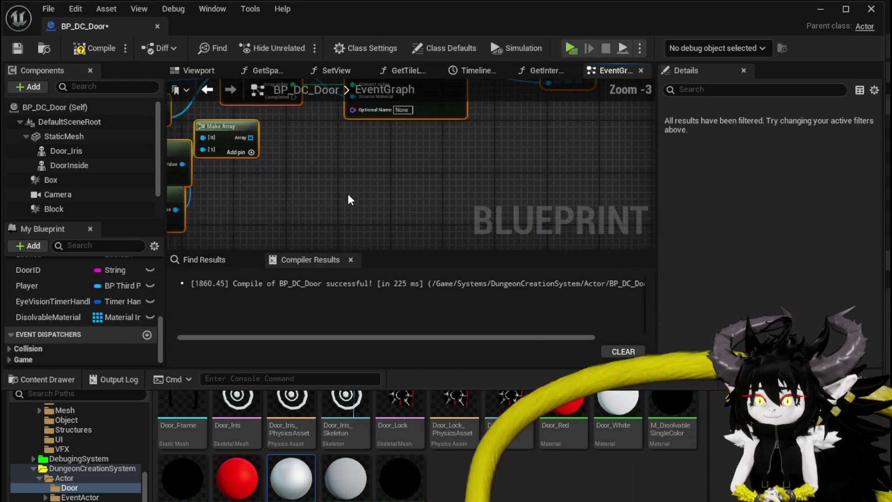
{"action": "scroll", "coordinate": [349, 201], "scroll_direction": "up", "scroll_amount": 1}
{"action": "scroll", "coordinate": [428, 154], "scroll_direction": "down", "scroll_amount": 2}
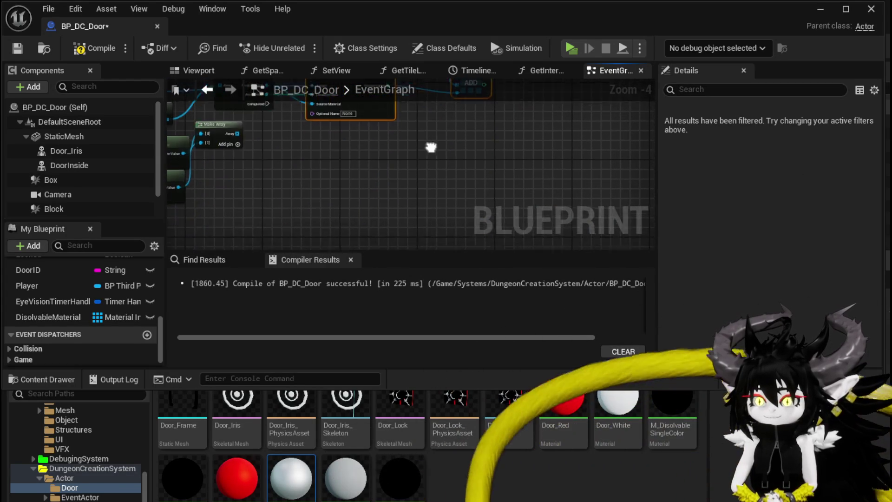
{"action": "scroll", "coordinate": [278, 137], "scroll_direction": "up", "scroll_amount": 2}
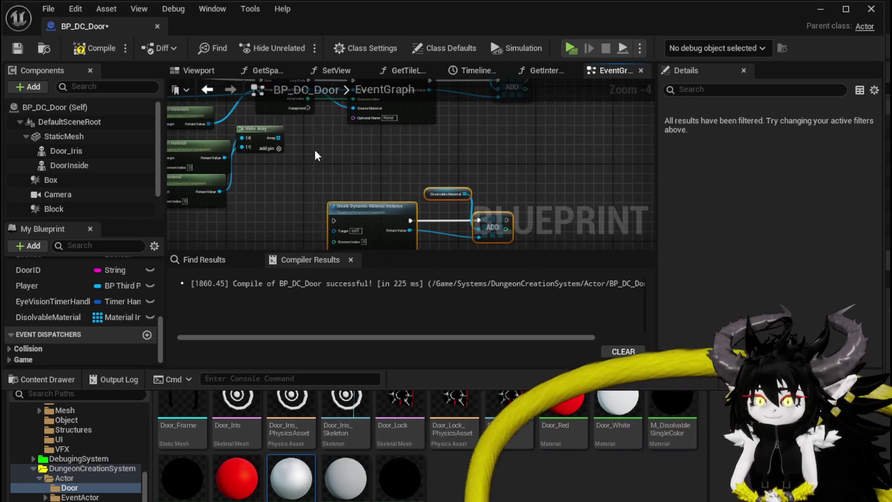
{"action": "left_click", "coordinate": [317, 115]}
{"action": "key", "text": "ctrl+c"}
{"action": "key", "text": "ctrl+v"}
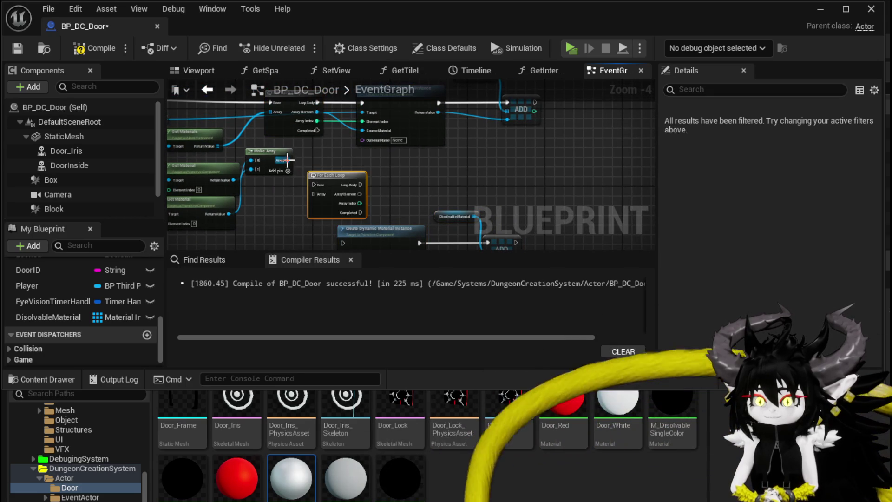
Step: Wire Make Array into the new loop's Array and its Array Element into Source Material
{"action": "mouse_move", "coordinate": [316, 193]}
{"action": "left_mouse_down"}
{"action": "mouse_move", "coordinate": [316, 138]}
{"action": "mouse_move", "coordinate": [305, 188]}
{"action": "left_mouse_up"}
{"action": "scroll", "coordinate": [305, 188], "scroll_direction": "up", "scroll_amount": 3}
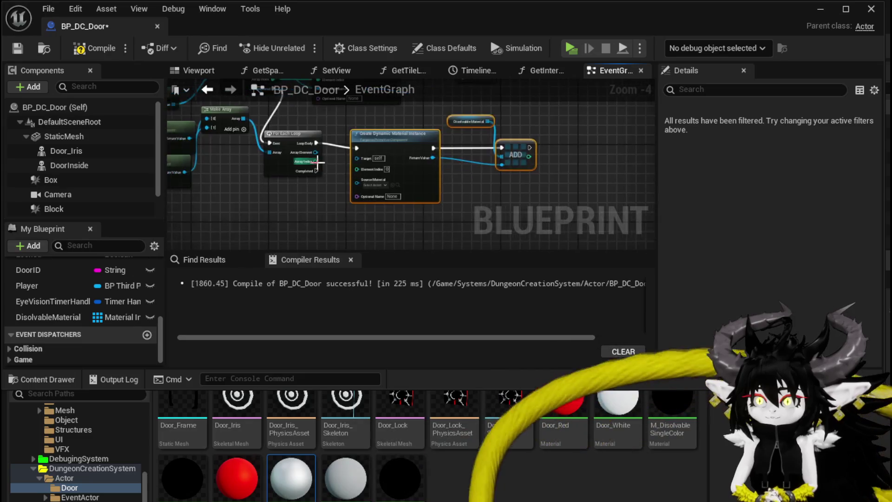
{"action": "mouse_move", "coordinate": [319, 146]}
{"action": "left_mouse_down"}
{"action": "mouse_move", "coordinate": [397, 171]}
{"action": "mouse_move", "coordinate": [386, 200]}
{"action": "left_mouse_up"}
{"action": "scroll", "coordinate": [327, 210], "scroll_direction": "down", "scroll_amount": 2}
{"action": "left_click", "coordinate": [325, 166]}
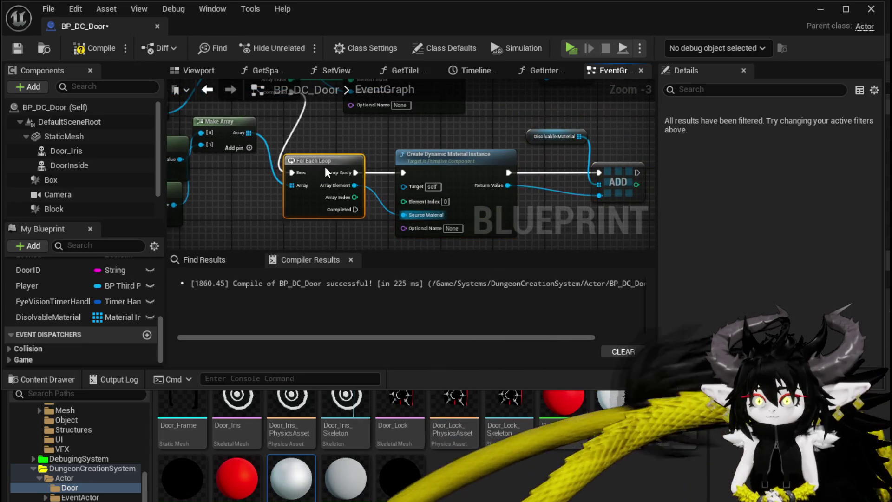
{"action": "left_click", "coordinate": [380, 146]}
{"action": "scroll", "coordinate": [380, 146], "scroll_direction": "down", "scroll_amount": 2}
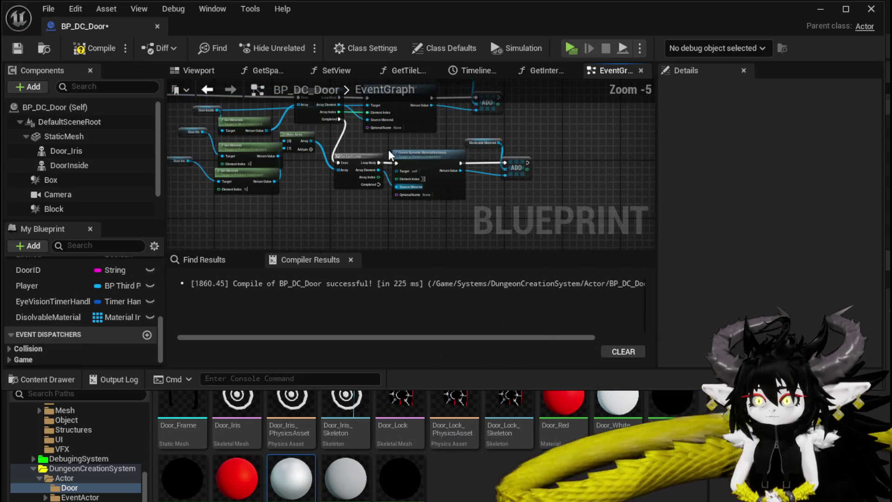
Step: Compile BP_DC_Door, which fails, and pull another connection from the loop's Array Element
{"action": "left_click", "coordinate": [79, 49]}
{"action": "scroll", "coordinate": [387, 168], "scroll_direction": "up", "scroll_amount": 3}
{"action": "scroll", "coordinate": [353, 158], "scroll_direction": "down", "scroll_amount": 2}
{"action": "left_click_drag", "start_coordinate": [352, 183], "coordinate": [393, 196]}
Step: Dismiss the node action list and delete the second For Each Loop node
{"action": "right_click", "coordinate": [361, 153]}
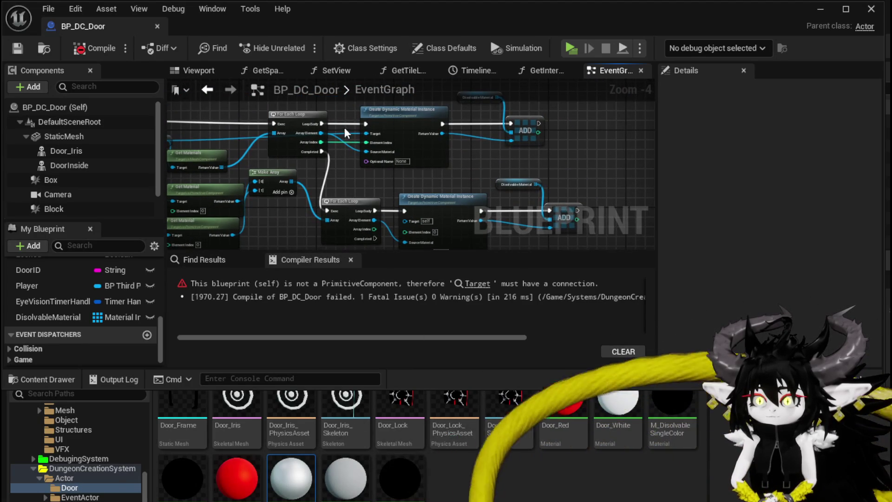
{"action": "left_click_drag", "start_coordinate": [196, 193], "coordinate": [279, 143]}
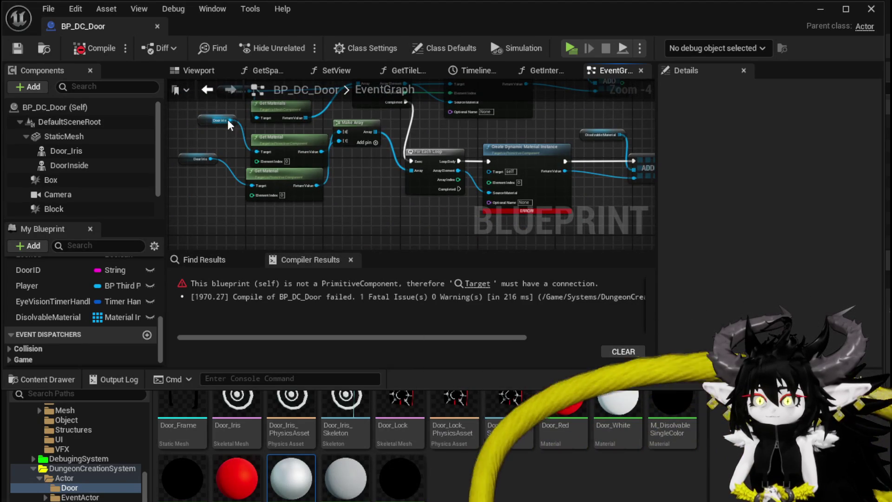
{"action": "left_click_drag", "start_coordinate": [463, 181], "coordinate": [409, 184]}
{"action": "left_click_drag", "start_coordinate": [353, 186], "coordinate": [316, 184]}
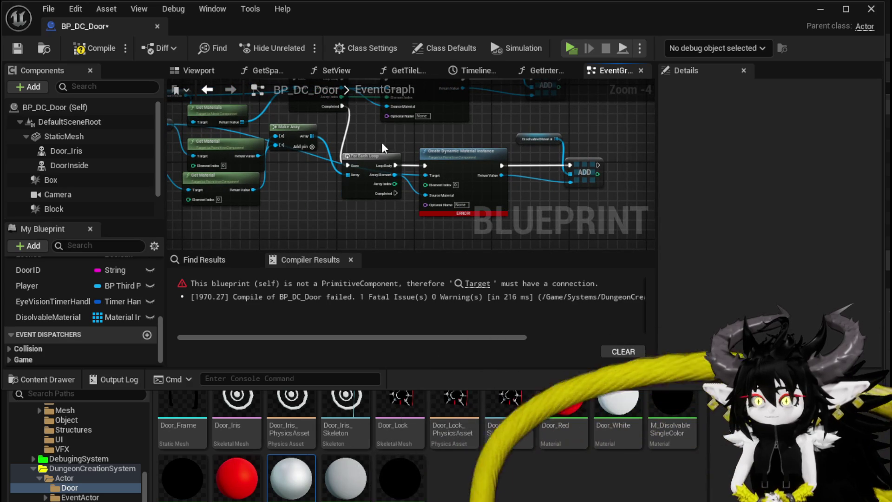
{"action": "key", "text": "Delete"}
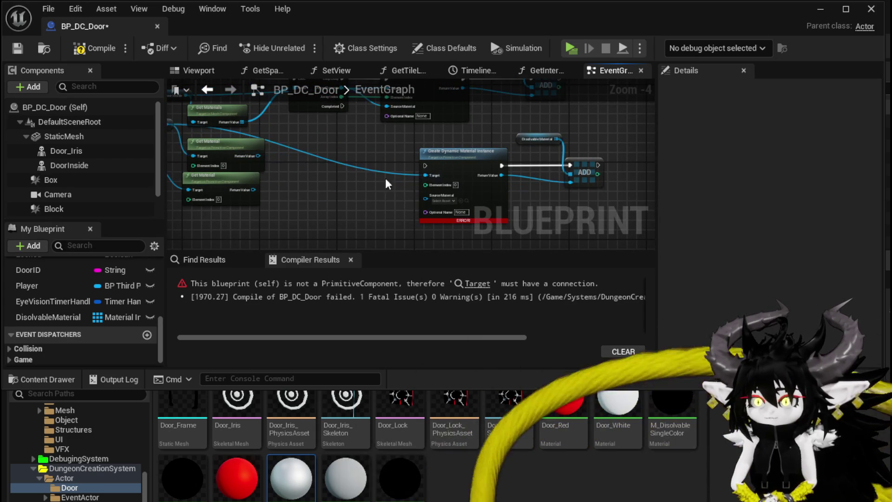
Step: Wire a Get Material result into Source Material and the door component into Target, running after the first loop completes
{"action": "left_click_drag", "start_coordinate": [213, 149], "coordinate": [241, 141]}
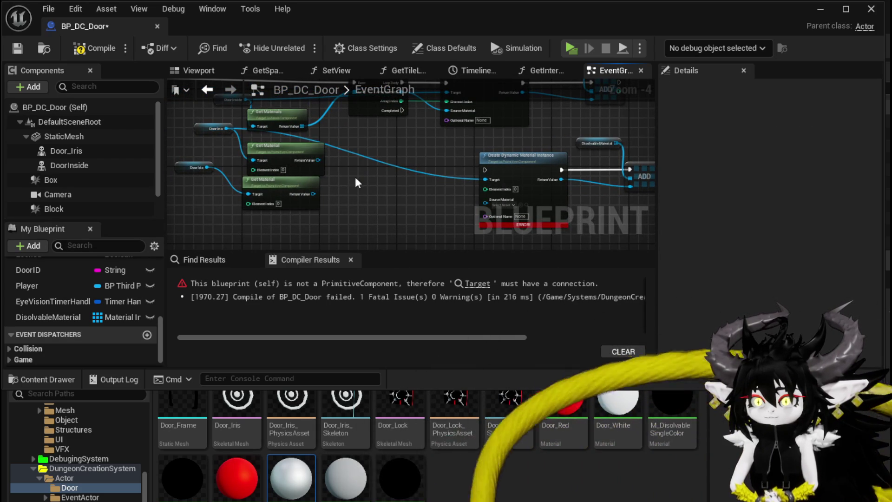
{"action": "left_click_drag", "start_coordinate": [322, 164], "coordinate": [491, 197]}
{"action": "mouse_move", "coordinate": [414, 145]}
{"action": "left_mouse_down"}
{"action": "mouse_move", "coordinate": [321, 123]}
{"action": "mouse_move", "coordinate": [425, 179]}
{"action": "left_mouse_up"}
{"action": "left_click_drag", "start_coordinate": [395, 230], "coordinate": [300, 227]}
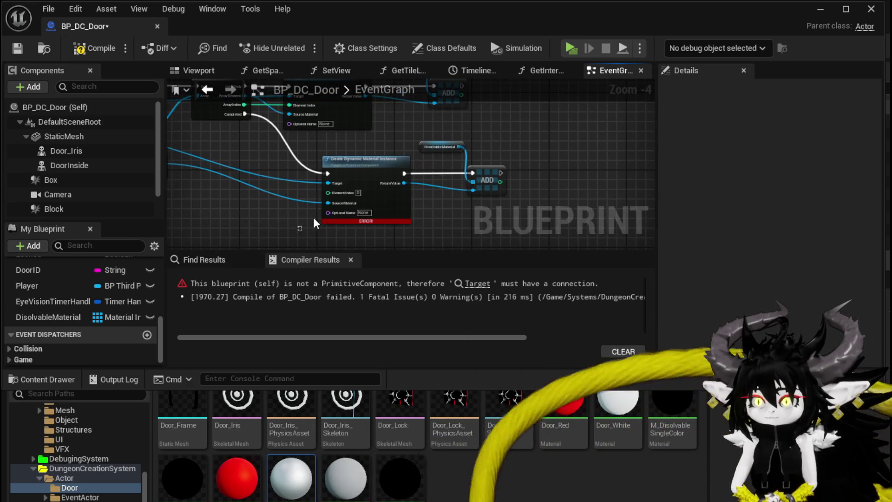
Step: Duplicate the material instance chain, feed another Get Material into its Source Material, and recompile successfully
{"action": "mouse_move", "coordinate": [487, 179]}
{"action": "left_mouse_down"}
{"action": "mouse_move", "coordinate": [356, 177]}
{"action": "mouse_move", "coordinate": [412, 166]}
{"action": "mouse_move", "coordinate": [456, 181]}
{"action": "mouse_move", "coordinate": [528, 181]}
{"action": "left_mouse_up"}
{"action": "key", "text": "ctrl+c"}
{"action": "key", "text": "ctrl+v"}
{"action": "mouse_move", "coordinate": [297, 186]}
{"action": "left_mouse_down"}
{"action": "mouse_move", "coordinate": [542, 176]}
{"action": "mouse_move", "coordinate": [544, 203]}
{"action": "left_mouse_up"}
{"action": "mouse_move", "coordinate": [195, 160]}
{"action": "left_mouse_down"}
{"action": "mouse_move", "coordinate": [237, 176]}
{"action": "mouse_move", "coordinate": [538, 172]}
{"action": "left_mouse_up"}
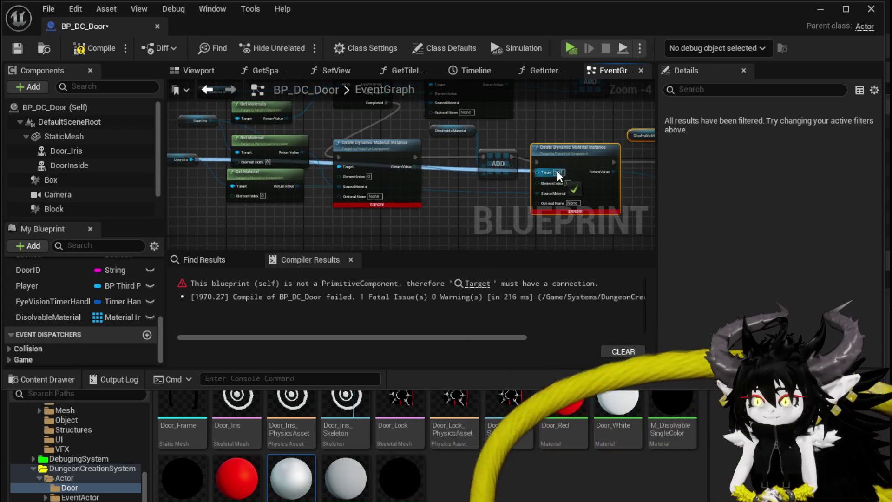
{"action": "scroll", "coordinate": [437, 223], "scroll_direction": "down", "scroll_amount": 1}
{"action": "left_click", "coordinate": [89, 48]}
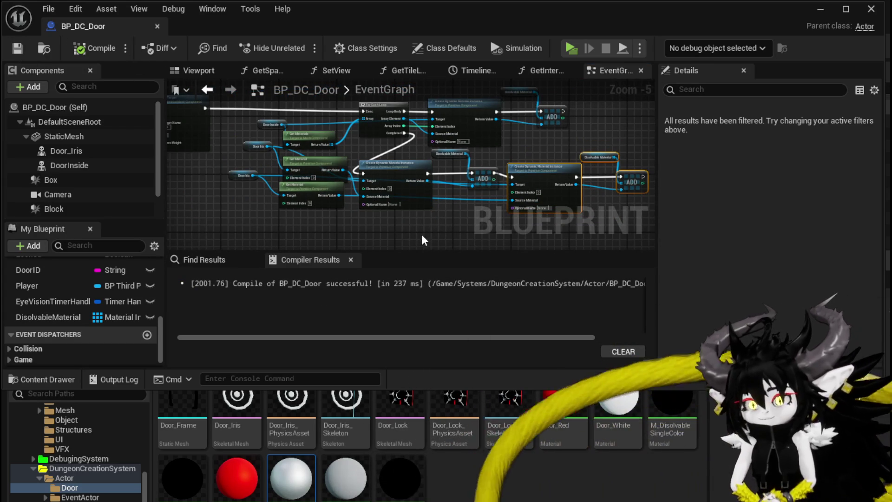
Step: Change the Add node's Alpha increment from 0.05 to 0.01, recompile, and maximize the Blueprint editor
{"action": "scroll", "coordinate": [463, 193], "scroll_direction": "up", "scroll_amount": 4}
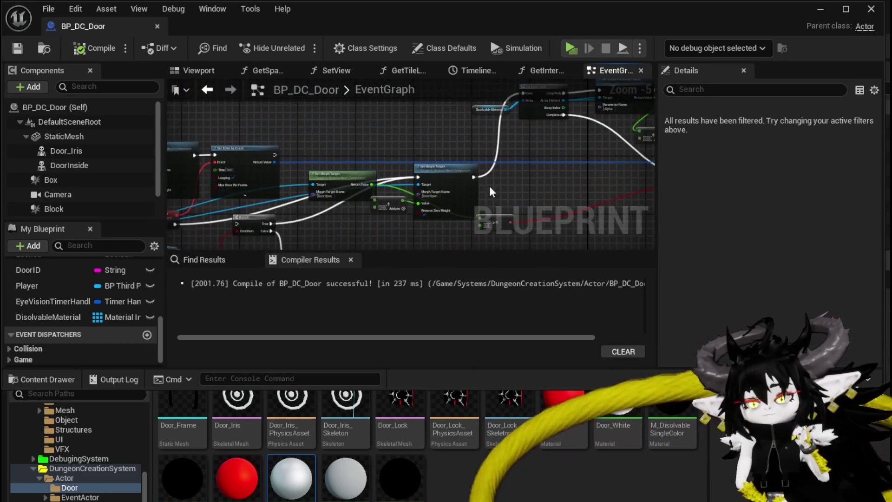
{"action": "scroll", "coordinate": [400, 135], "scroll_direction": "up", "scroll_amount": 2}
{"action": "scroll", "coordinate": [362, 201], "scroll_direction": "up", "scroll_amount": 2}
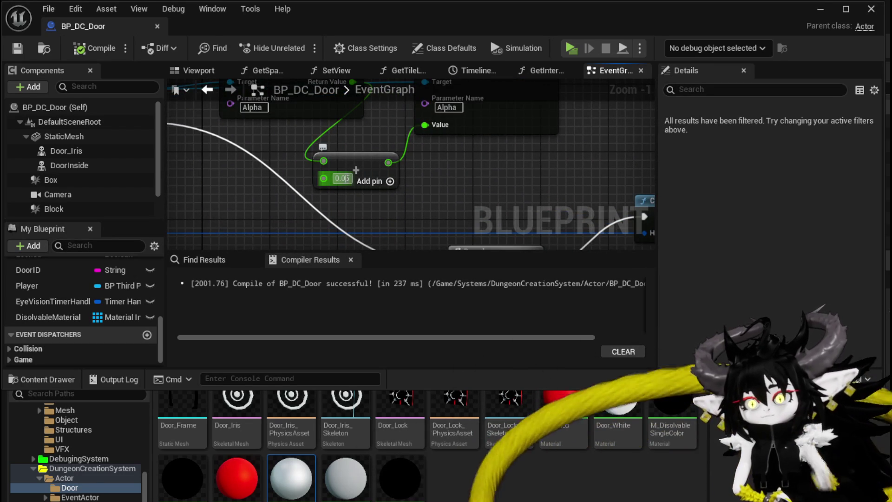
{"action": "type", "text": "0.01"}
{"action": "key", "text": "Return"}
{"action": "scroll", "coordinate": [499, 202], "scroll_direction": "down", "scroll_amount": 2}
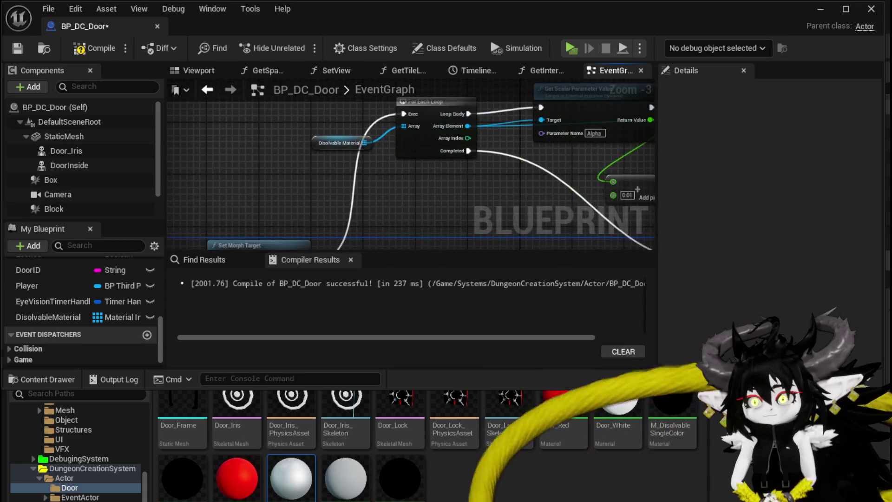
{"action": "mouse_move", "coordinate": [536, 184]}
{"action": "left_mouse_down"}
{"action": "mouse_move", "coordinate": [348, 214]}
{"action": "mouse_move", "coordinate": [465, 163]}
{"action": "mouse_move", "coordinate": [579, 152]}
{"action": "left_mouse_up"}
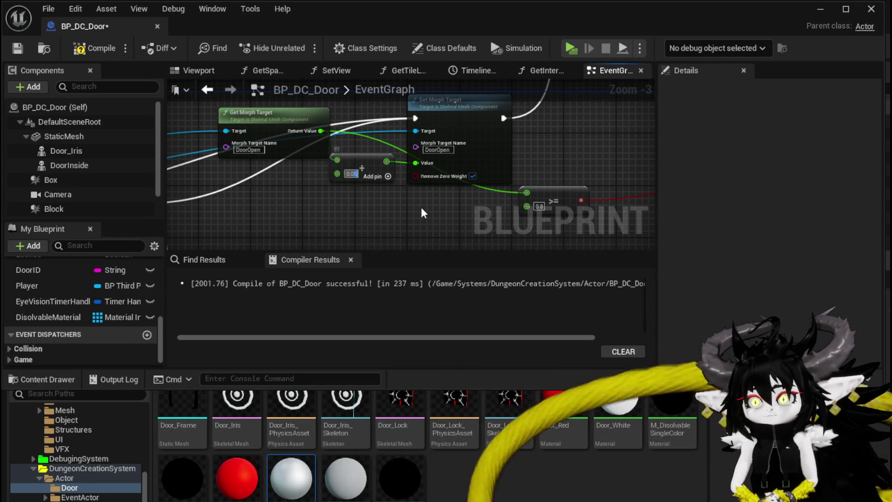
{"action": "left_click", "coordinate": [19, 49]}
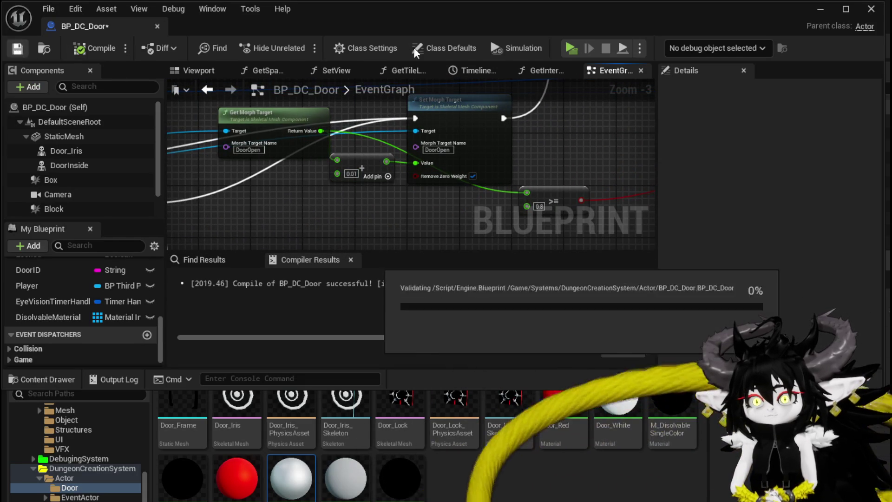
{"action": "left_click", "coordinate": [835, 8]}
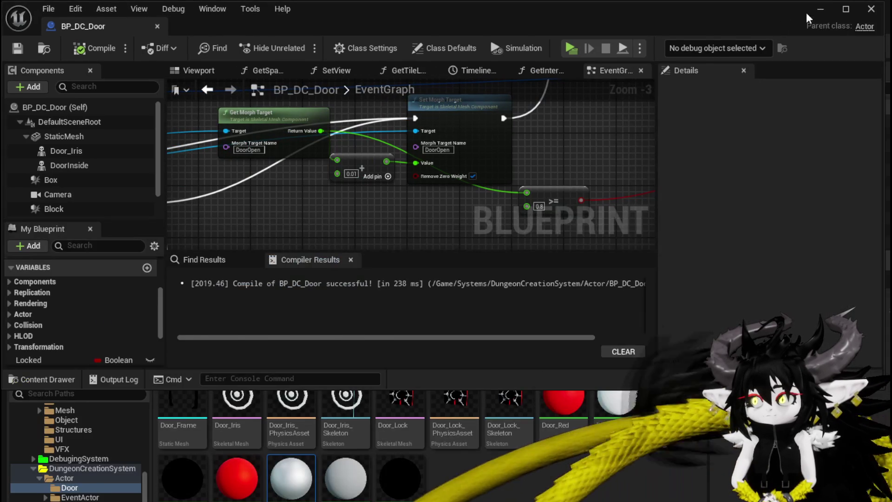
Step: Play-test by walking the character to the door and back, then save L_DungeonCreationTest
{"action": "left_click", "coordinate": [820, 9]}
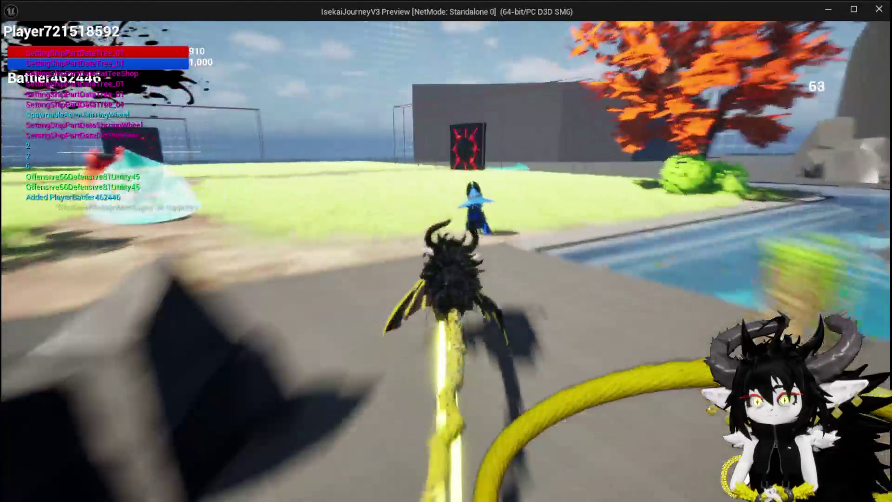
{"action": "key", "text": "w"}
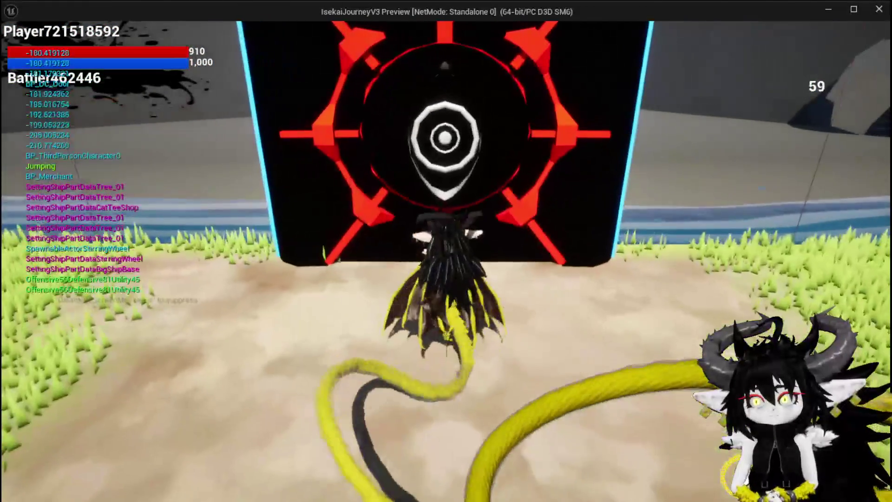
{"action": "key", "text": "s"}
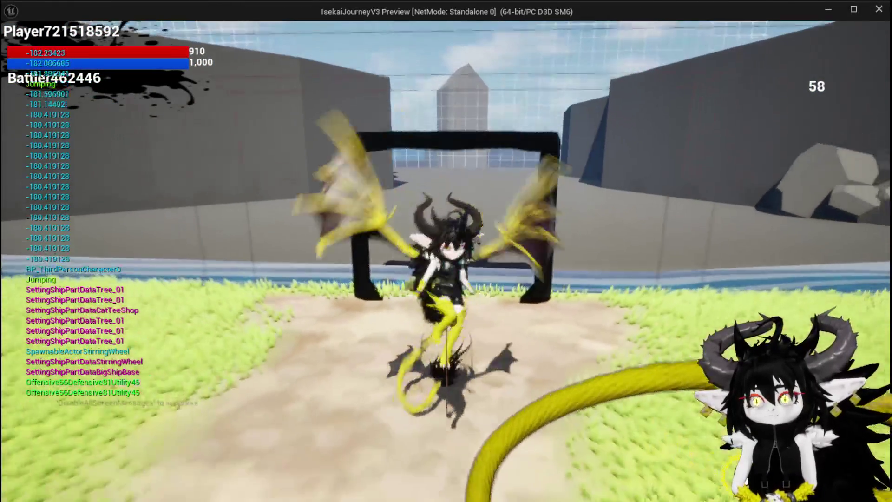
{"action": "key", "text": "w"}
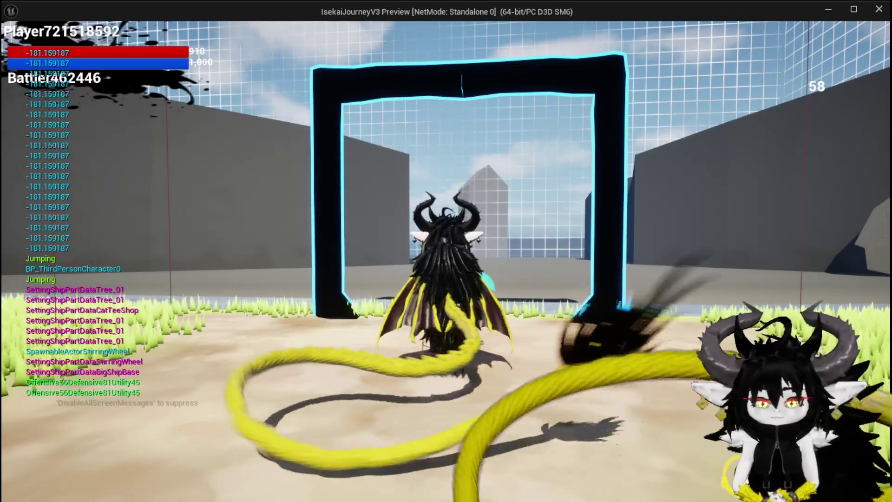
{"action": "key", "text": "Escape"}
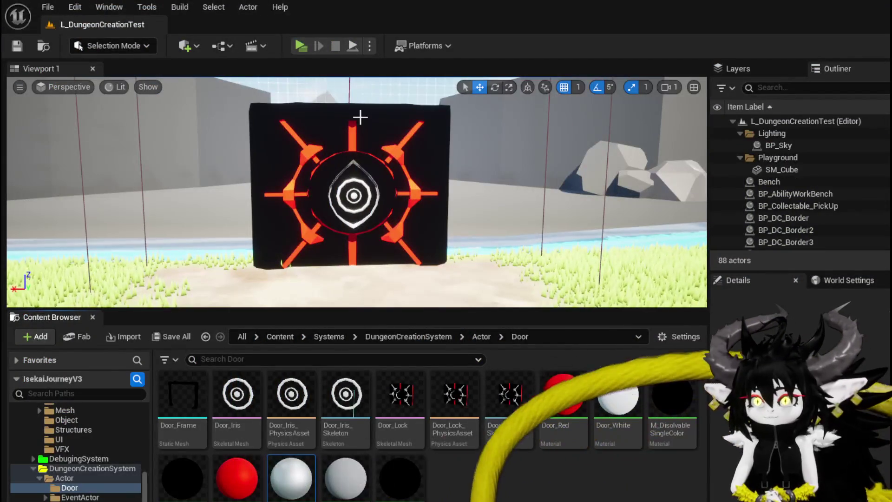
{"action": "left_click", "coordinate": [18, 46]}
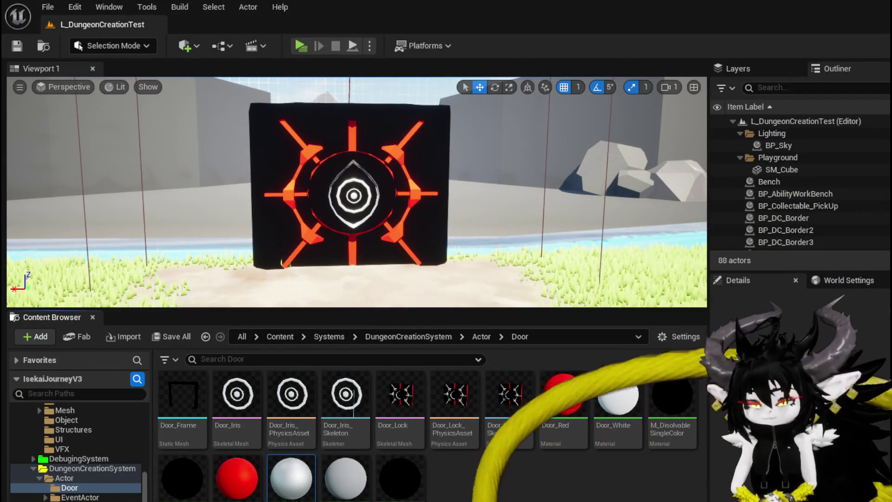
{"action": "key", "text": "alt+Tab"}
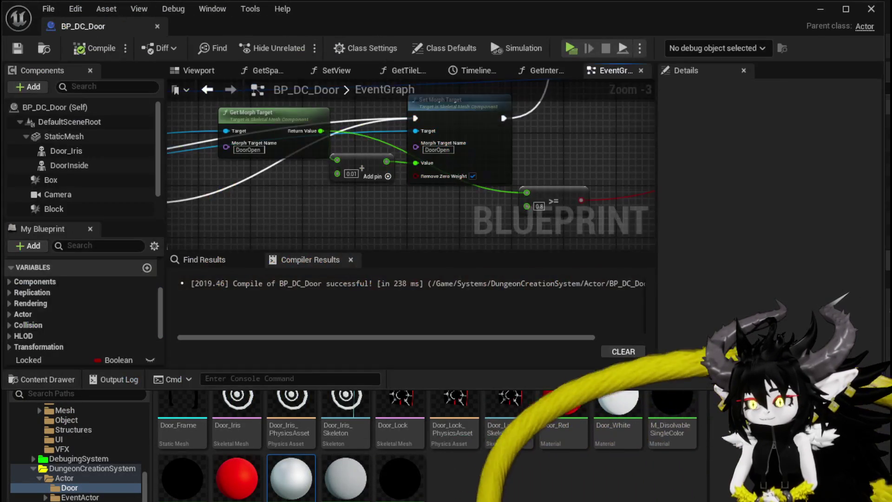
Step: Bring the Get Material nodes into view and move the upper Door Iris node aside
{"action": "scroll", "coordinate": [378, 217], "scroll_direction": "down", "scroll_amount": 2}
{"action": "left_click_drag", "start_coordinate": [377, 217], "coordinate": [432, 251]}
{"action": "scroll", "coordinate": [289, 184], "scroll_direction": "down", "scroll_amount": 3}
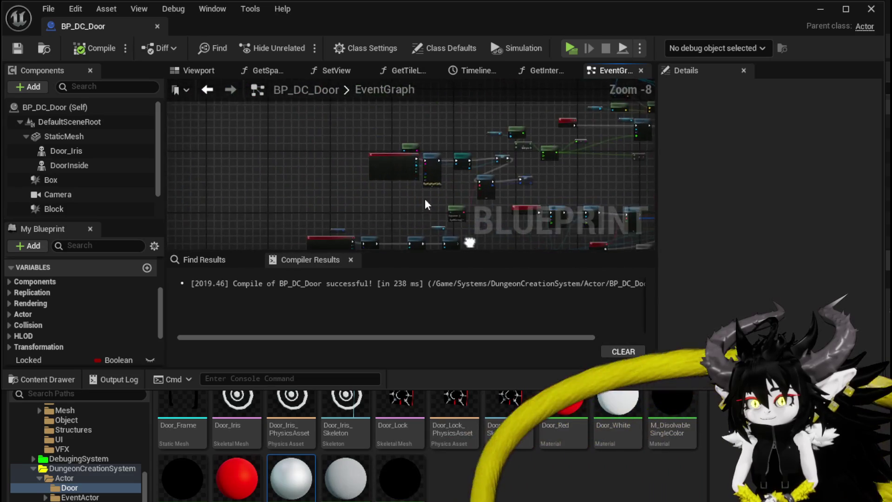
{"action": "scroll", "coordinate": [344, 172], "scroll_direction": "up", "scroll_amount": 5}
{"action": "left_click_drag", "start_coordinate": [407, 236], "coordinate": [534, 218]}
{"action": "left_click_drag", "start_coordinate": [320, 211], "coordinate": [474, 208]}
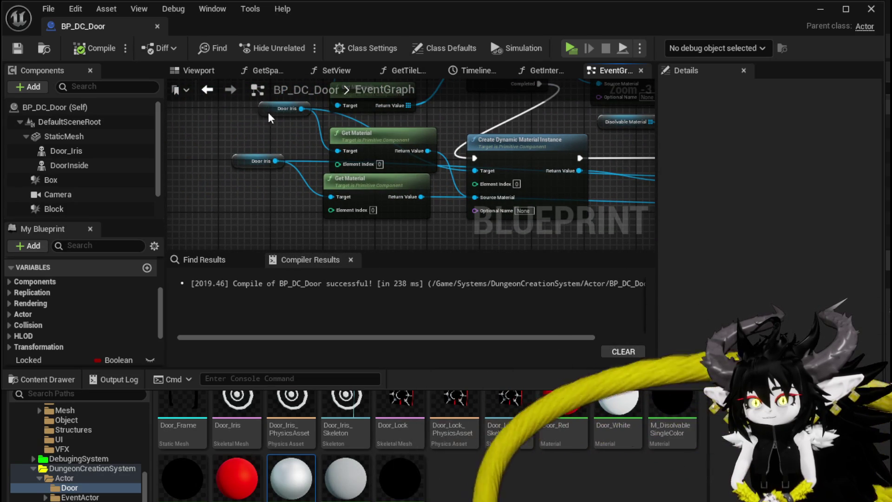
{"action": "left_click_drag", "start_coordinate": [265, 113], "coordinate": [234, 126]}
Step: Connect a StaticMesh reference to the upper Get Material target, delete Door Iris, and launch the preview
{"action": "mouse_move", "coordinate": [66, 138]}
{"action": "left_mouse_down"}
{"action": "mouse_move", "coordinate": [165, 128]}
{"action": "mouse_move", "coordinate": [253, 146]}
{"action": "mouse_move", "coordinate": [243, 141]}
{"action": "left_mouse_up"}
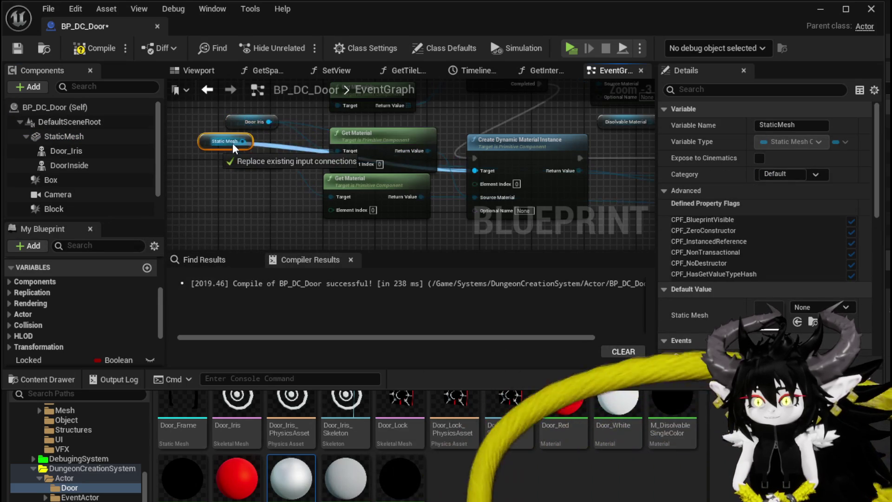
{"action": "left_click", "coordinate": [253, 121]}
{"action": "key", "text": "Delete"}
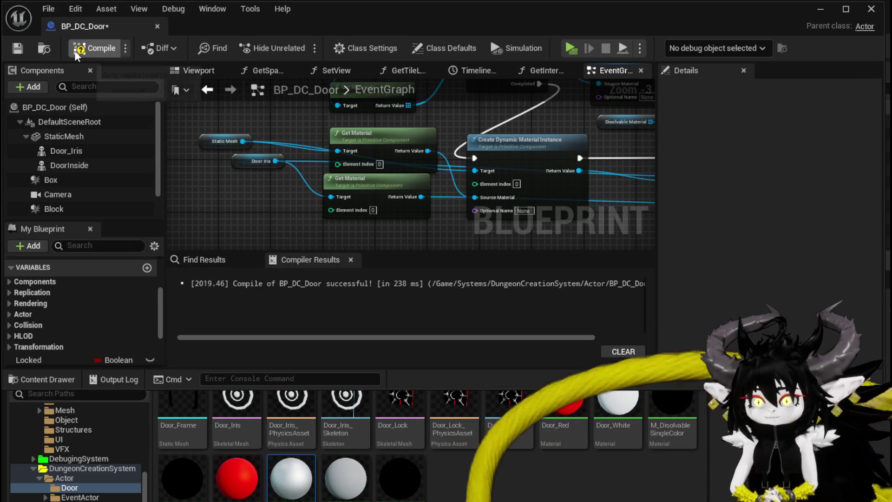
{"action": "left_click", "coordinate": [820, 9]}
{"action": "left_click", "coordinate": [300, 46]}
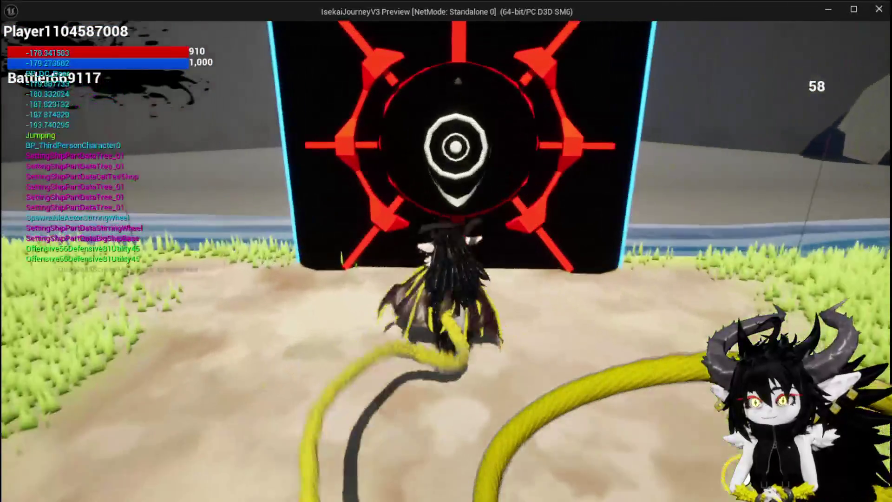
Step: Move the character in the preview, stop it, save the level, and return to BP_DC_Door's event graph
{"action": "key", "text": "space"}
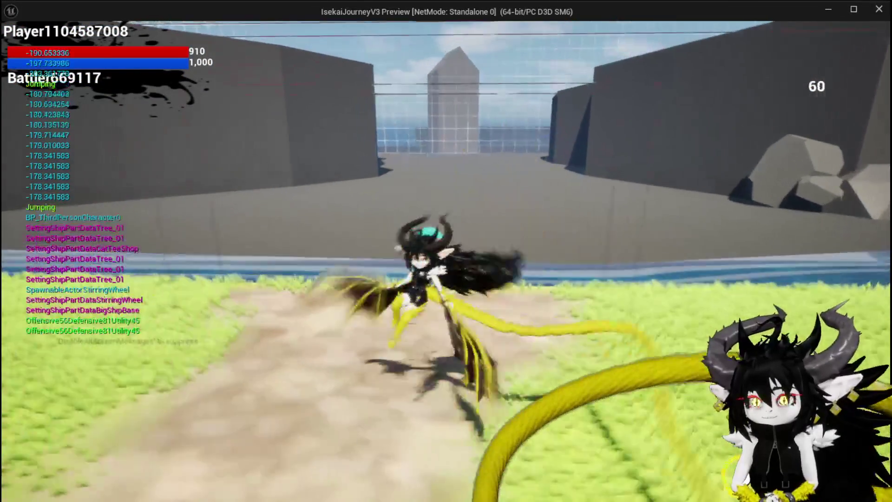
{"action": "key", "text": "Escape"}
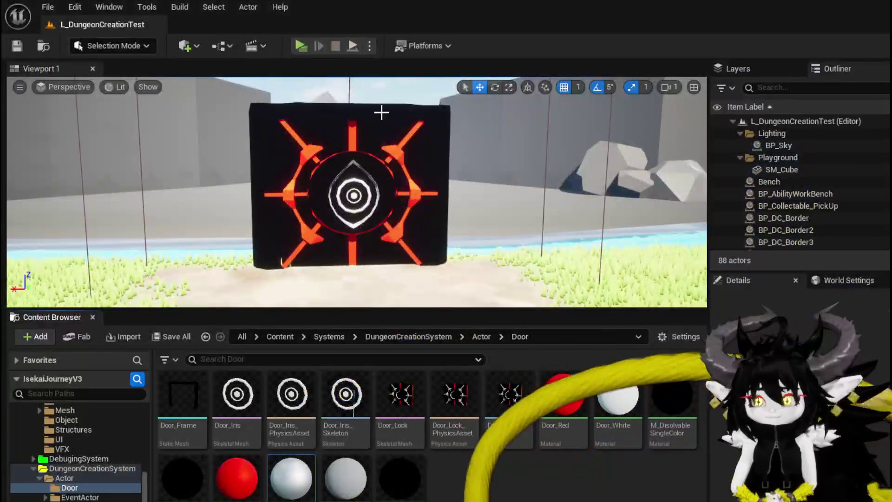
{"action": "left_click", "coordinate": [16, 51]}
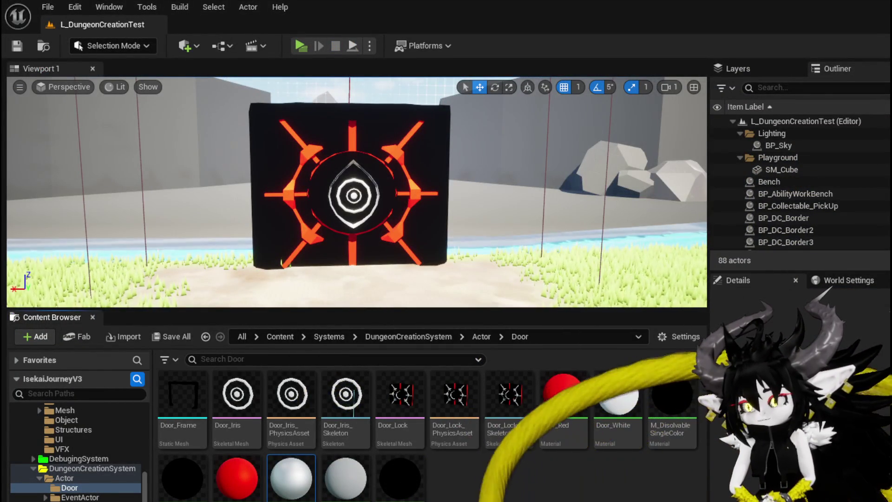
{"action": "key", "text": "alt+Tab"}
{"action": "scroll", "coordinate": [409, 163], "scroll_direction": "down", "scroll_amount": 5}
{"action": "scroll", "coordinate": [409, 163], "scroll_direction": "up", "scroll_amount": 4}
{"action": "scroll", "coordinate": [353, 179], "scroll_direction": "up", "scroll_amount": 2}
{"action": "scroll", "coordinate": [374, 166], "scroll_direction": "down", "scroll_amount": 4}
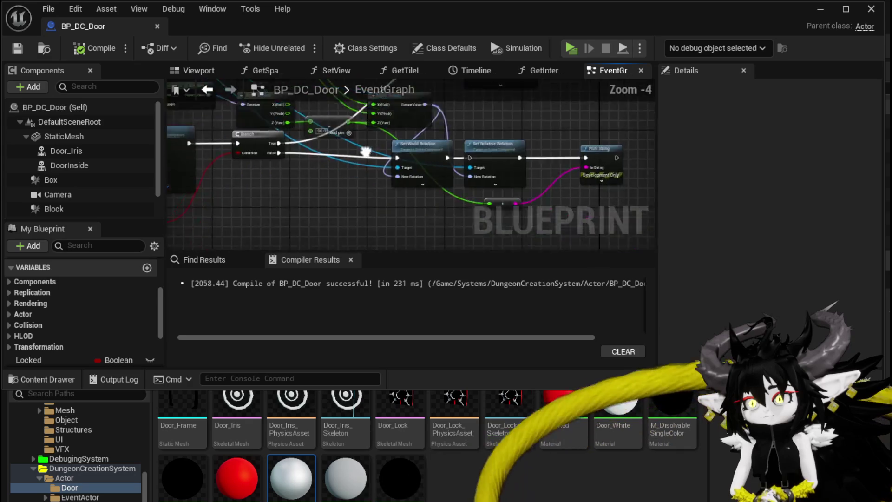
Step: Zoom to the Alpha Set Scalar Parameter and Add nodes, then start the game preview with Alt+P
{"action": "scroll", "coordinate": [383, 146], "scroll_direction": "down", "scroll_amount": 3}
{"action": "scroll", "coordinate": [376, 176], "scroll_direction": "down", "scroll_amount": 4}
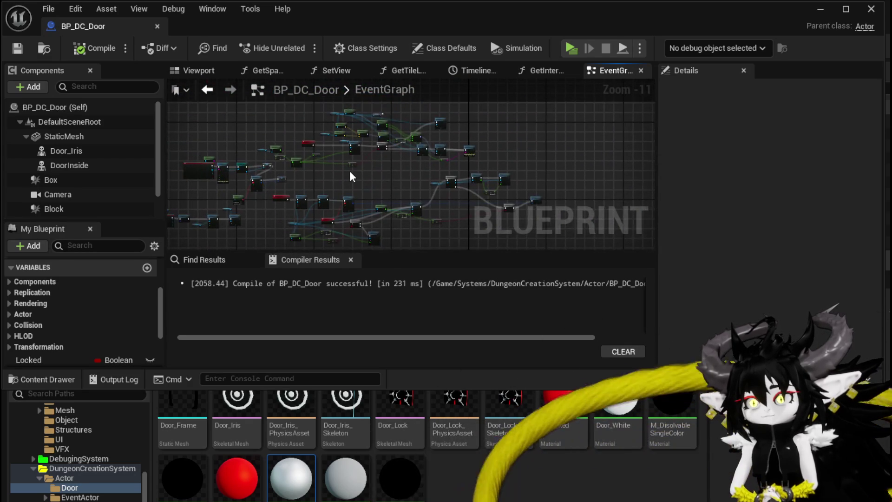
{"action": "scroll", "coordinate": [455, 205], "scroll_direction": "up", "scroll_amount": 11}
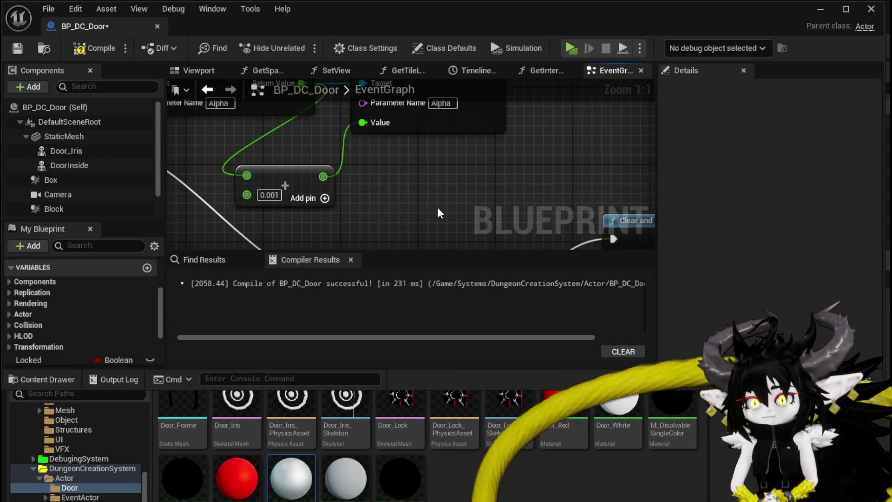
{"action": "left_click", "coordinate": [820, 8]}
{"action": "key", "text": "alt+p"}
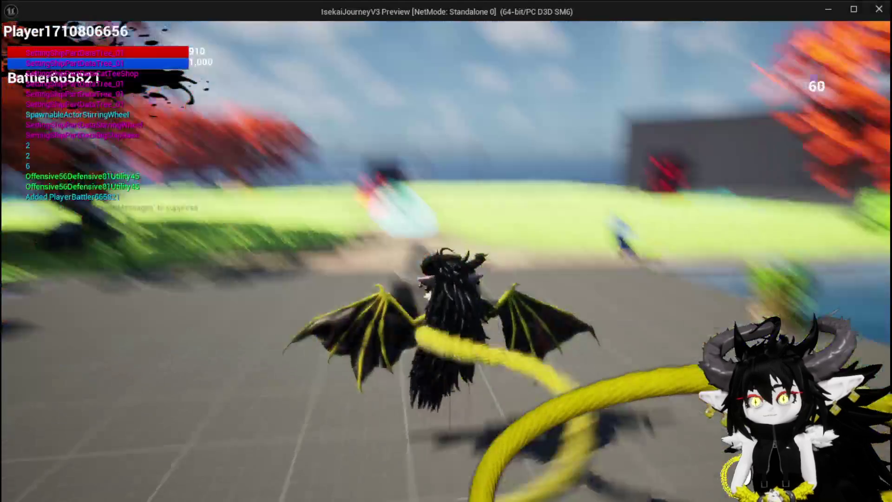
Step: Walk around the door to watch it dissolve, stop play, save with Ctrl+S, and return to BP_DC_Door
{"action": "key", "text": "w"}
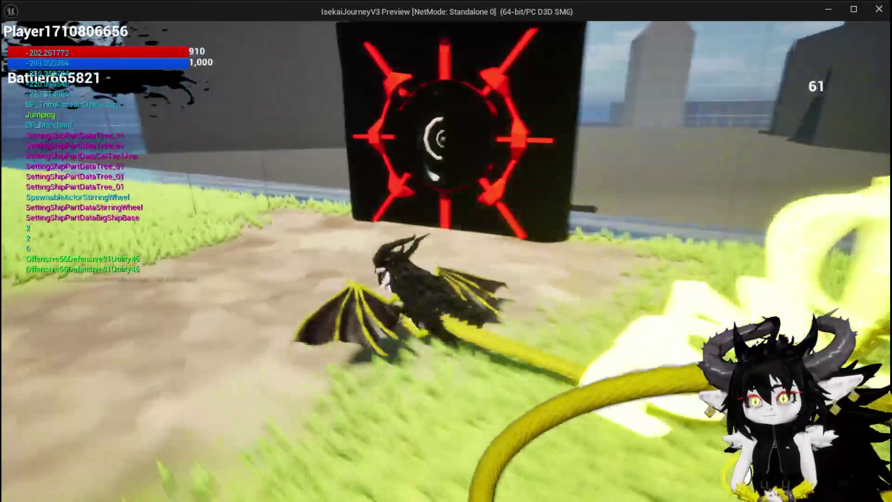
{"action": "key", "text": "w"}
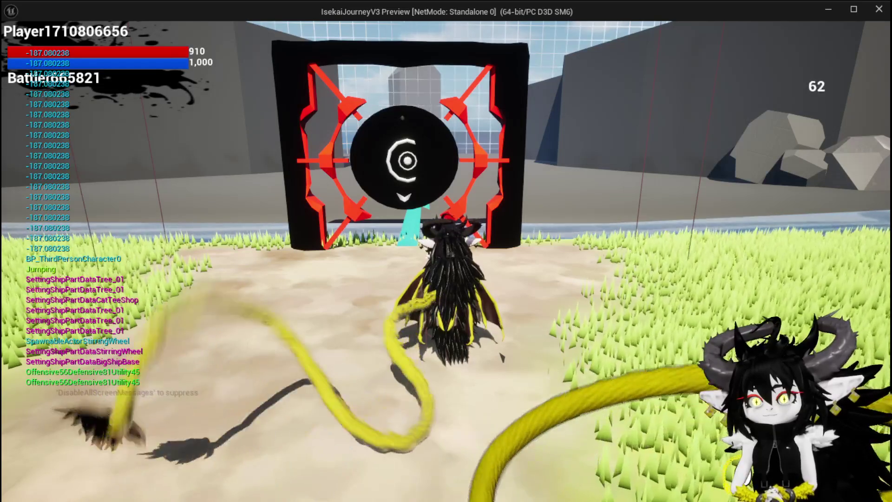
{"action": "key", "text": "a"}
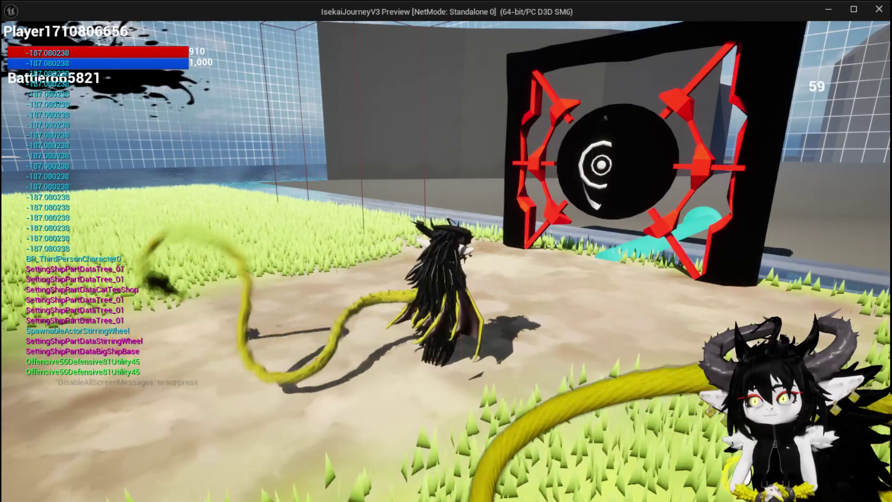
{"action": "key", "text": "Escape"}
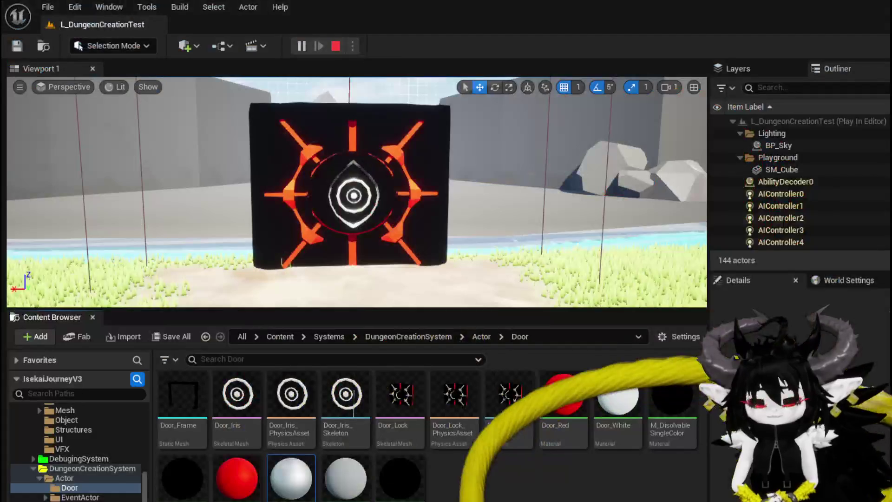
{"action": "key", "text": "ctrl+s"}
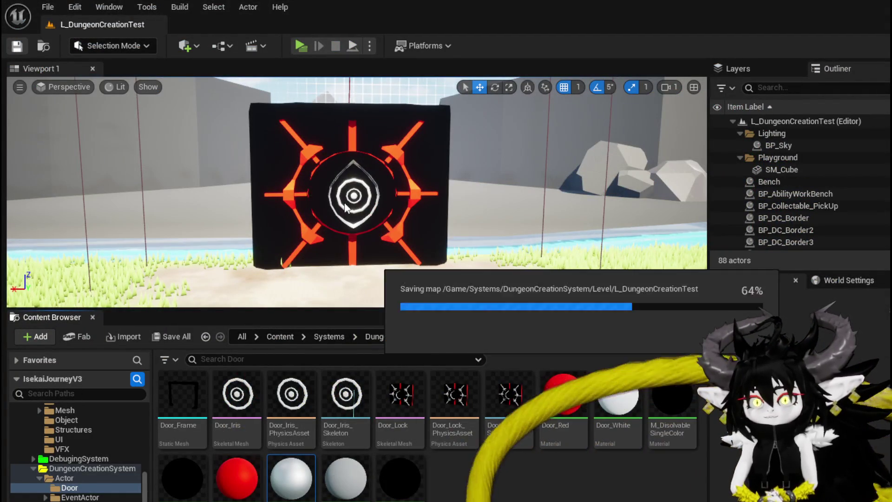
{"action": "key", "text": "alt+Tab"}
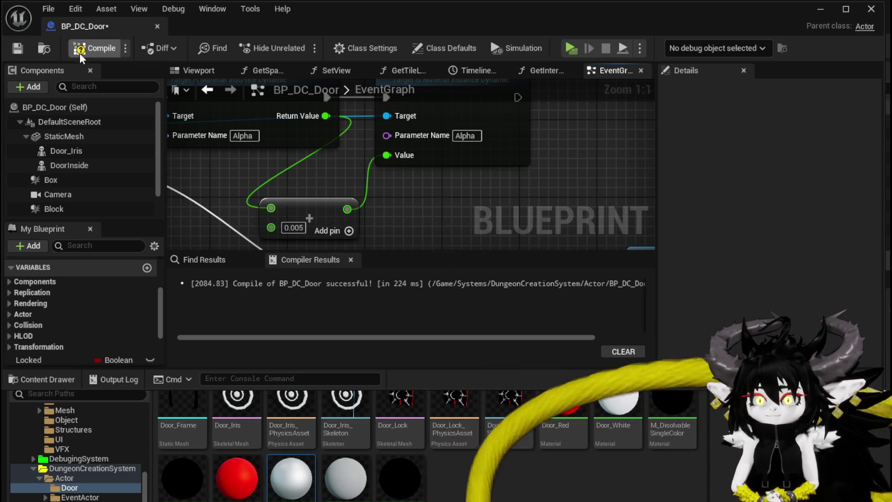
Step: Recompile and save BP_DC_Door at 0.005, then relaunch play and walk around the door
{"action": "left_click", "coordinate": [6, 49]}
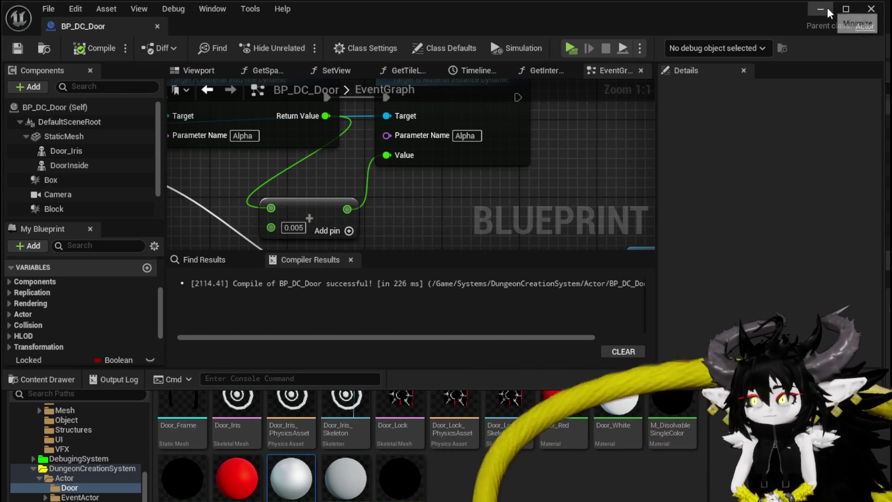
{"action": "left_click", "coordinate": [828, 9]}
{"action": "key", "text": "alt+Tab"}
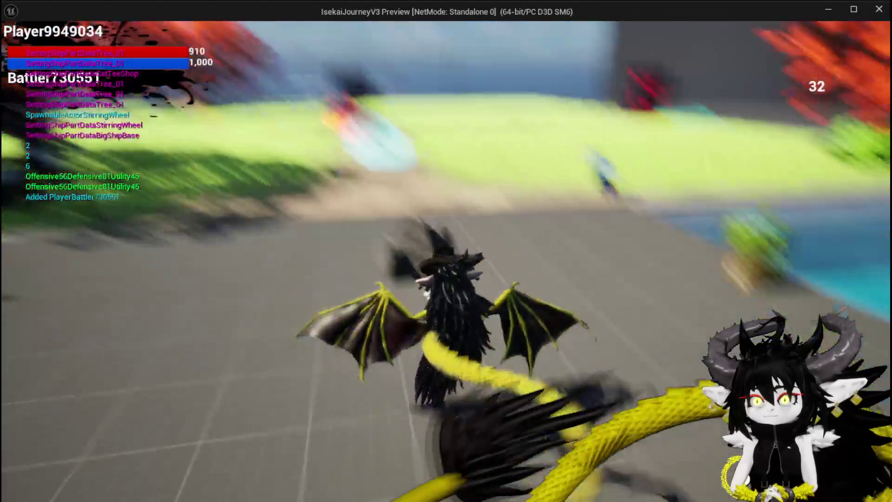
{"action": "key", "text": "Escape"}
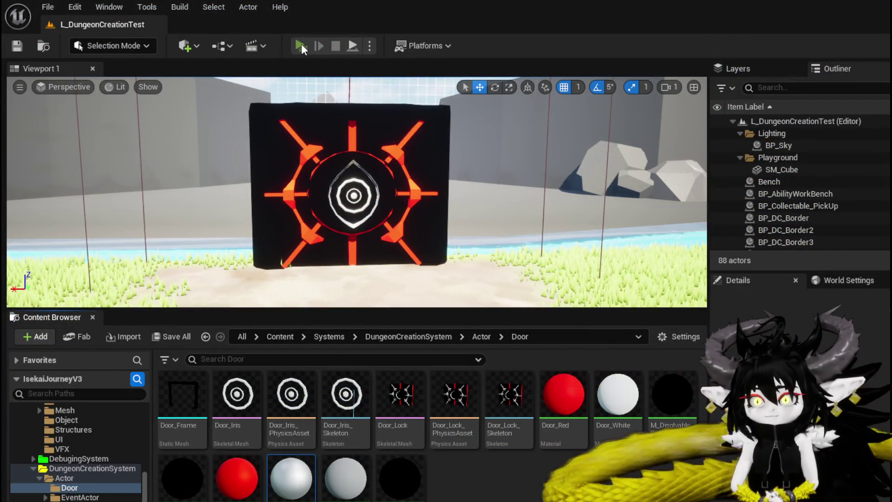
{"action": "left_click", "coordinate": [301, 45]}
{"action": "key", "text": "w"}
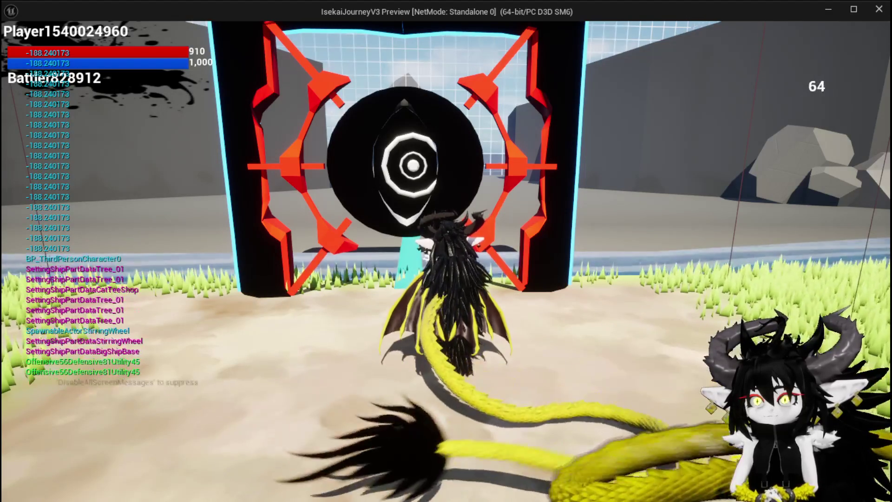
{"action": "key", "text": "w"}
{"action": "key", "text": "w"}
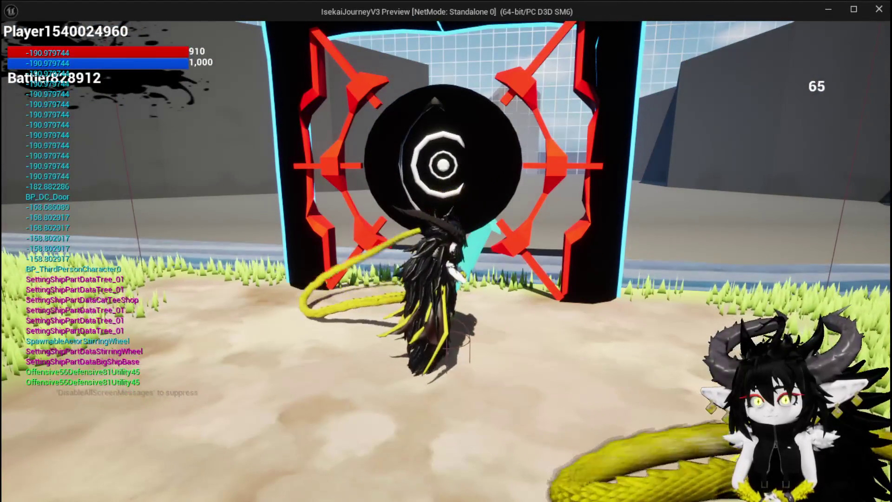
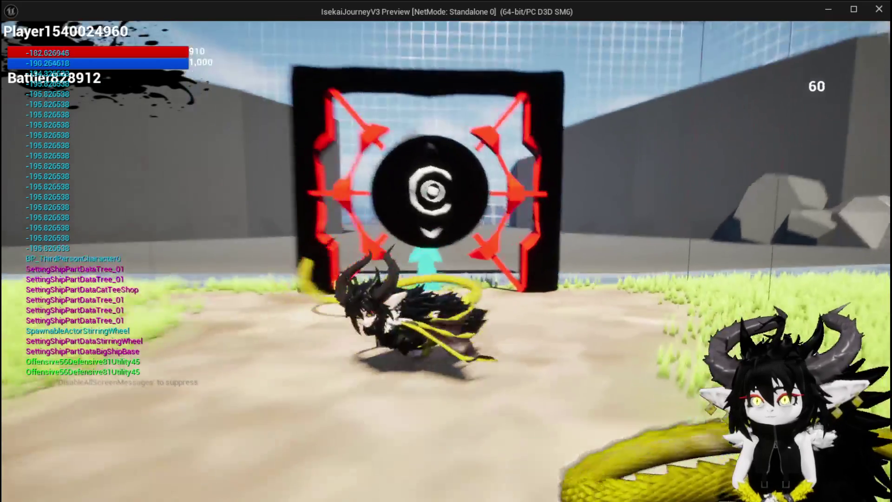
Step: Walk the character up to the door until it opens, back away, then stop the play session
{"action": "key", "text": "w"}
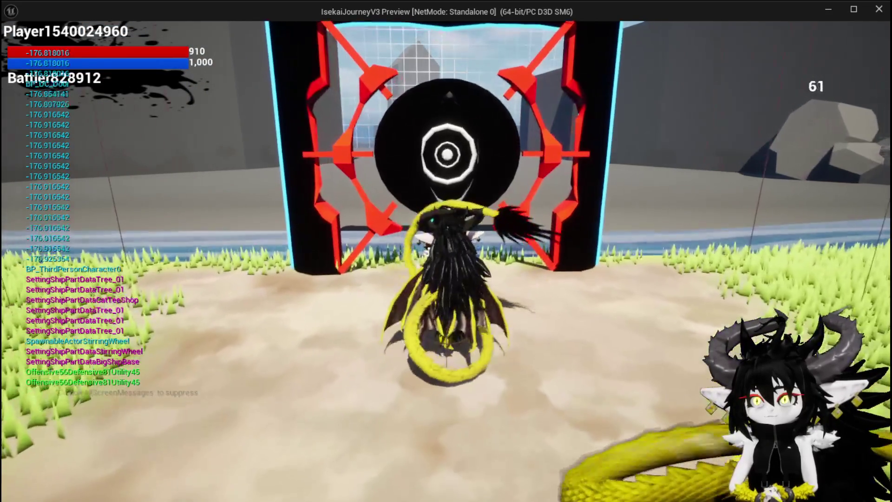
{"action": "key", "text": "s"}
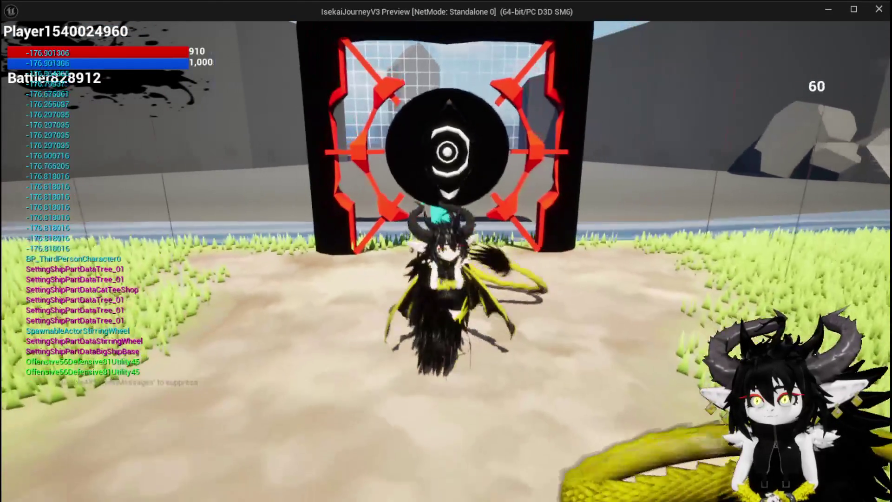
{"action": "key", "text": "Escape"}
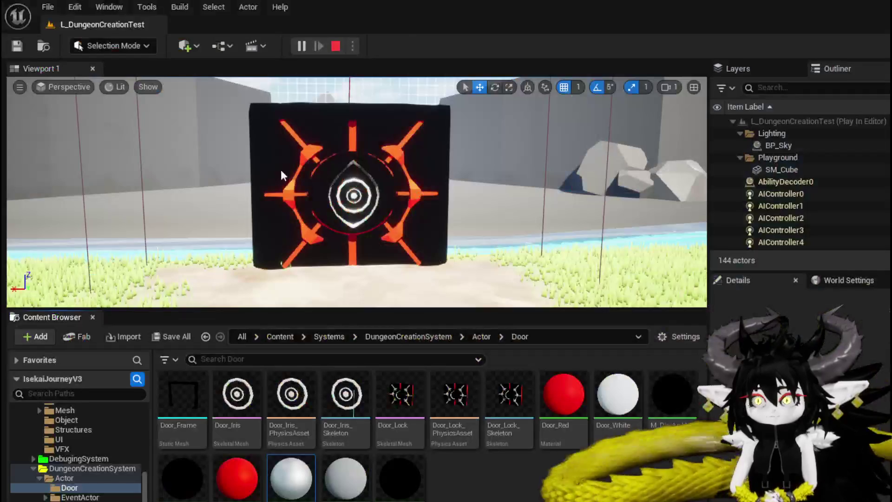
Step: Save the level and centre BP_DC_Door's event graph on the Add node
{"action": "left_click", "coordinate": [23, 46]}
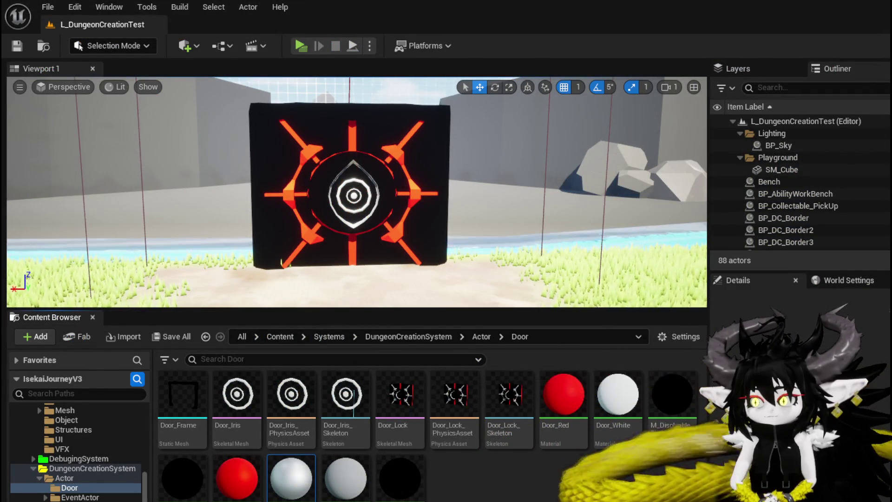
{"action": "key", "text": "alt+Tab"}
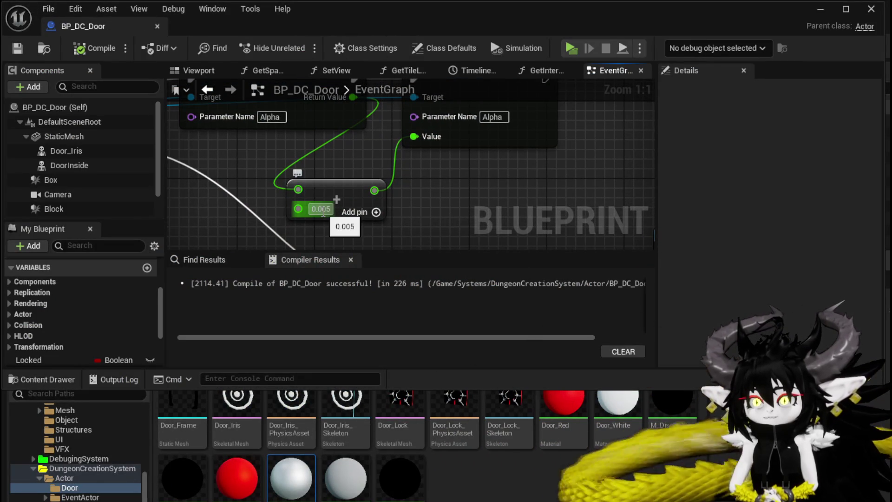
{"action": "scroll", "coordinate": [323, 212], "scroll_direction": "down", "scroll_amount": 3}
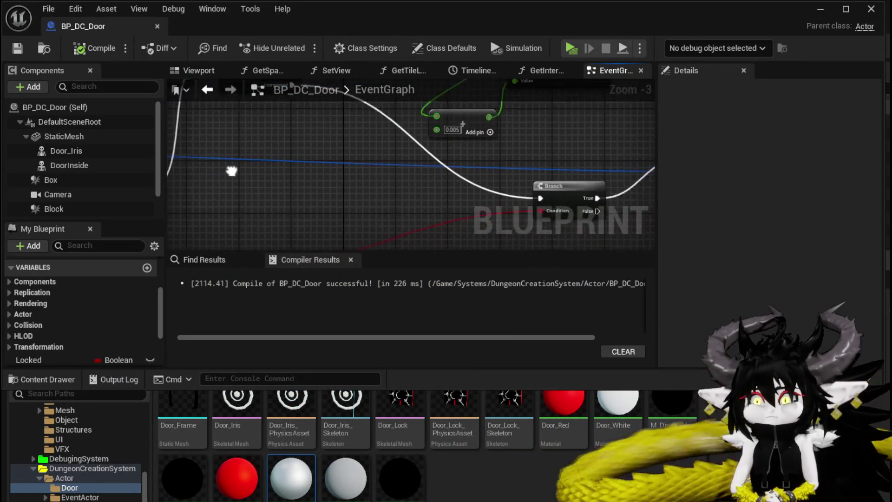
{"action": "scroll", "coordinate": [445, 199], "scroll_direction": "down", "scroll_amount": 2}
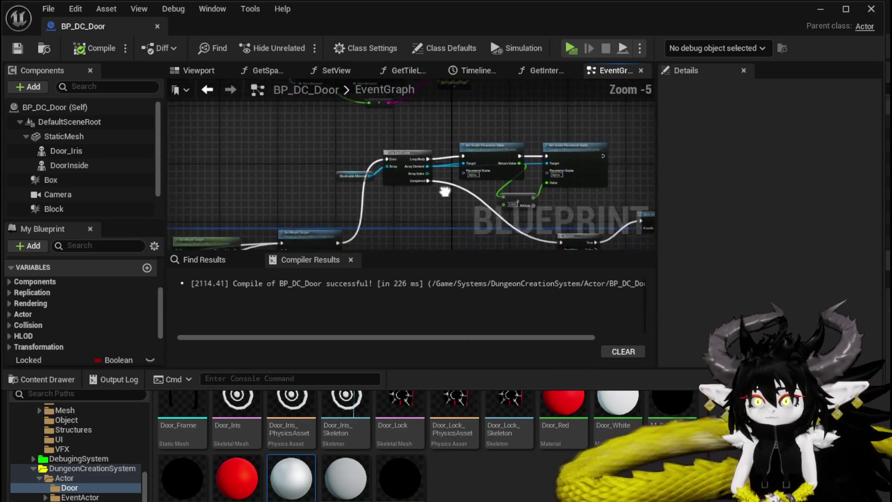
{"action": "scroll", "coordinate": [298, 186], "scroll_direction": "up", "scroll_amount": 3}
{"action": "left_click_drag", "start_coordinate": [300, 228], "coordinate": [261, 244]}
Step: Feed the Add node's B pin a Make Literal Float of 0.005 and save the blueprint
{"action": "left_click_drag", "start_coordinate": [393, 207], "coordinate": [396, 207]}
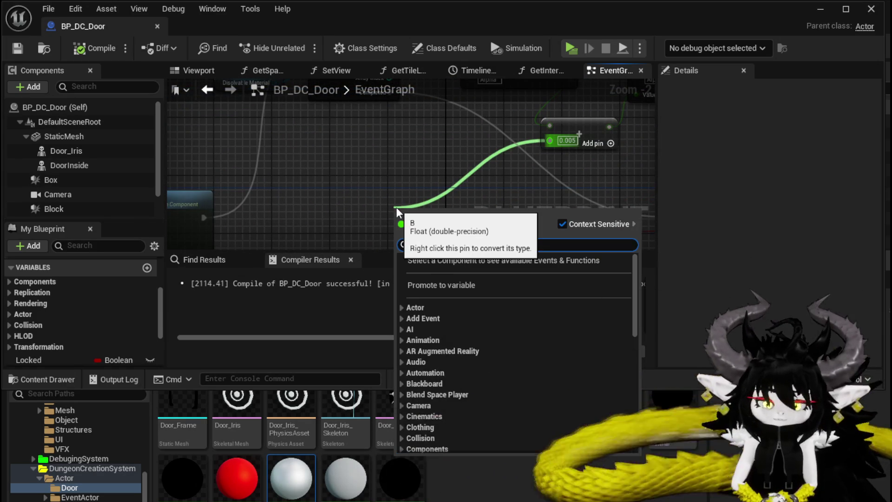
{"action": "type", "text": "make"}
{"action": "left_click", "coordinate": [457, 319]}
{"action": "mouse_move", "coordinate": [427, 216]}
{"action": "left_mouse_down"}
{"action": "mouse_move", "coordinate": [559, 97]}
{"action": "mouse_move", "coordinate": [182, 230]}
{"action": "mouse_move", "coordinate": [231, 216]}
{"action": "mouse_move", "coordinate": [282, 179]}
{"action": "left_mouse_up"}
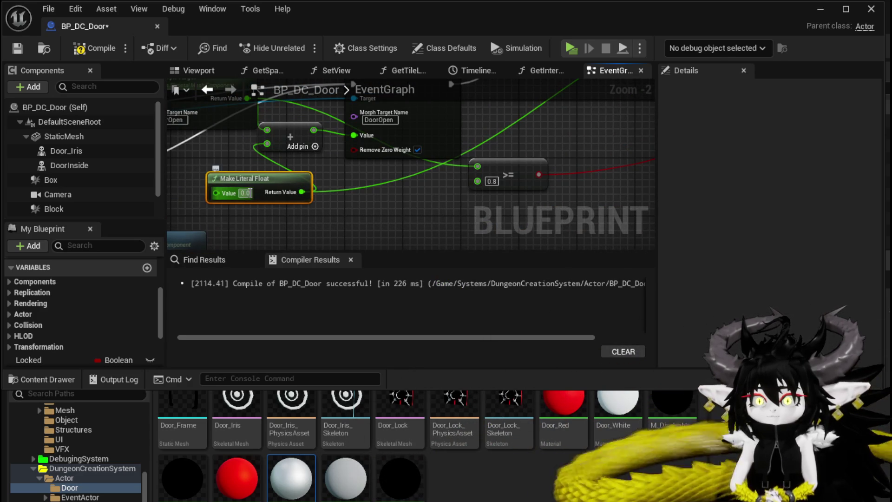
{"action": "type", "text": "05"}
{"action": "left_click", "coordinate": [335, 213]}
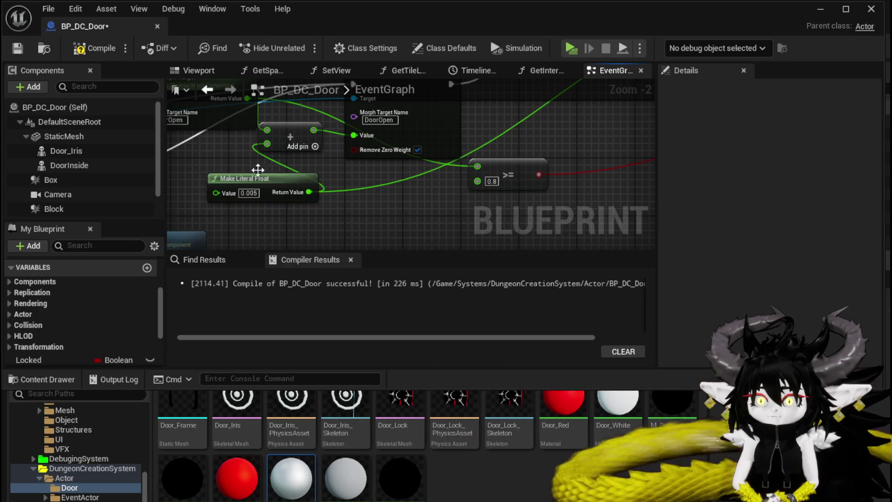
{"action": "left_click", "coordinate": [17, 48]}
{"action": "scroll", "coordinate": [429, 204], "scroll_direction": "down", "scroll_amount": 3}
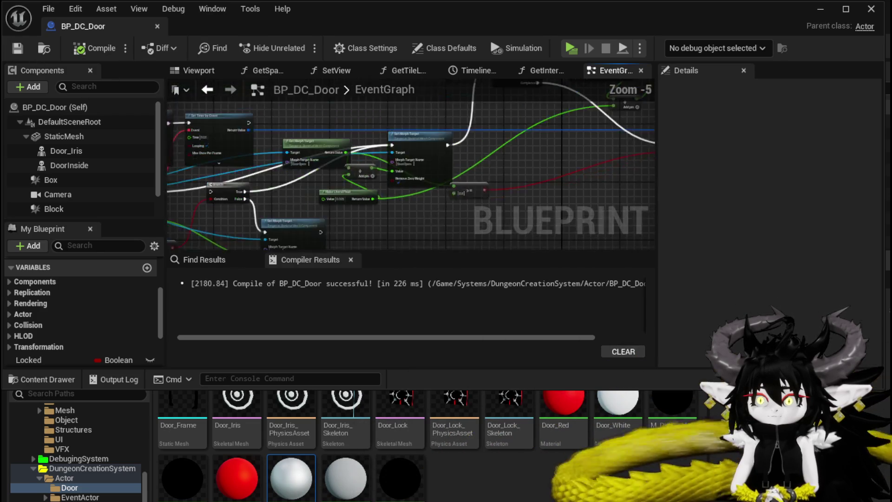
Step: Bring the Branch and >= nodes into view and wire the Add output toward the >= node
{"action": "mouse_move", "coordinate": [467, 168]}
{"action": "left_mouse_down"}
{"action": "mouse_move", "coordinate": [277, 149]}
{"action": "mouse_move", "coordinate": [375, 133]}
{"action": "left_mouse_up"}
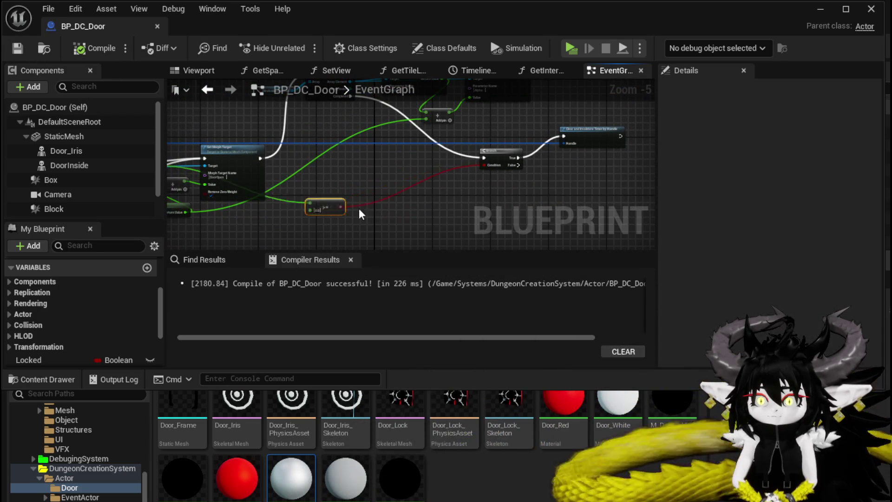
{"action": "left_click_drag", "start_coordinate": [383, 176], "coordinate": [279, 204]}
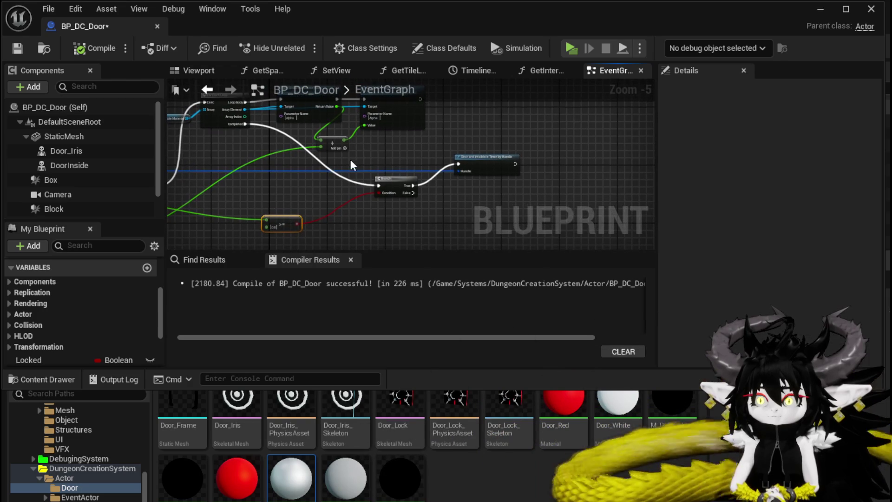
{"action": "scroll", "coordinate": [338, 166], "scroll_direction": "up", "scroll_amount": 1}
{"action": "mouse_move", "coordinate": [339, 166]}
{"action": "left_mouse_down"}
{"action": "mouse_move", "coordinate": [354, 151]}
{"action": "mouse_move", "coordinate": [380, 151]}
{"action": "mouse_move", "coordinate": [378, 173]}
{"action": "left_mouse_up"}
{"action": "mouse_move", "coordinate": [385, 137]}
{"action": "left_mouse_down"}
{"action": "mouse_move", "coordinate": [372, 172]}
{"action": "mouse_move", "coordinate": [290, 230]}
{"action": "mouse_move", "coordinate": [289, 188]}
{"action": "mouse_move", "coordinate": [363, 178]}
{"action": "mouse_move", "coordinate": [399, 195]}
{"action": "mouse_move", "coordinate": [433, 168]}
{"action": "mouse_move", "coordinate": [413, 140]}
{"action": "mouse_move", "coordinate": [319, 194]}
{"action": "mouse_move", "coordinate": [381, 183]}
{"action": "left_mouse_up"}
Step: Move the Set Morph Target node, select UnlockDoor, review the Branch area, then hide the blueprint editor
{"action": "mouse_move", "coordinate": [210, 111]}
{"action": "left_mouse_down"}
{"action": "mouse_move", "coordinate": [271, 158]}
{"action": "mouse_move", "coordinate": [346, 160]}
{"action": "left_mouse_up"}
{"action": "mouse_move", "coordinate": [447, 192]}
{"action": "left_mouse_down"}
{"action": "mouse_move", "coordinate": [318, 171]}
{"action": "mouse_move", "coordinate": [298, 193]}
{"action": "mouse_move", "coordinate": [199, 193]}
{"action": "mouse_move", "coordinate": [499, 210]}
{"action": "left_mouse_up"}
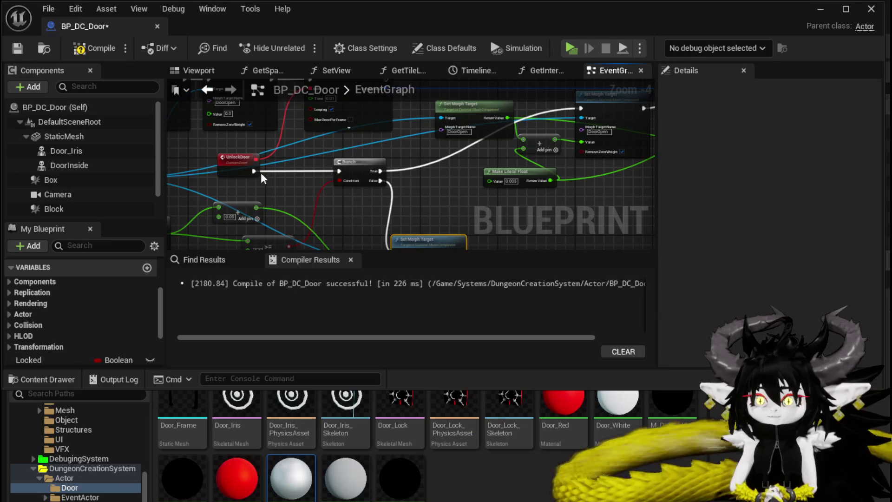
{"action": "left_click_drag", "start_coordinate": [260, 170], "coordinate": [263, 169]}
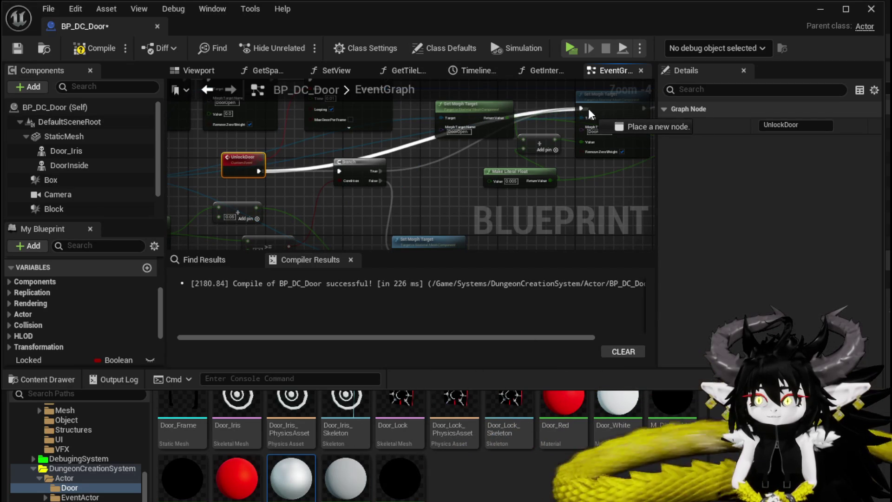
{"action": "mouse_move", "coordinate": [576, 116]}
{"action": "left_mouse_down"}
{"action": "mouse_move", "coordinate": [235, 173]}
{"action": "mouse_move", "coordinate": [301, 193]}
{"action": "left_mouse_up"}
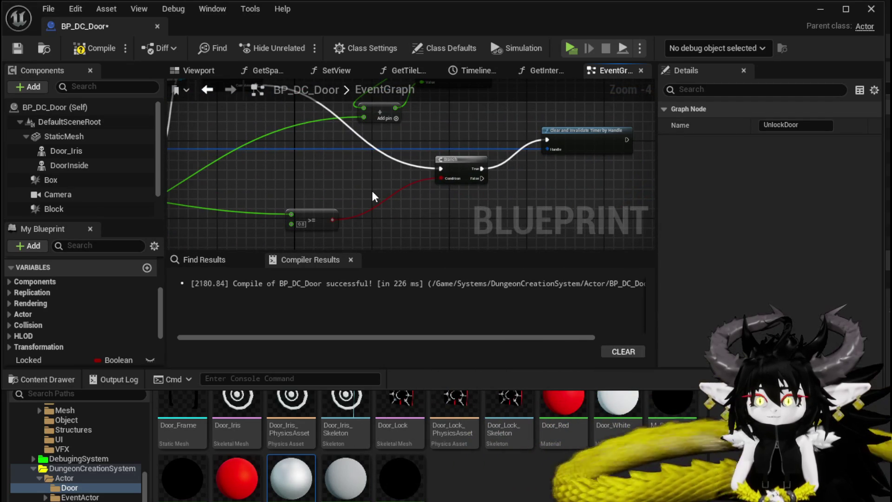
{"action": "left_click_drag", "start_coordinate": [373, 197], "coordinate": [310, 228]}
{"action": "mouse_move", "coordinate": [422, 198]}
{"action": "left_mouse_down"}
{"action": "mouse_move", "coordinate": [446, 140]}
{"action": "mouse_move", "coordinate": [353, 153]}
{"action": "mouse_move", "coordinate": [381, 181]}
{"action": "mouse_move", "coordinate": [422, 192]}
{"action": "left_mouse_up"}
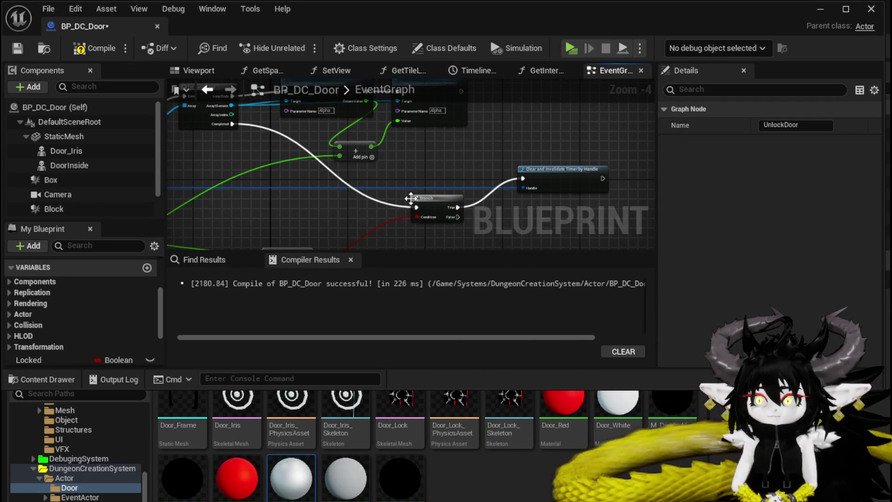
{"action": "scroll", "coordinate": [350, 171], "scroll_direction": "down", "scroll_amount": 1}
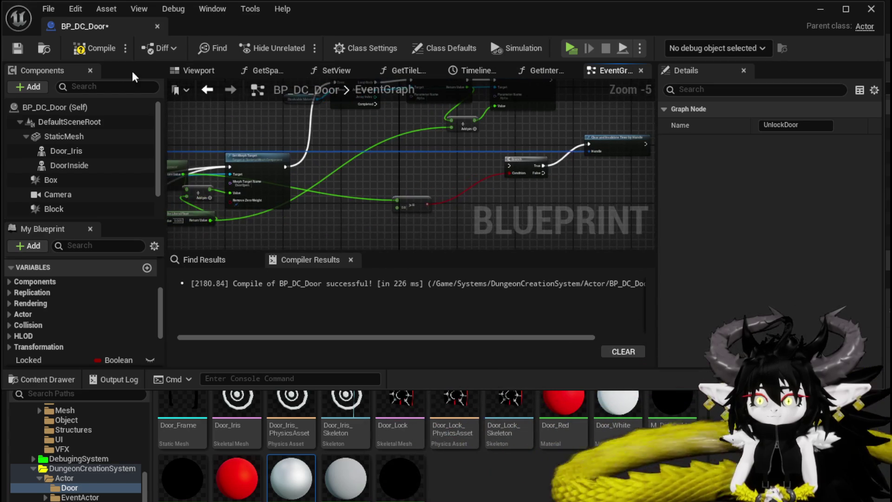
{"action": "left_click", "coordinate": [820, 18]}
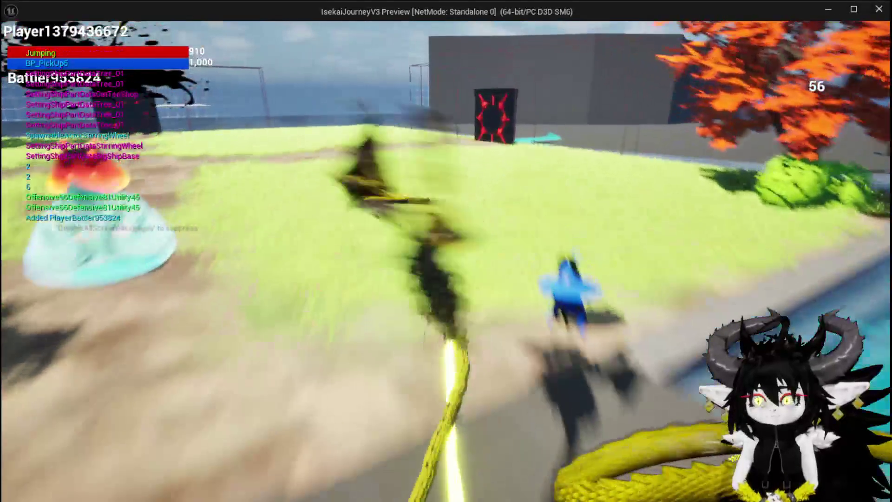
Step: Walk and fly through the sand, red-tree and grass areas, opening each door, then stop the play-test
{"action": "key", "text": "w"}
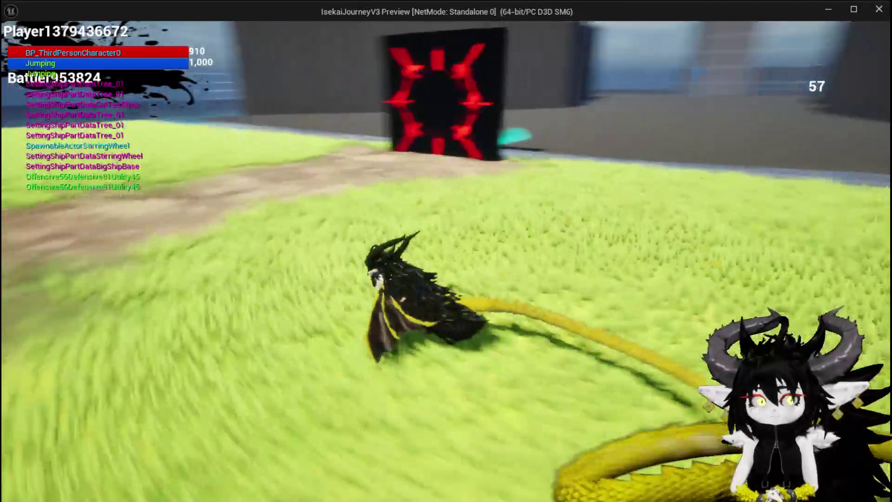
{"action": "key", "text": "w"}
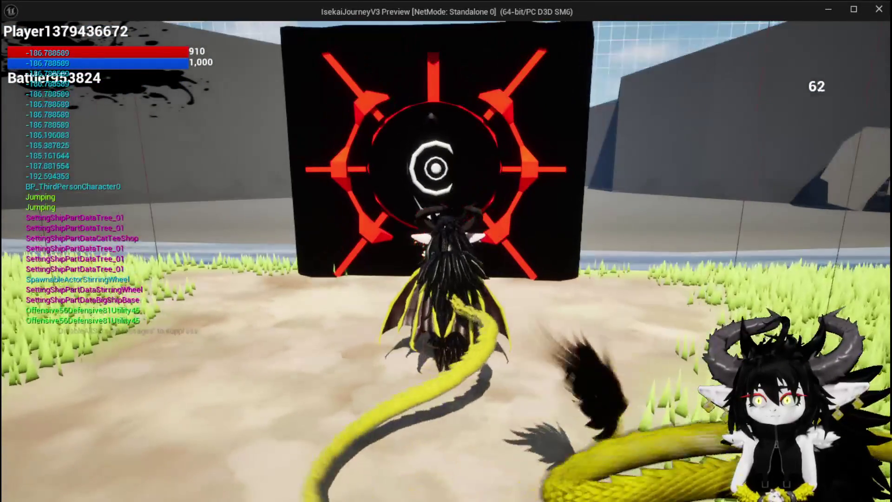
{"action": "key", "text": "w"}
{"action": "key", "text": "s"}
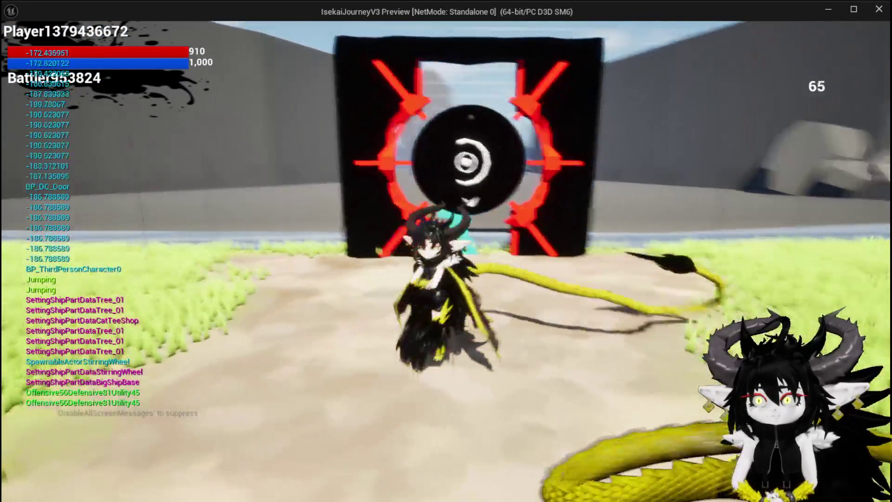
{"action": "key", "text": "w"}
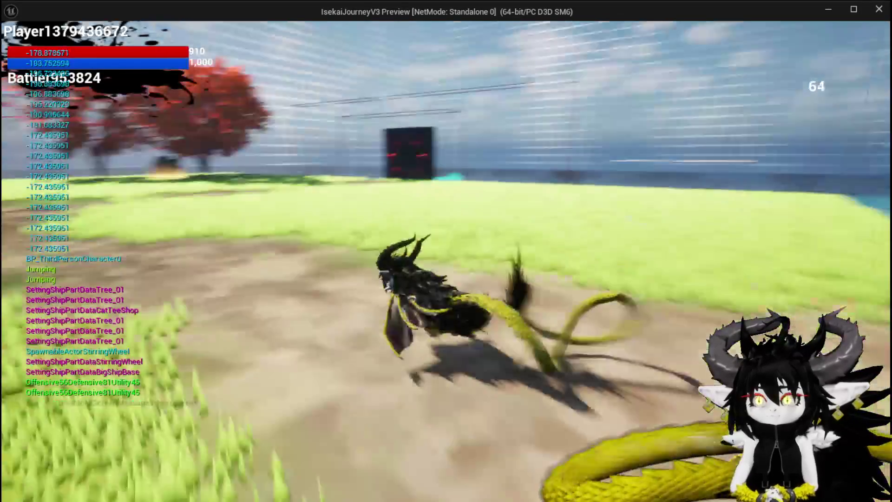
{"action": "key", "text": "w"}
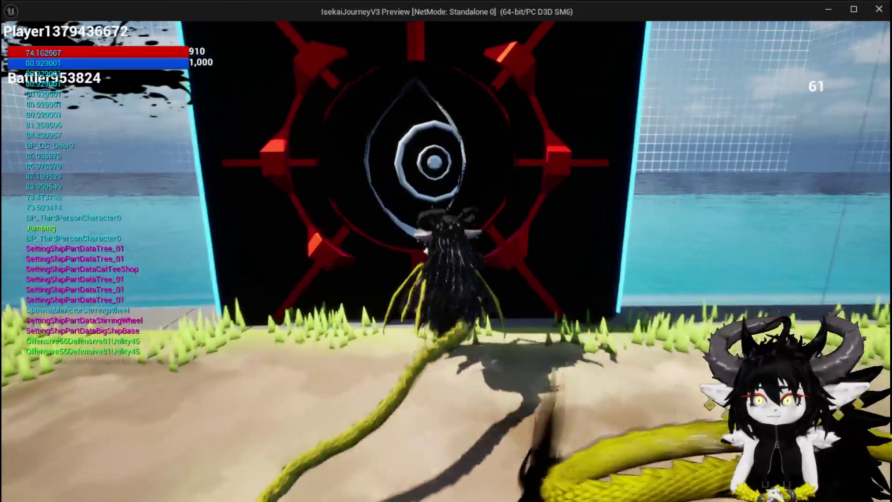
{"action": "key", "text": "s"}
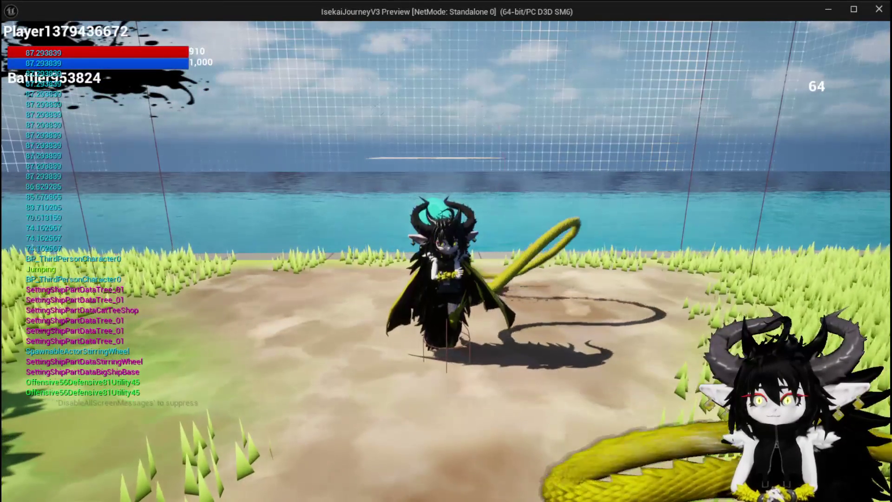
{"action": "key", "text": "space"}
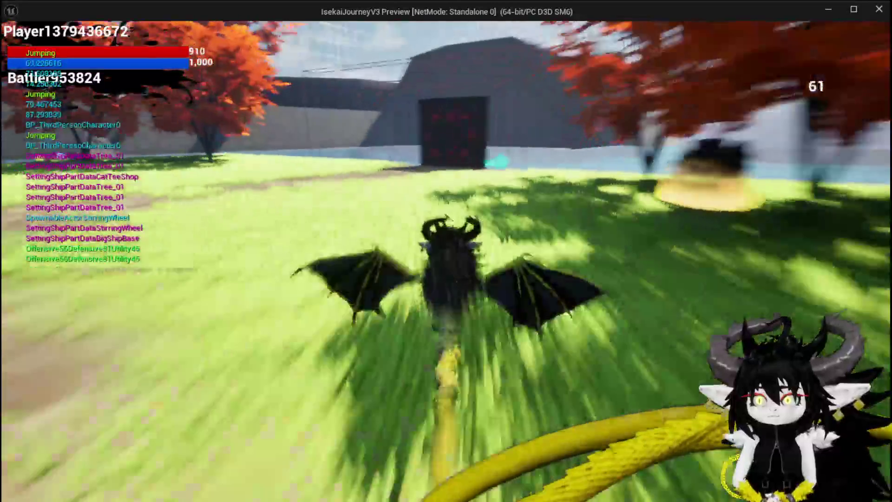
{"action": "key", "text": "w"}
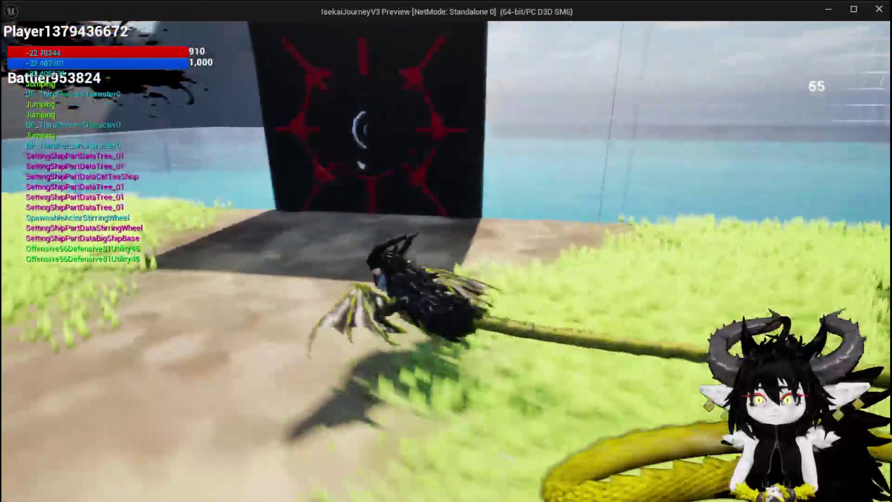
{"action": "key", "text": "w"}
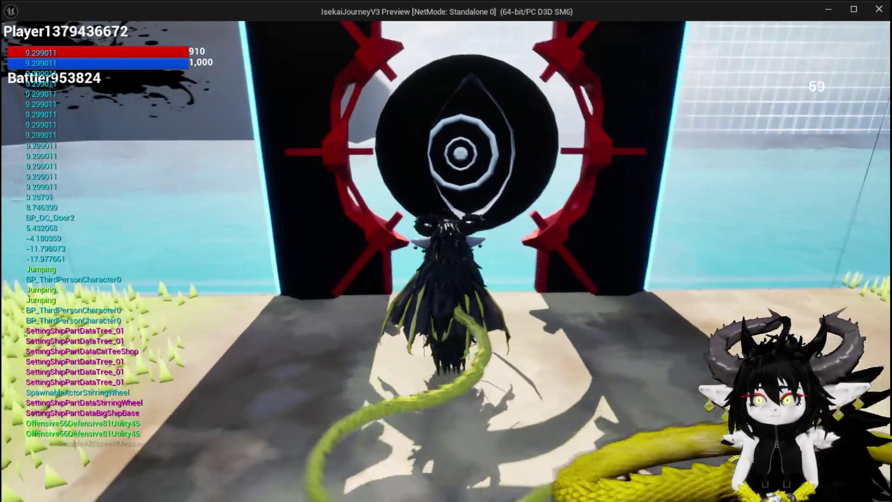
{"action": "key", "text": "w"}
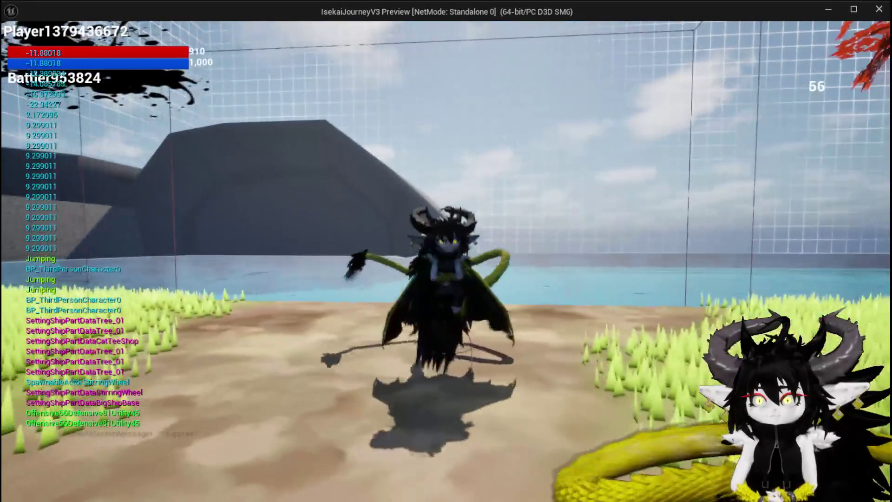
{"action": "key", "text": "w"}
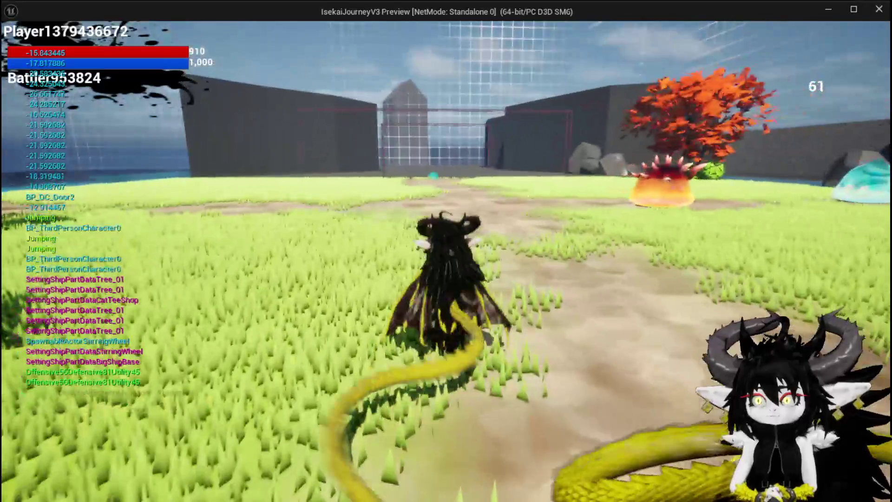
{"action": "key", "text": "Escape"}
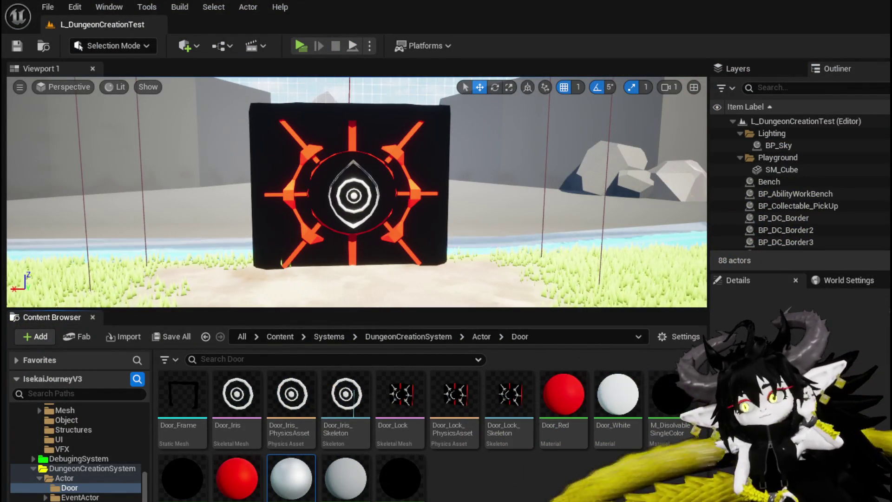
Step: In BP_DC_Door's EventGraph, reposition the Branch node above the Clear Timer node and tidy them
{"action": "key", "text": "alt+Tab"}
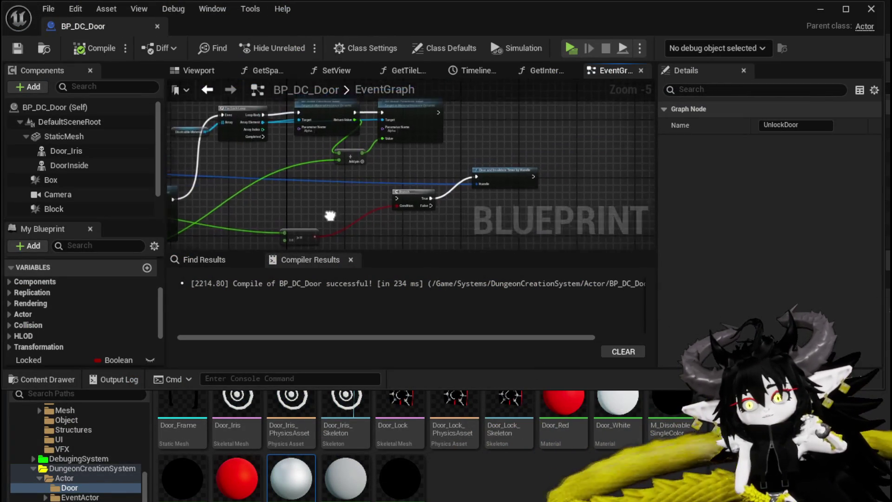
{"action": "scroll", "coordinate": [344, 190], "scroll_direction": "up", "scroll_amount": 3}
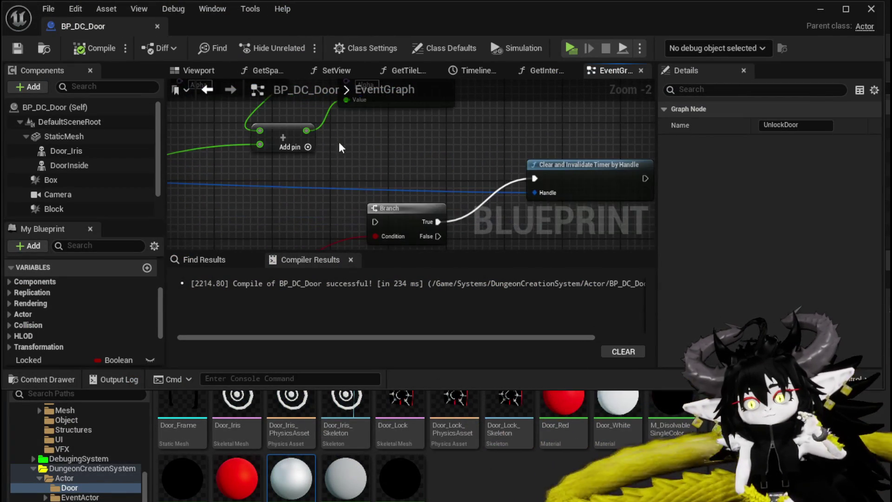
{"action": "left_click_drag", "start_coordinate": [310, 133], "coordinate": [209, 181]}
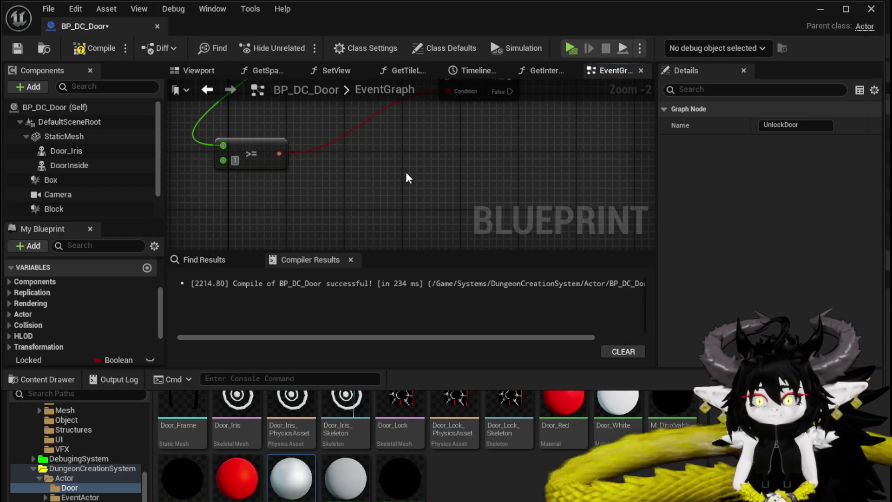
{"action": "scroll", "coordinate": [408, 178], "scroll_direction": "down", "scroll_amount": 3}
{"action": "left_click", "coordinate": [294, 160]}
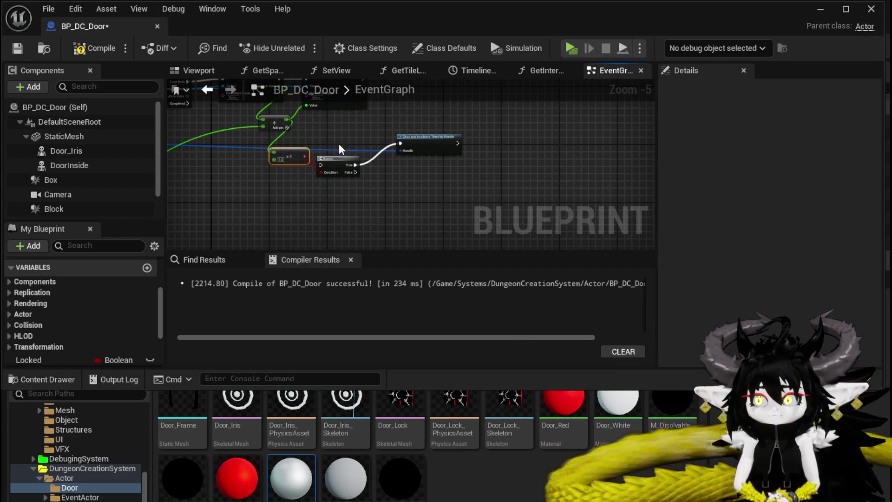
{"action": "left_click_drag", "start_coordinate": [396, 111], "coordinate": [404, 148]}
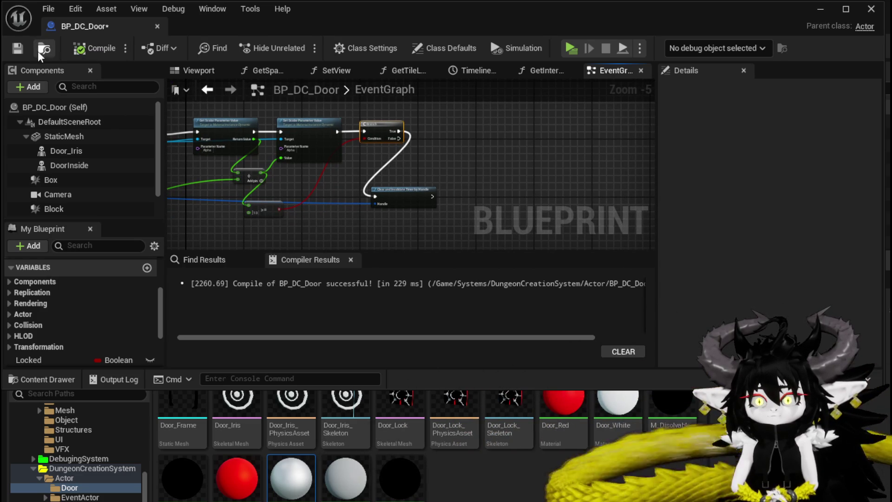
{"action": "scroll", "coordinate": [483, 148], "scroll_direction": "up", "scroll_amount": 3}
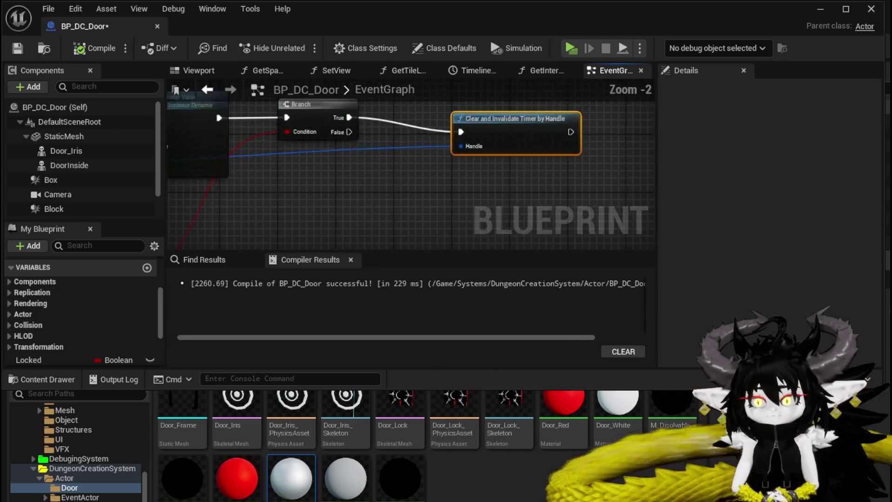
{"action": "left_click_drag", "start_coordinate": [424, 159], "coordinate": [331, 198]}
{"action": "mouse_move", "coordinate": [436, 161]}
{"action": "left_mouse_down"}
{"action": "mouse_move", "coordinate": [428, 181]}
{"action": "mouse_move", "coordinate": [424, 150]}
{"action": "left_mouse_up"}
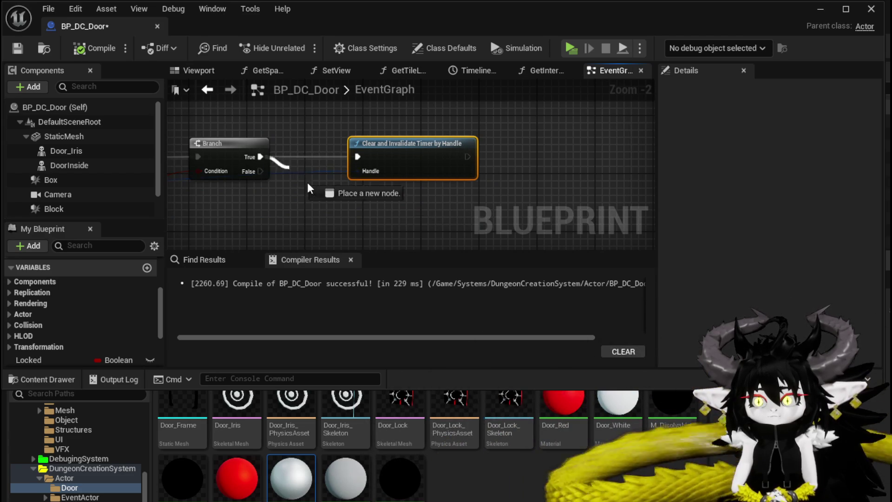
Step: Add a Destroy Actor node off the Branch's True output
{"action": "left_click_drag", "start_coordinate": [286, 170], "coordinate": [369, 205]}
{"action": "type", "text": "Des"}
{"action": "key", "text": "Return"}
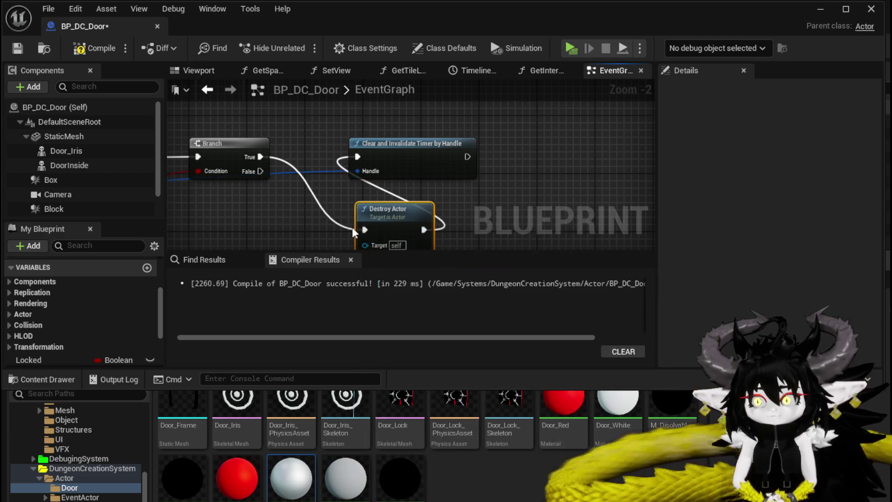
{"action": "scroll", "coordinate": [423, 235], "scroll_direction": "down", "scroll_amount": 5}
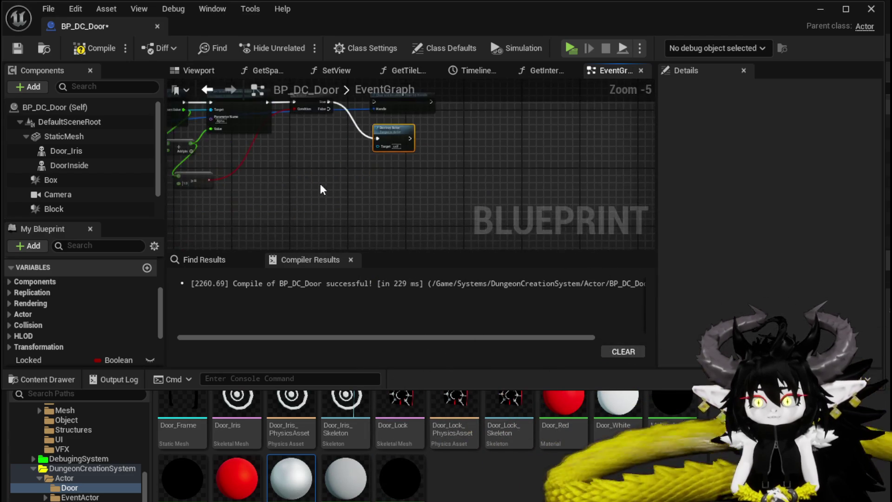
Step: Save BP_DC_Door and pan the event graph over to the StartInteract event
{"action": "left_click", "coordinate": [25, 48]}
{"action": "scroll", "coordinate": [265, 169], "scroll_direction": "down", "scroll_amount": 3}
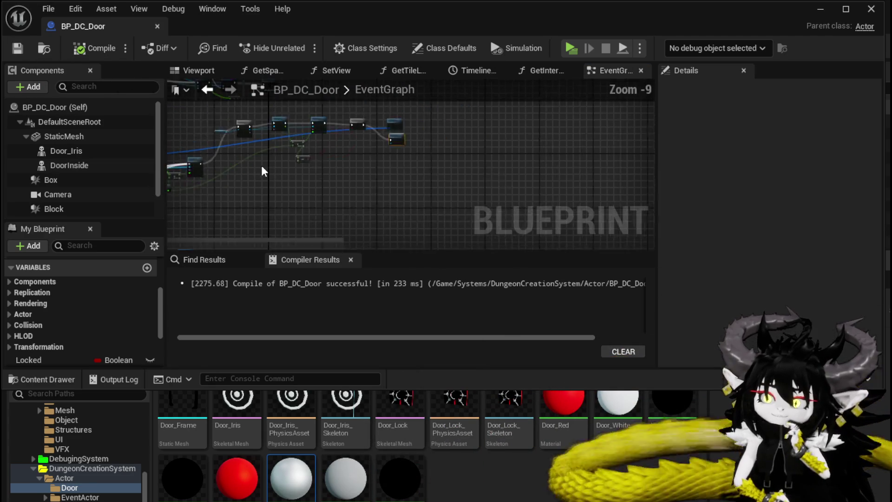
{"action": "left_click_drag", "start_coordinate": [279, 186], "coordinate": [339, 180]}
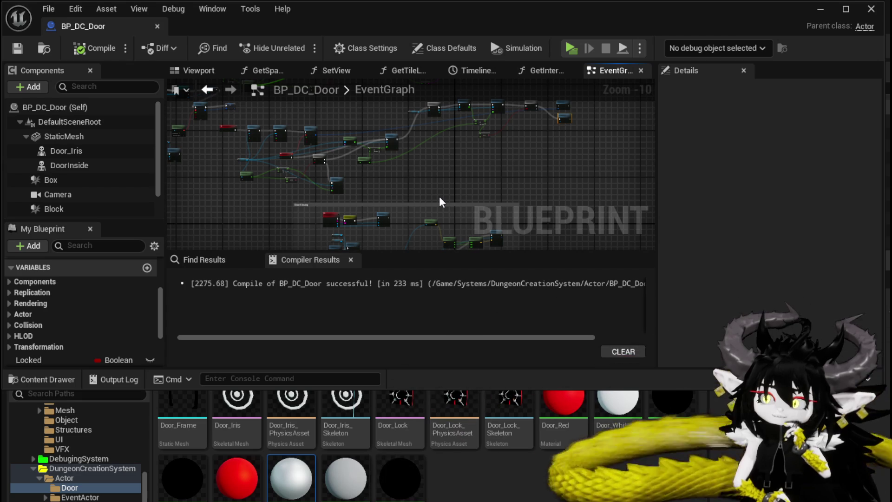
{"action": "scroll", "coordinate": [439, 200], "scroll_direction": "down", "scroll_amount": 1}
{"action": "left_click_drag", "start_coordinate": [428, 191], "coordinate": [320, 164]}
{"action": "scroll", "coordinate": [319, 163], "scroll_direction": "up", "scroll_amount": 8}
{"action": "left_click_drag", "start_coordinate": [230, 144], "coordinate": [320, 173]}
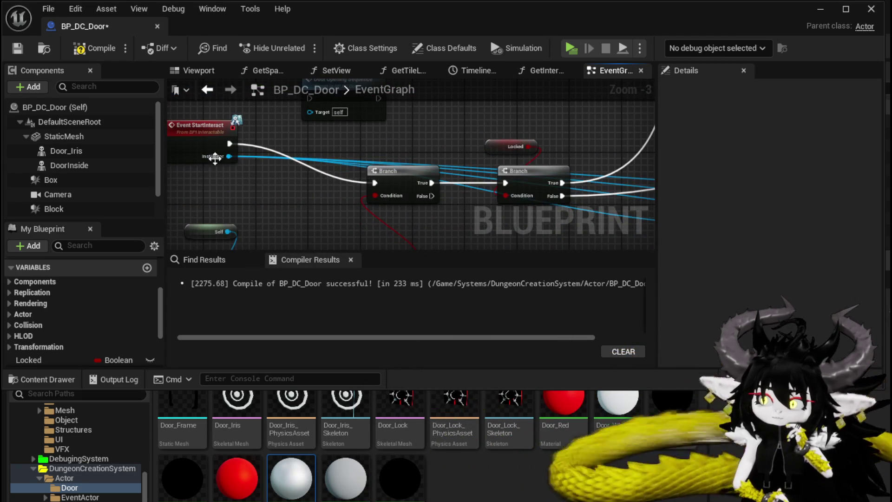
{"action": "scroll", "coordinate": [296, 186], "scroll_direction": "down", "scroll_amount": 2}
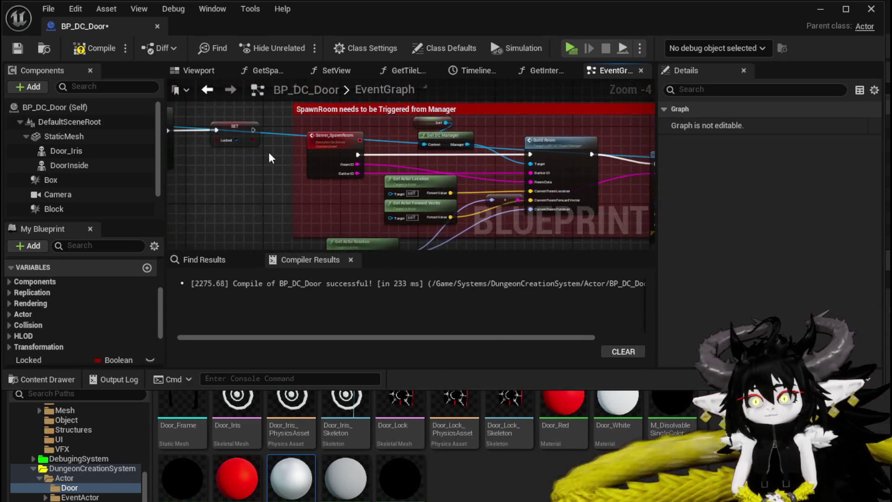
Step: Review the room-generation, Draw Room and Door Opening Sequence nodes, compile, and return to the level editor
{"action": "scroll", "coordinate": [377, 163], "scroll_direction": "up", "scroll_amount": 3}
{"action": "scroll", "coordinate": [271, 109], "scroll_direction": "down", "scroll_amount": 5}
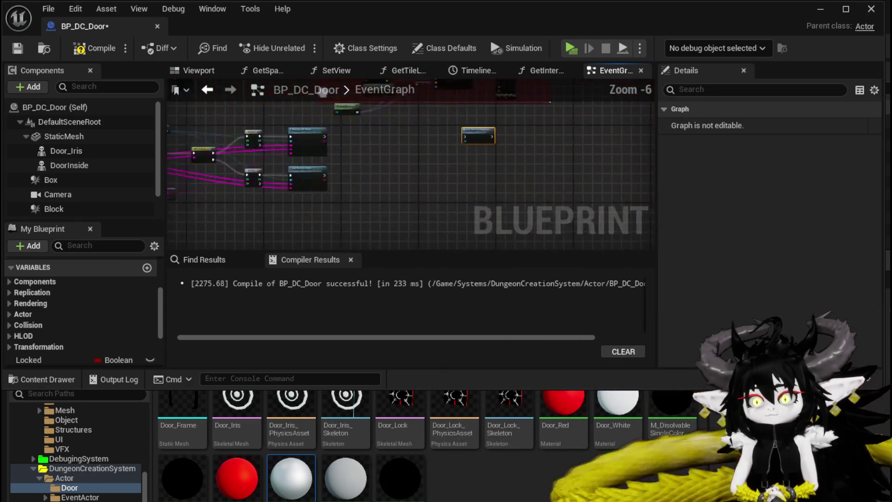
{"action": "mouse_move", "coordinate": [310, 126]}
{"action": "left_mouse_down"}
{"action": "mouse_move", "coordinate": [635, 110]}
{"action": "mouse_move", "coordinate": [352, 137]}
{"action": "left_mouse_up"}
{"action": "scroll", "coordinate": [351, 138], "scroll_direction": "down", "scroll_amount": 3}
{"action": "left_click_drag", "start_coordinate": [480, 156], "coordinate": [234, 88]}
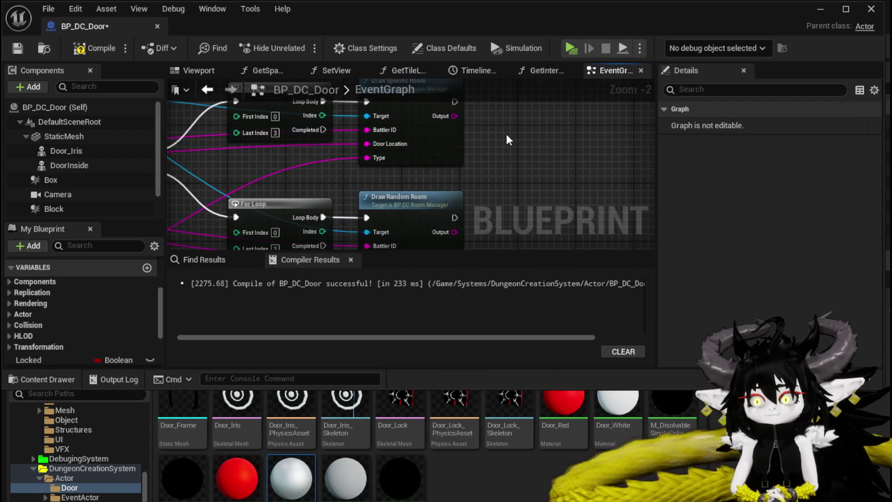
{"action": "left_click_drag", "start_coordinate": [509, 139], "coordinate": [169, 214]}
{"action": "scroll", "coordinate": [168, 214], "scroll_direction": "down", "scroll_amount": 3}
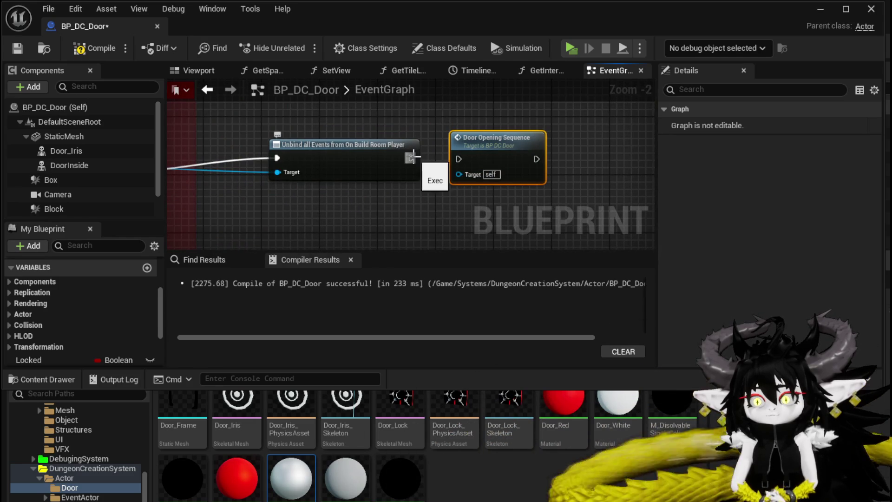
{"action": "left_click", "coordinate": [18, 48]}
{"action": "left_click", "coordinate": [814, 10]}
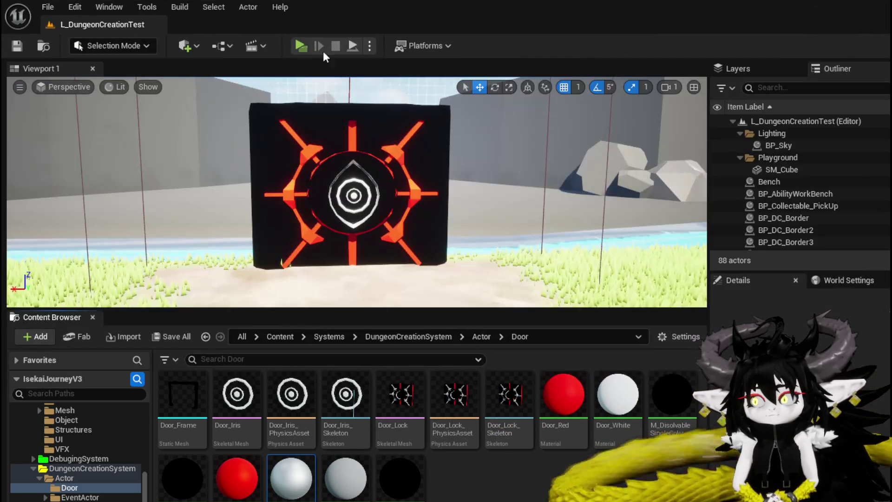
Step: Play-test by spawning the MarketPlace room from the room map, then select the door and save the level
{"action": "left_click", "coordinate": [301, 46]}
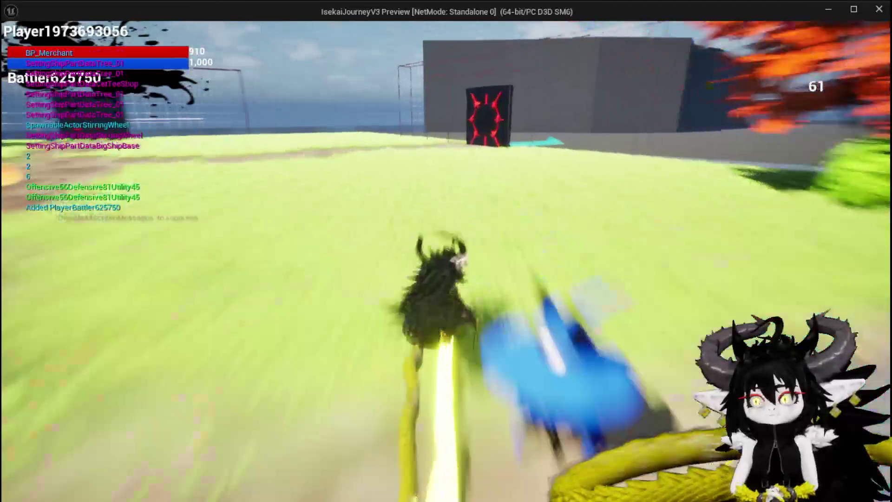
{"action": "key", "text": "e"}
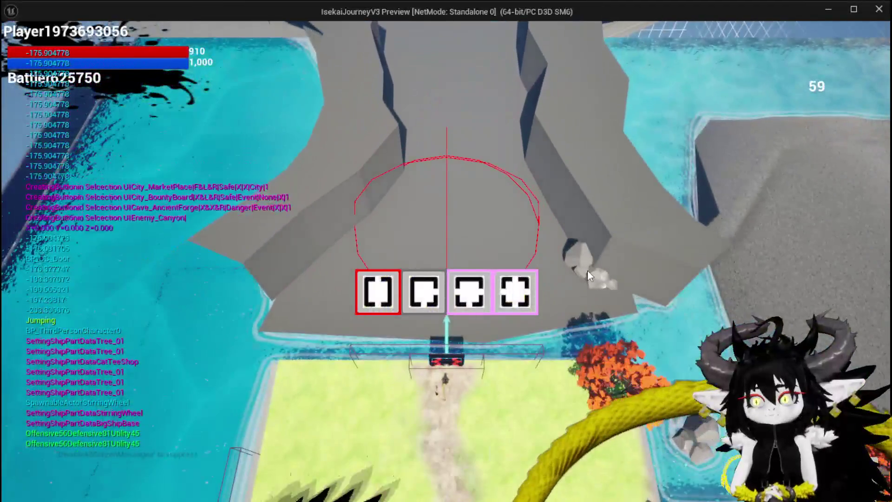
{"action": "left_click", "coordinate": [587, 271]}
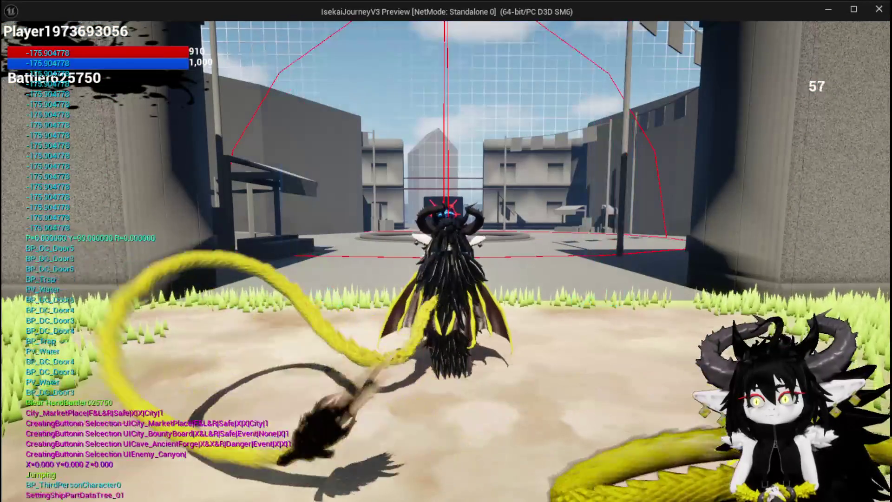
{"action": "key", "text": "s"}
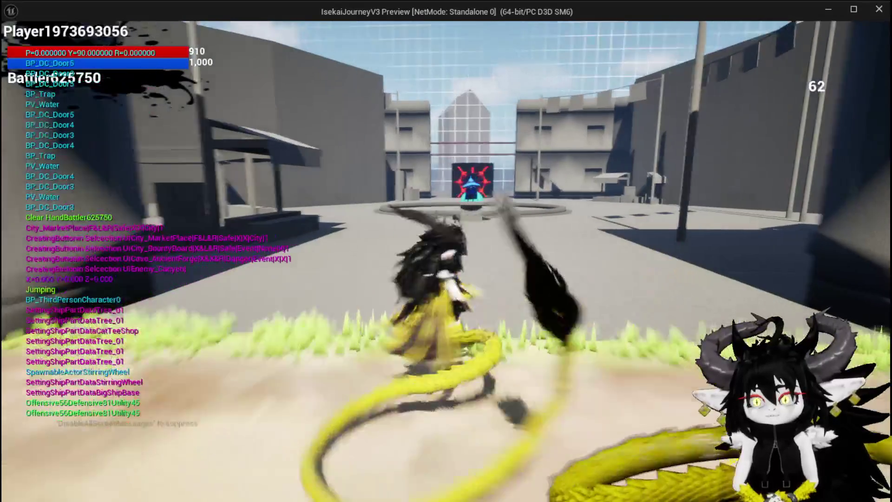
{"action": "key", "text": "alt+Tab"}
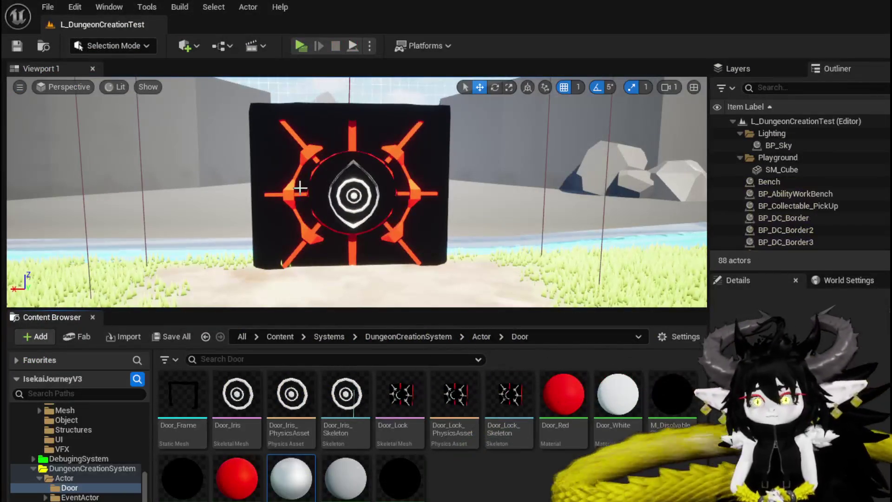
{"action": "left_click", "coordinate": [282, 196]}
{"action": "key", "text": "ctrl+s"}
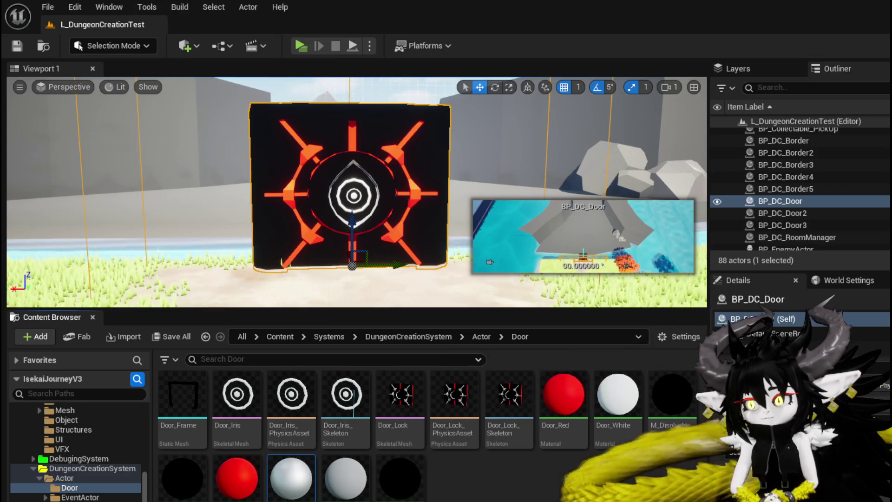
Step: Set BP_DC_Door's StaticMesh scale to 2.0 on all axes, compile, and return to the level
{"action": "key", "text": "ctrl+e"}
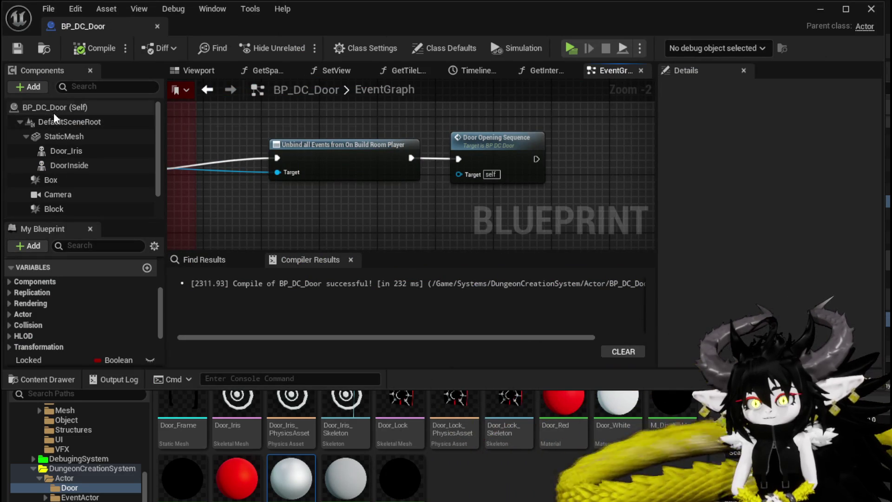
{"action": "left_click", "coordinate": [54, 110]}
{"action": "left_click", "coordinate": [197, 72]}
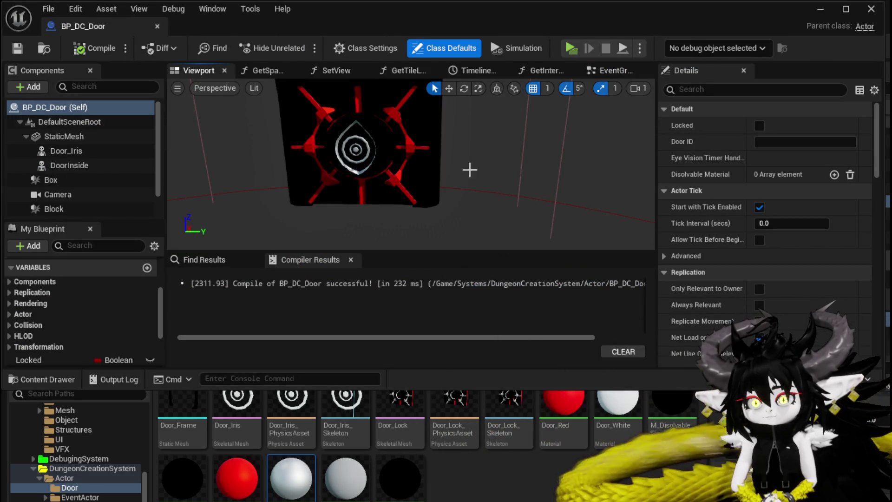
{"action": "left_click", "coordinate": [86, 137]}
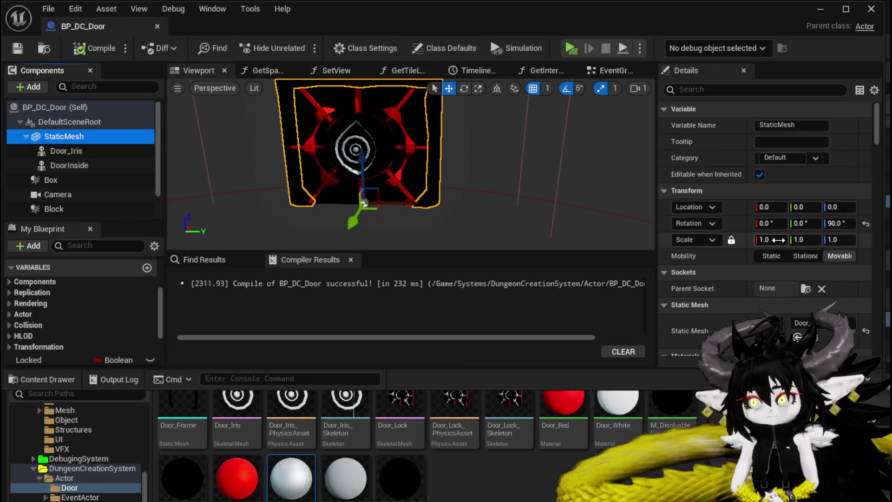
{"action": "type", "text": "2"}
{"action": "key", "text": "Return"}
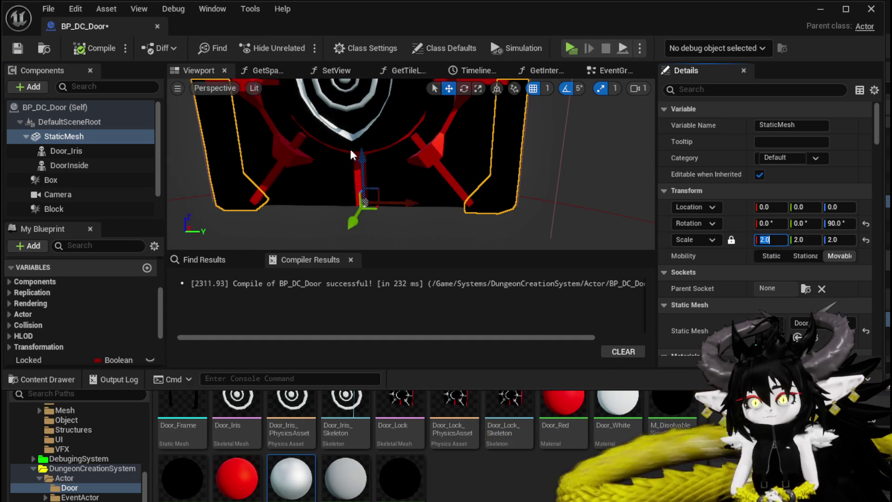
{"action": "scroll", "coordinate": [384, 141], "scroll_direction": "down", "scroll_amount": 5}
{"action": "left_click", "coordinate": [101, 50]}
{"action": "left_click", "coordinate": [819, 10]}
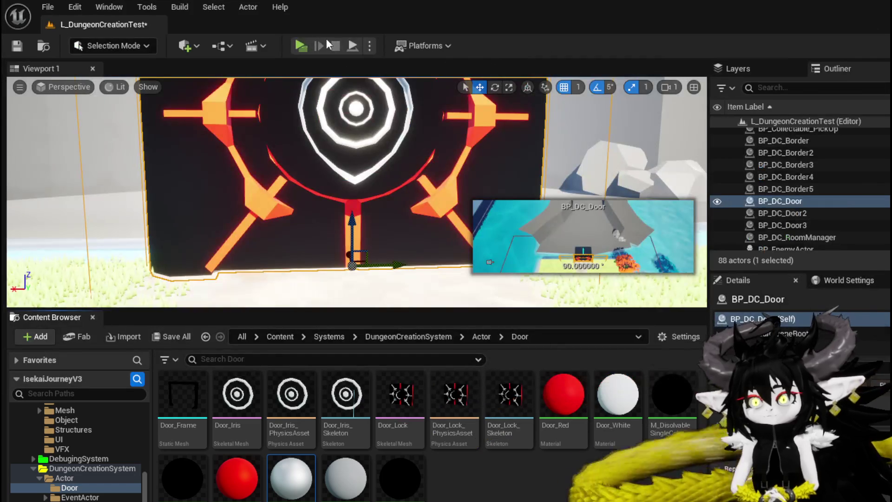
Step: Start a play-test, pick TrainStation1, run through the red portal and choose the Smithy room
{"action": "left_click", "coordinate": [299, 45]}
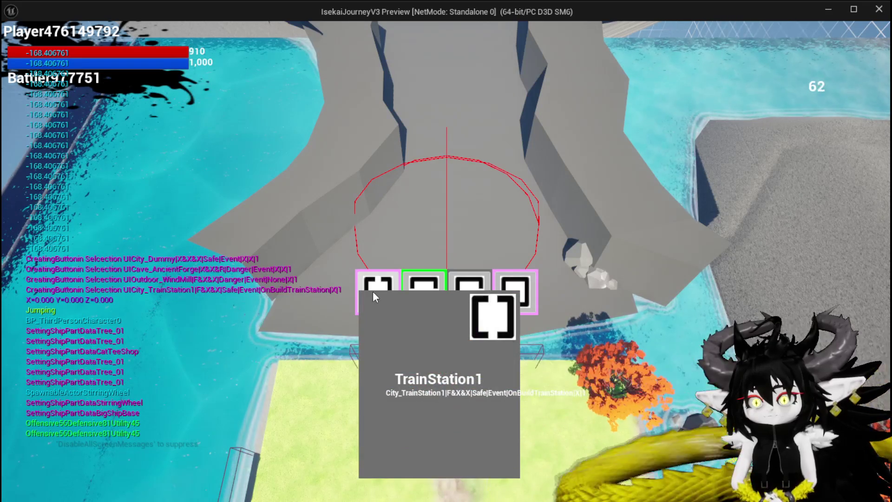
{"action": "left_click", "coordinate": [372, 291]}
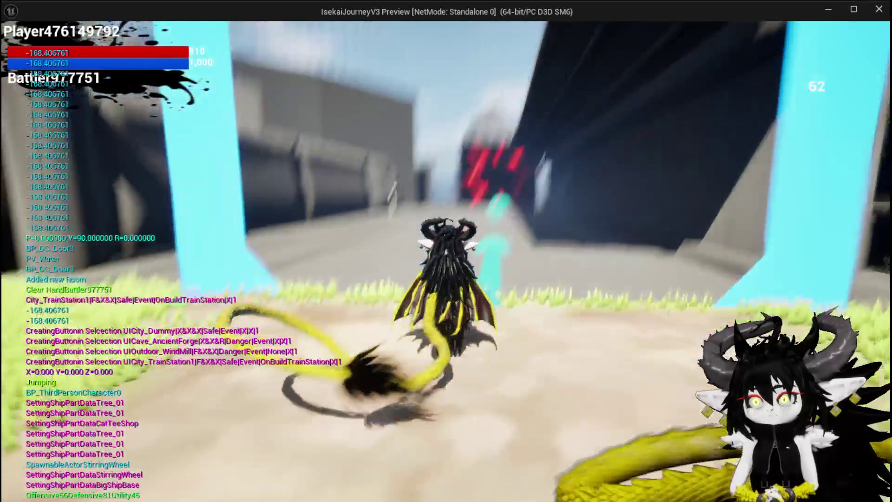
{"action": "key", "text": "w"}
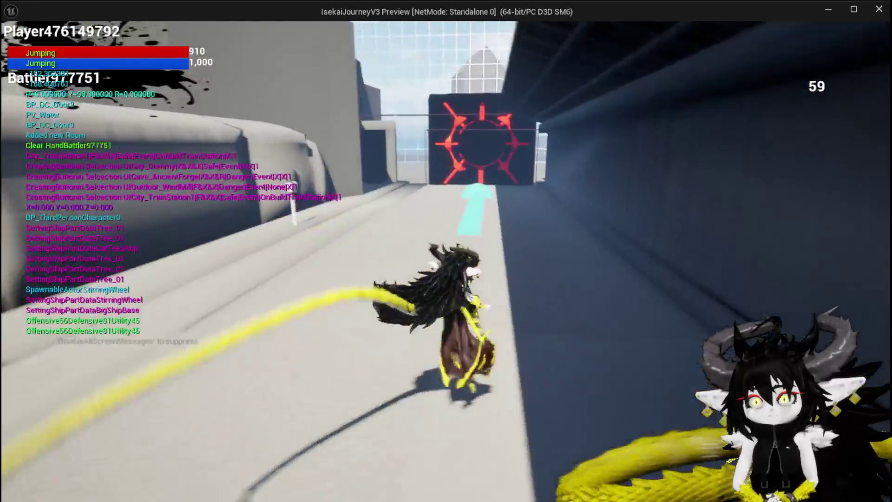
{"action": "key", "text": "space"}
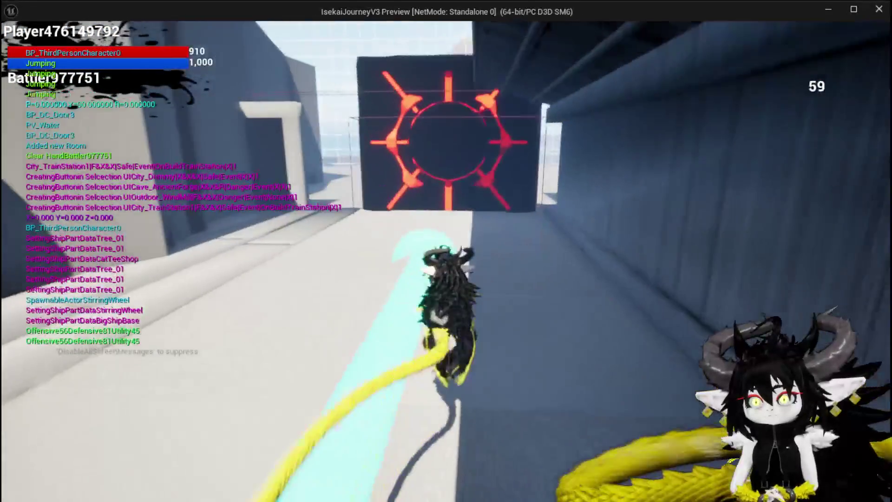
{"action": "key", "text": "w"}
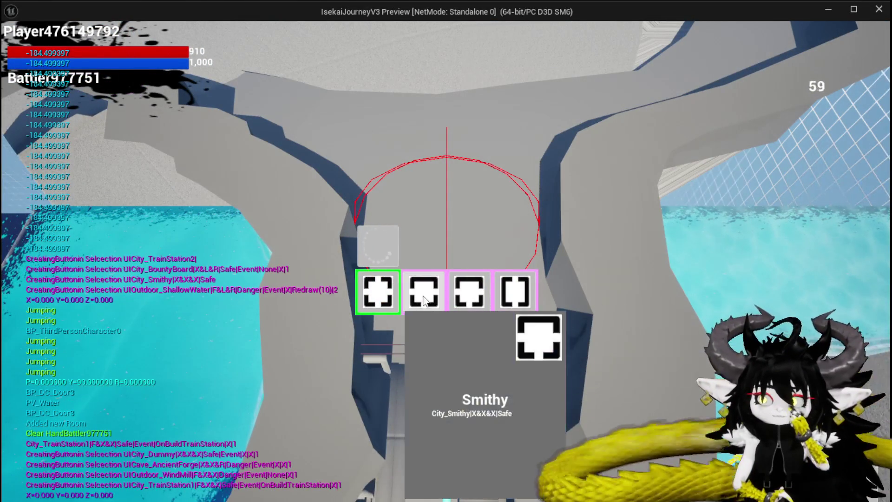
{"action": "left_click", "coordinate": [423, 292]}
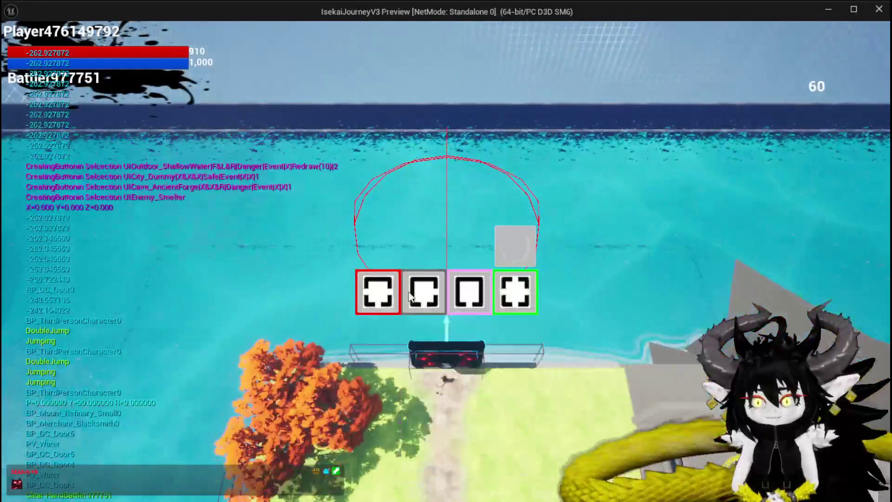
Step: Choose ShallowWater, wade in and jump up onto the rock and wall
{"action": "mouse_move", "coordinate": [507, 291]}
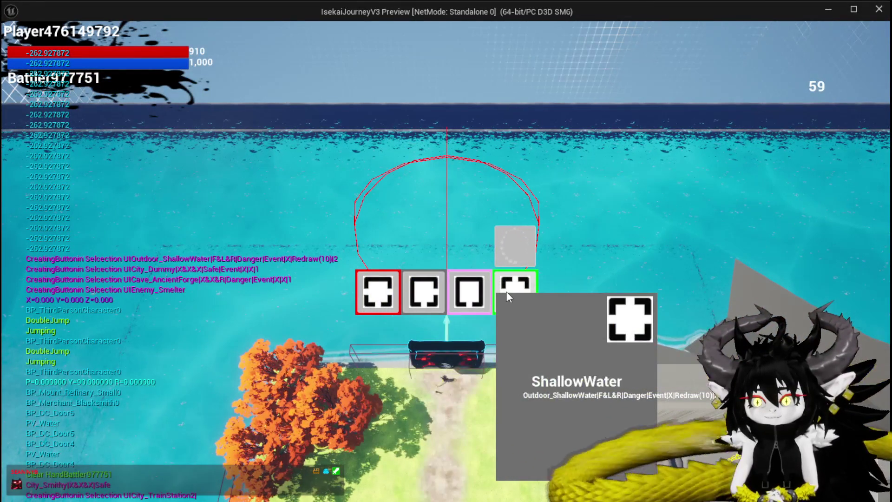
{"action": "left_click", "coordinate": [512, 289]}
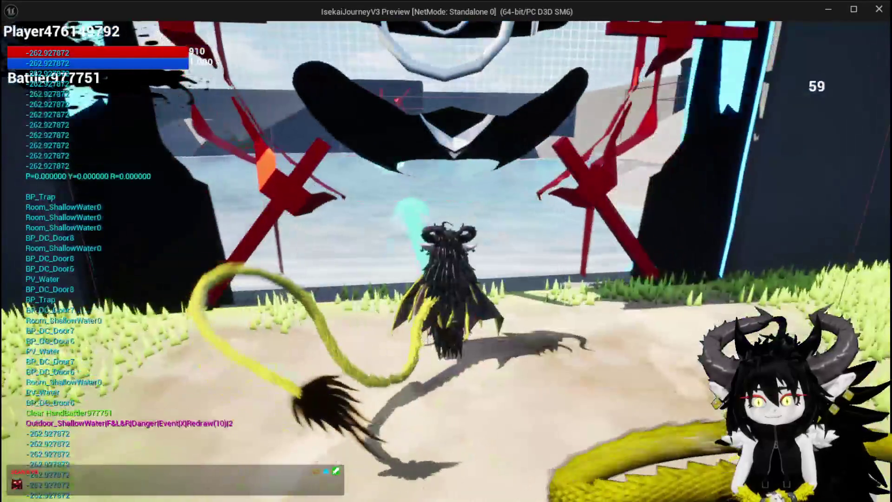
{"action": "key", "text": "w"}
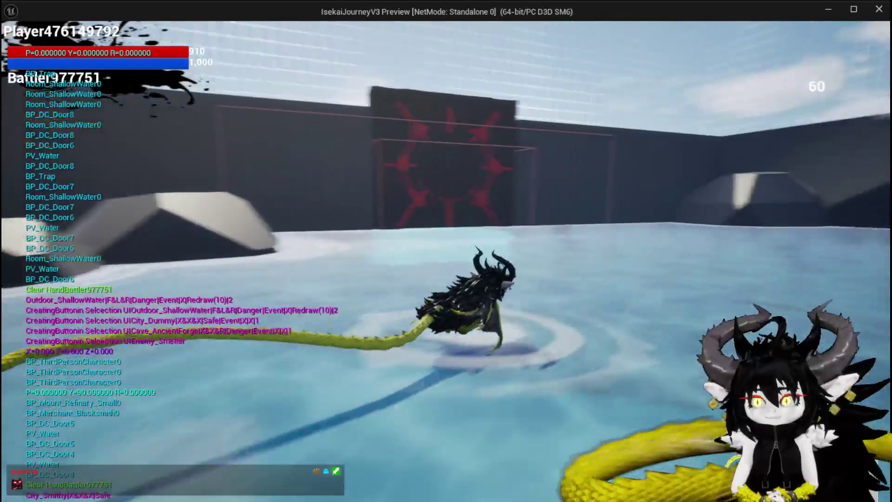
{"action": "key", "text": "space"}
{"action": "key", "text": "space"}
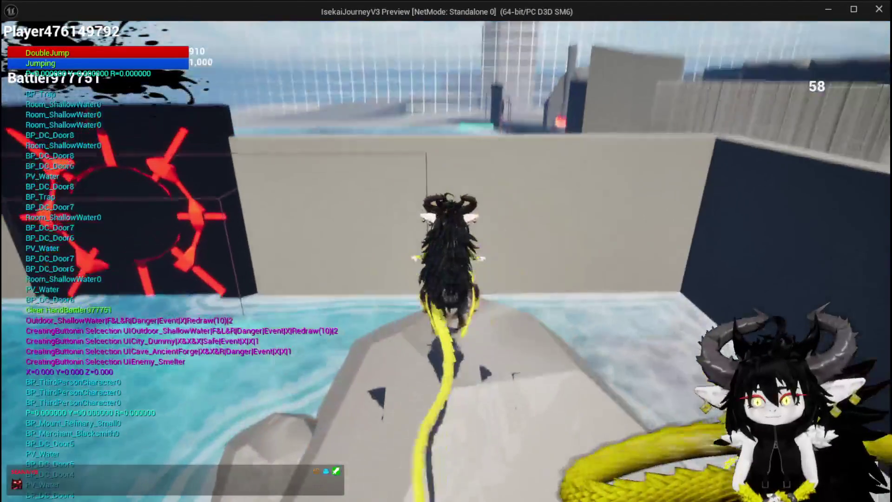
{"action": "key", "text": "space"}
{"action": "key", "text": "space"}
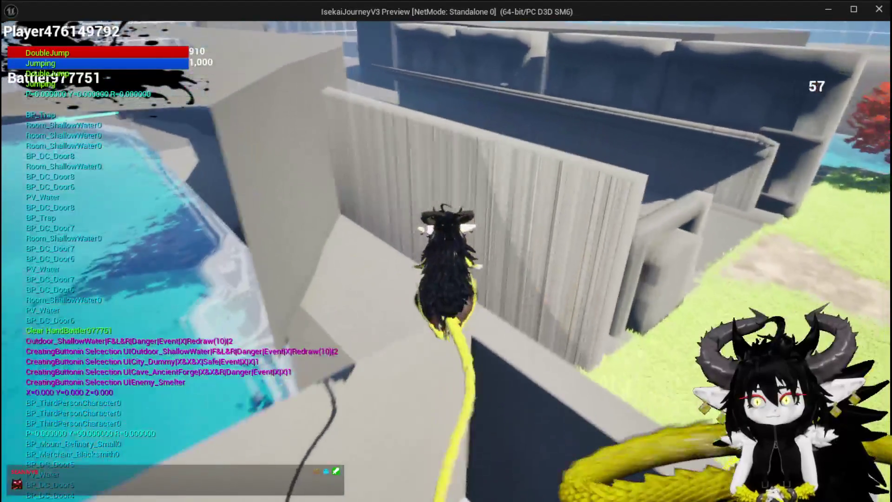
{"action": "key", "text": "space"}
{"action": "key", "text": "space"}
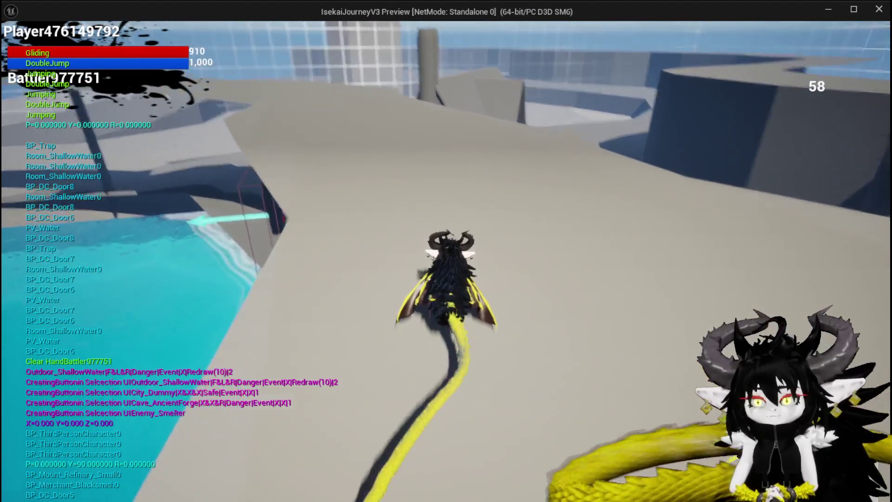
{"action": "key", "text": "space"}
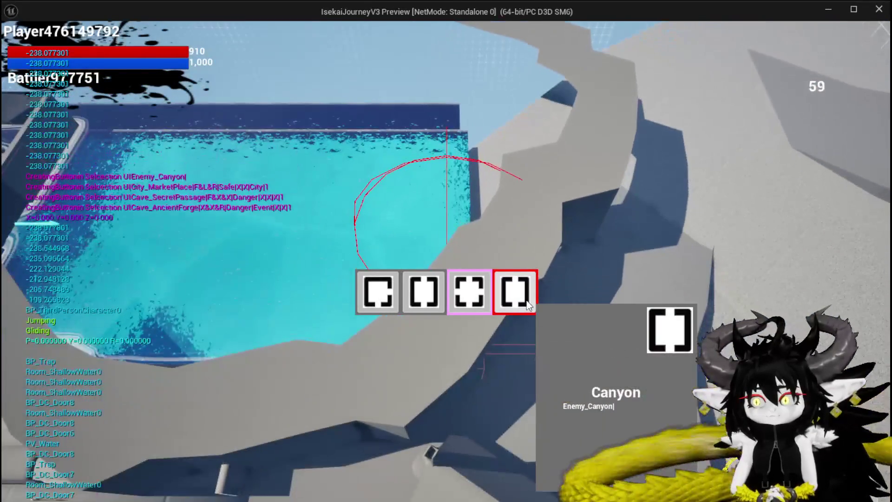
Step: Choose Canyon, glide to its door, pick the Smelter enemy room, then stop the play-test
{"action": "left_click", "coordinate": [528, 304]}
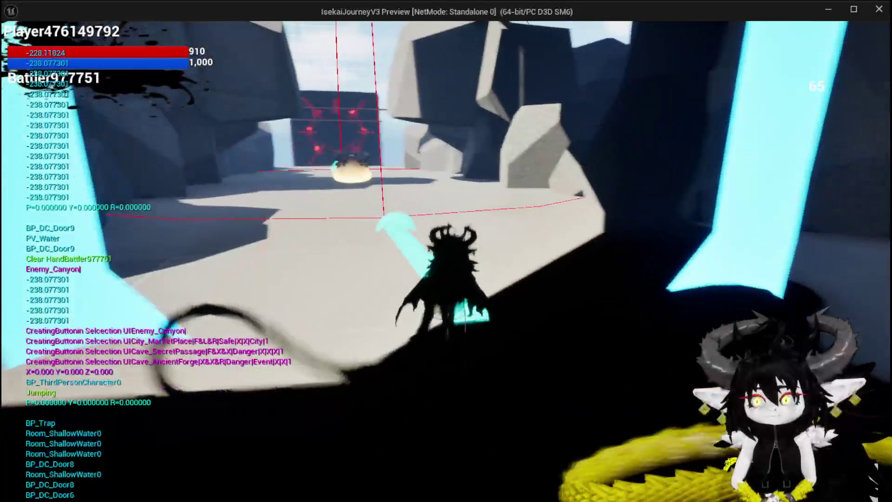
{"action": "key", "text": "space"}
{"action": "key", "text": "space"}
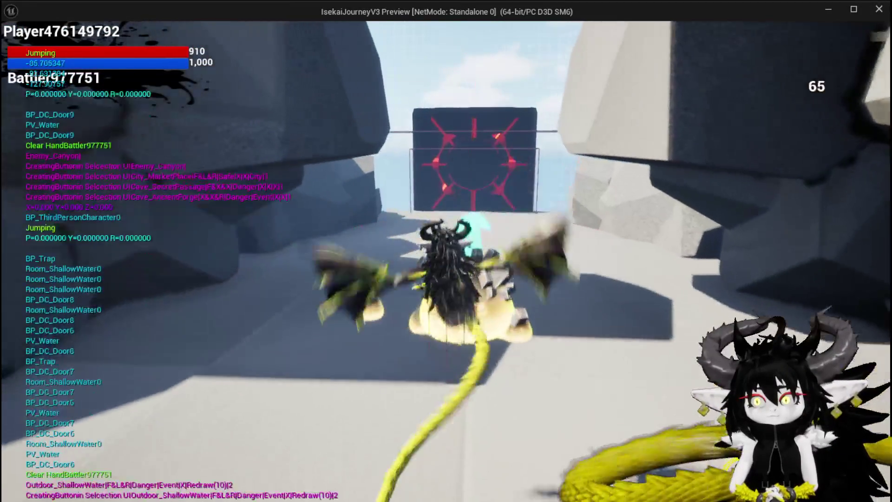
{"action": "key", "text": "space"}
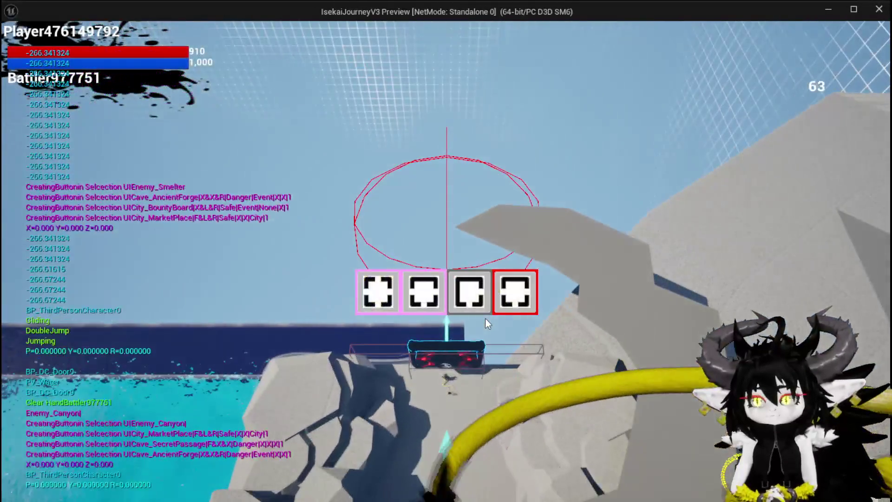
{"action": "mouse_move", "coordinate": [512, 297]}
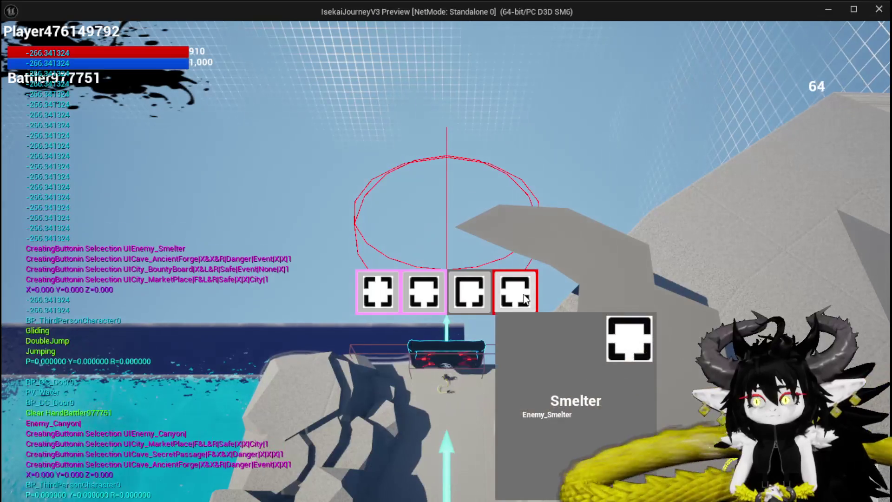
{"action": "left_click", "coordinate": [523, 294]}
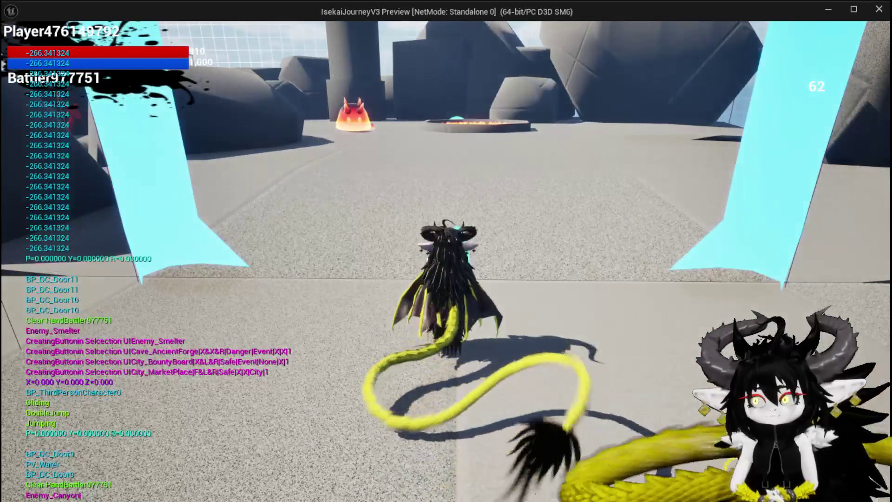
{"action": "key", "text": "space"}
{"action": "key", "text": "space"}
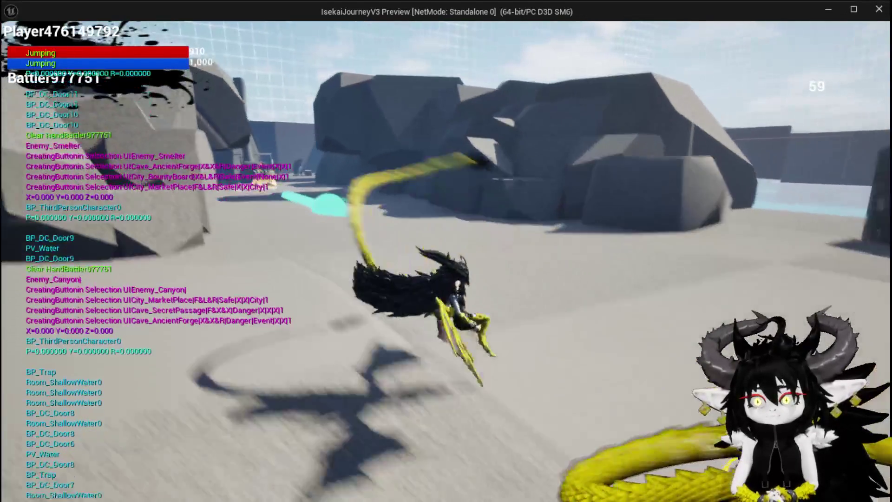
{"action": "key", "text": "Escape"}
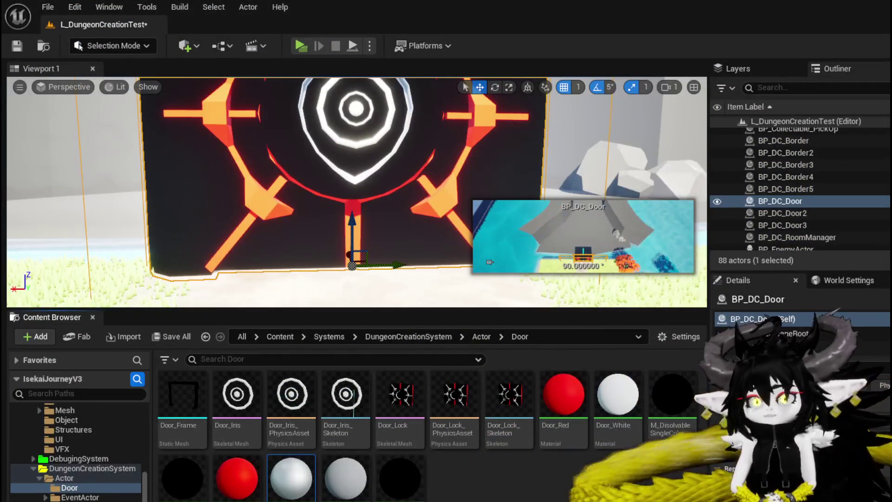
Step: Save the level, return to BP_DC_Door and select its Box component (Query Only collision)
{"action": "key", "text": "ctrl+s"}
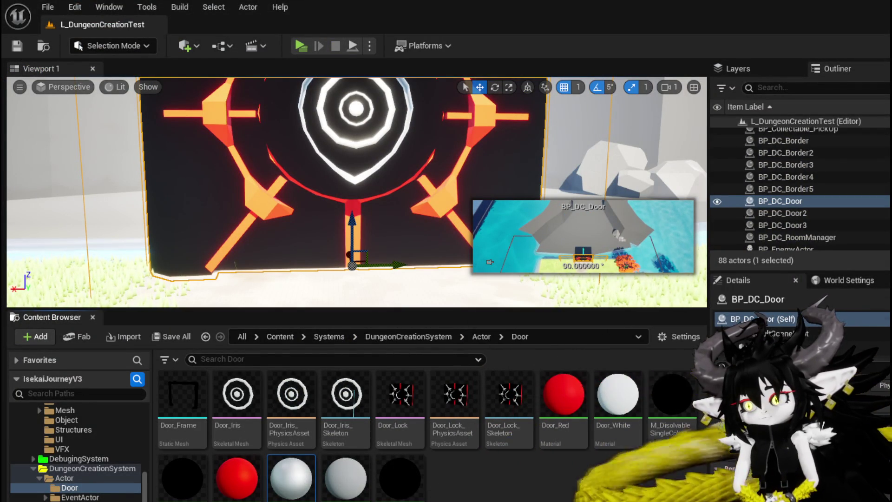
{"action": "key", "text": "alt+Tab"}
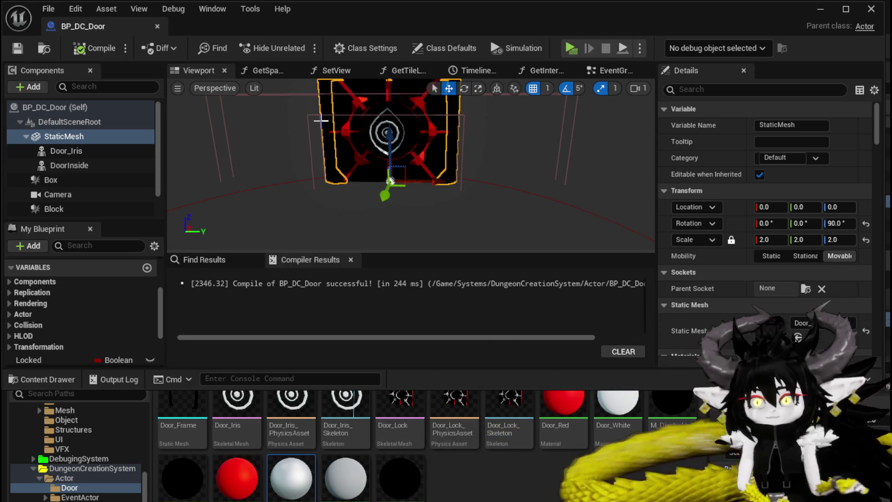
{"action": "left_click", "coordinate": [316, 117]}
{"action": "left_click_drag", "start_coordinate": [325, 186], "coordinate": [386, 202]}
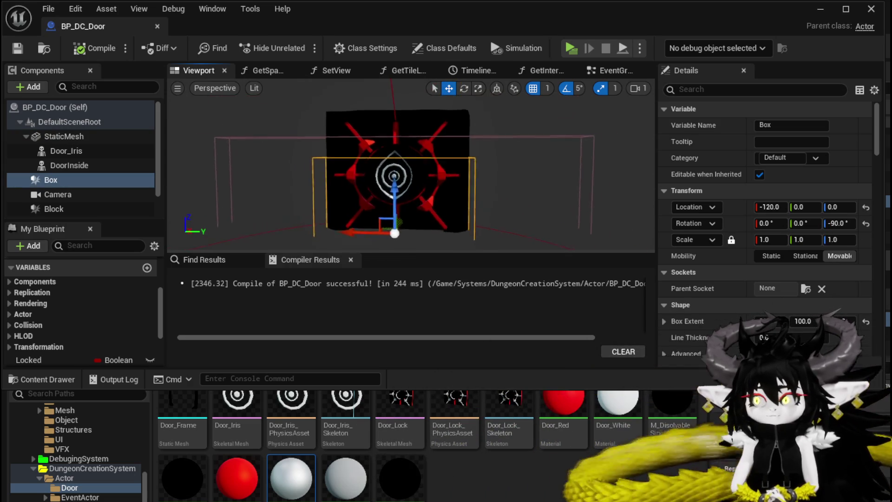
Step: Select the Block component to view its No Collision setting
{"action": "scroll", "coordinate": [95, 189], "scroll_direction": "down", "scroll_amount": 2}
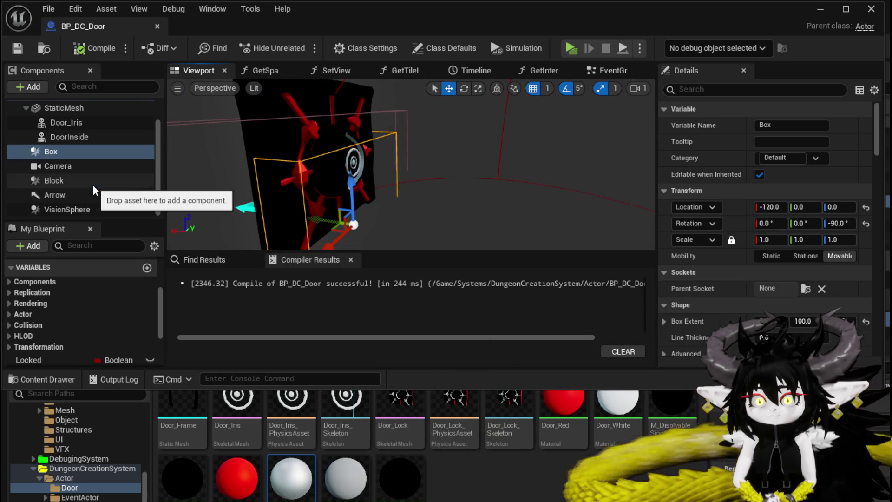
{"action": "scroll", "coordinate": [733, 232], "scroll_direction": "down", "scroll_amount": 10}
{"action": "scroll", "coordinate": [735, 228], "scroll_direction": "down", "scroll_amount": 15}
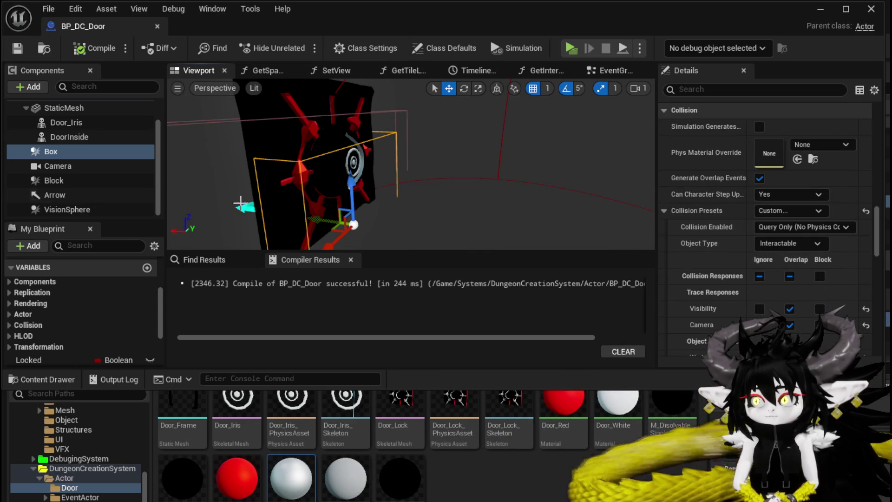
{"action": "scroll", "coordinate": [98, 168], "scroll_direction": "up", "scroll_amount": 2}
{"action": "scroll", "coordinate": [95, 167], "scroll_direction": "down", "scroll_amount": 2}
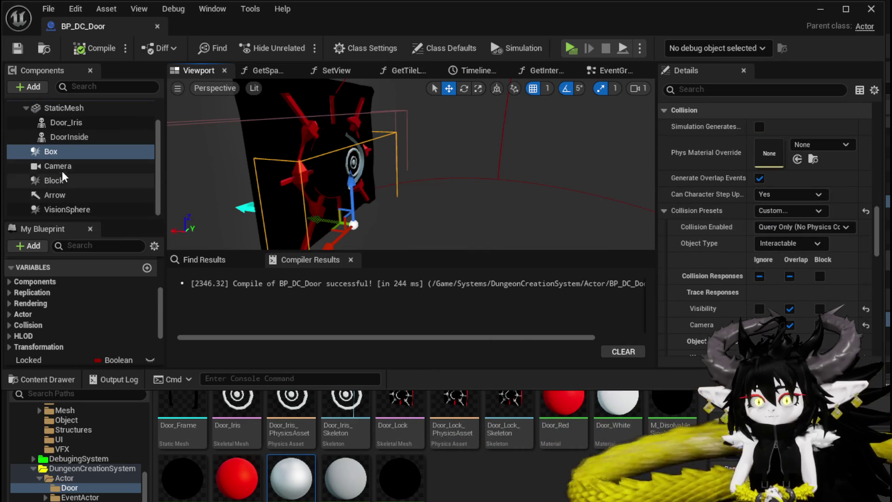
{"action": "left_click", "coordinate": [66, 182]}
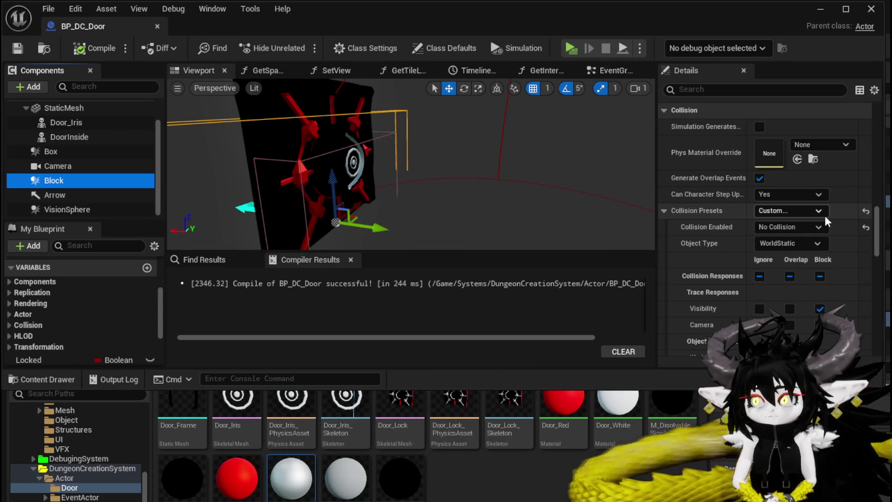
Step: Set the Block component's Collision Enabled to Physics Only
{"action": "left_click_drag", "start_coordinate": [409, 162], "coordinate": [368, 165]}
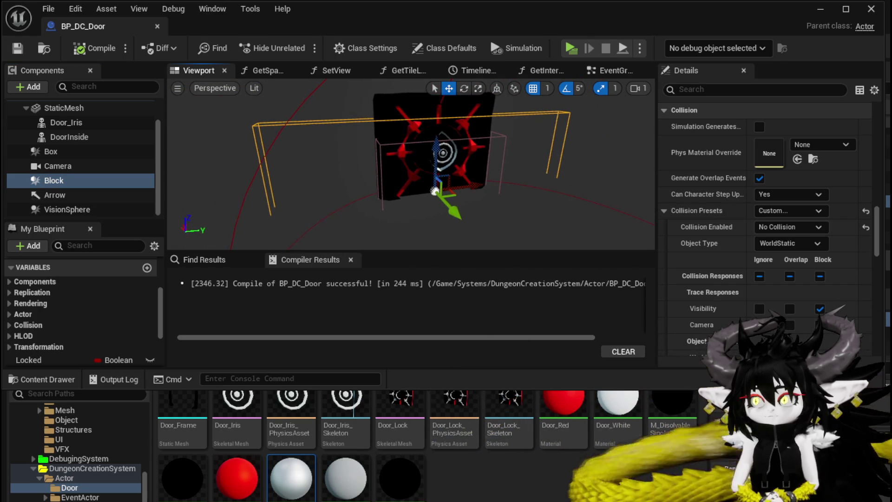
{"action": "left_click", "coordinate": [790, 227]}
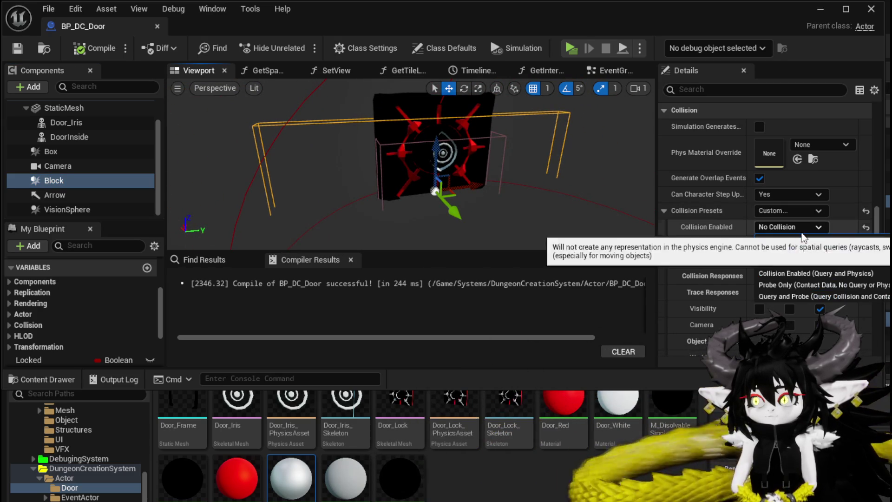
{"action": "left_click", "coordinate": [791, 261]}
{"action": "scroll", "coordinate": [746, 234], "scroll_direction": "down", "scroll_amount": 3}
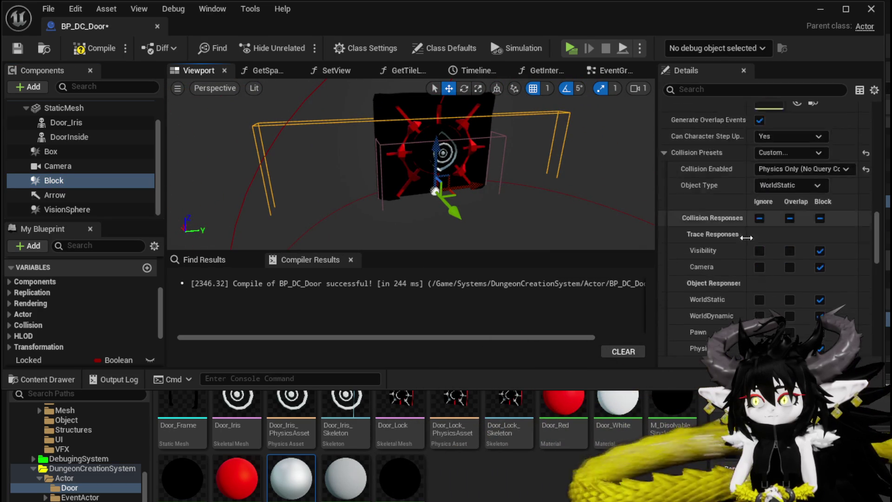
{"action": "scroll", "coordinate": [741, 234], "scroll_direction": "down", "scroll_amount": 3}
{"action": "scroll", "coordinate": [832, 215], "scroll_direction": "up", "scroll_amount": 3}
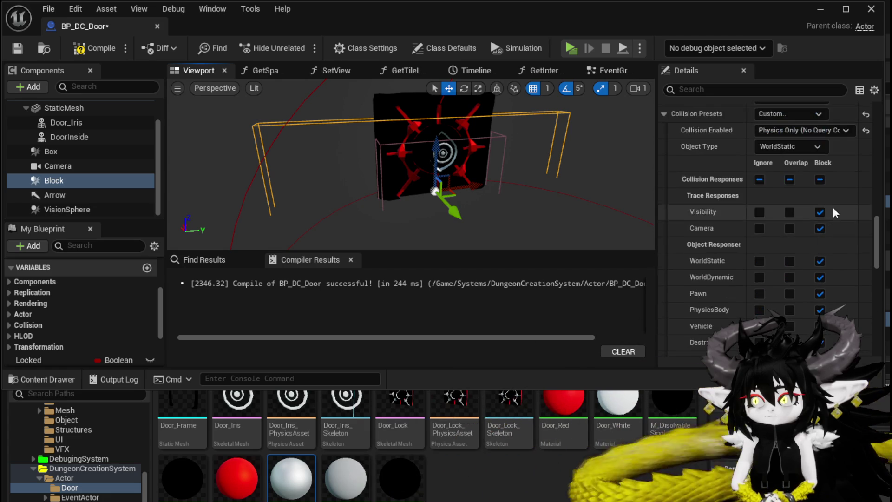
Step: Reposition the Block box to height 336 over the door, then launch a play test
{"action": "mouse_move", "coordinate": [511, 186]}
{"action": "left_mouse_down"}
{"action": "mouse_move", "coordinate": [418, 185]}
{"action": "mouse_move", "coordinate": [425, 194]}
{"action": "left_mouse_up"}
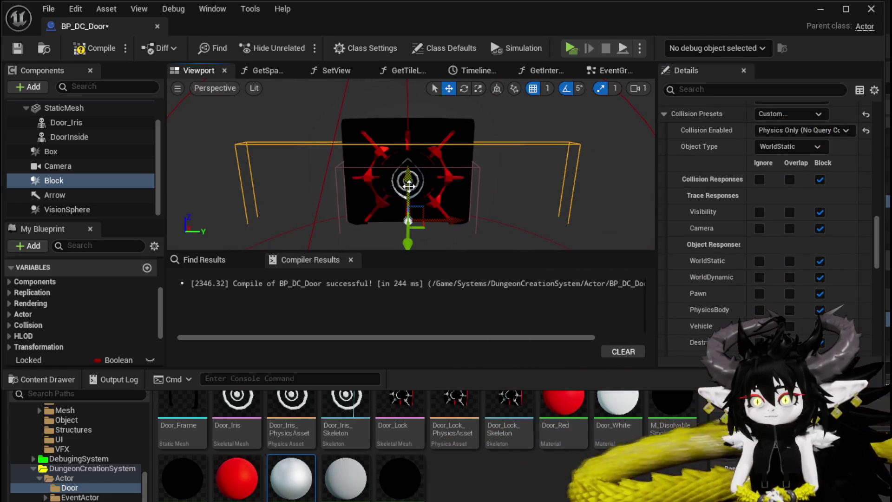
{"action": "left_click_drag", "start_coordinate": [404, 160], "coordinate": [394, 108]}
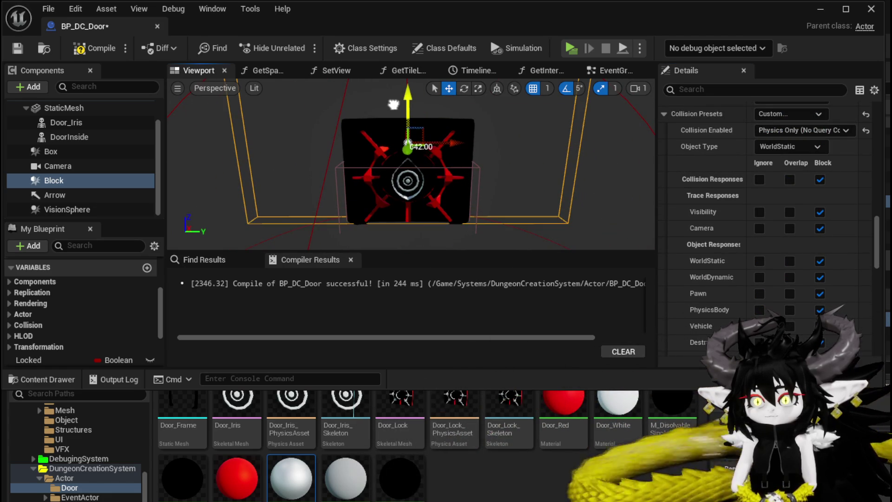
{"action": "scroll", "coordinate": [409, 181], "scroll_direction": "down", "scroll_amount": 3}
{"action": "scroll", "coordinate": [790, 163], "scroll_direction": "up", "scroll_amount": 5}
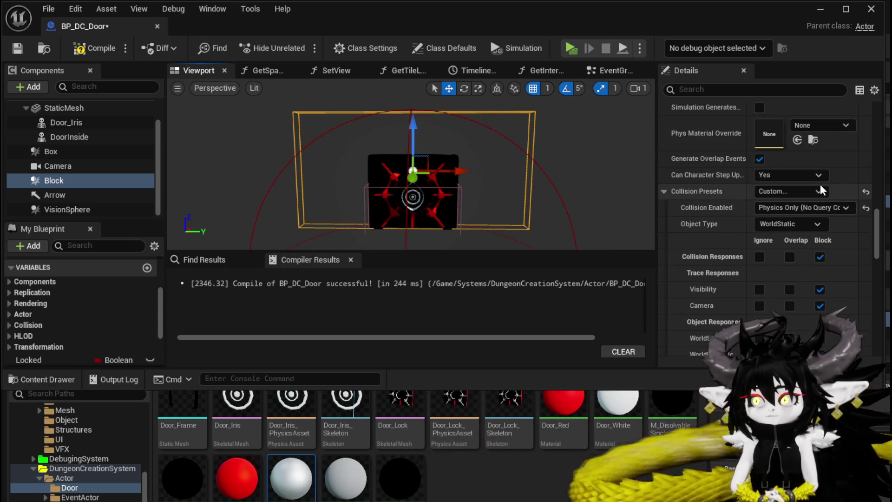
{"action": "scroll", "coordinate": [800, 176], "scroll_direction": "up", "scroll_amount": 10}
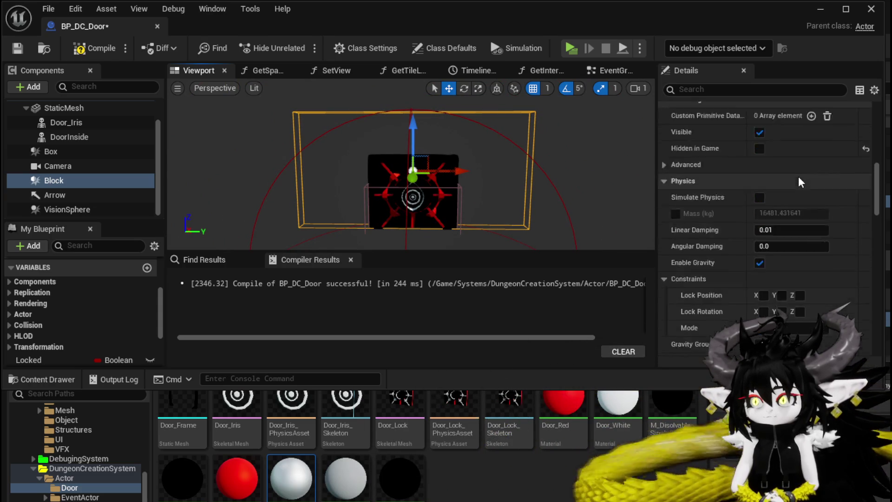
{"action": "scroll", "coordinate": [799, 177], "scroll_direction": "up", "scroll_amount": 10}
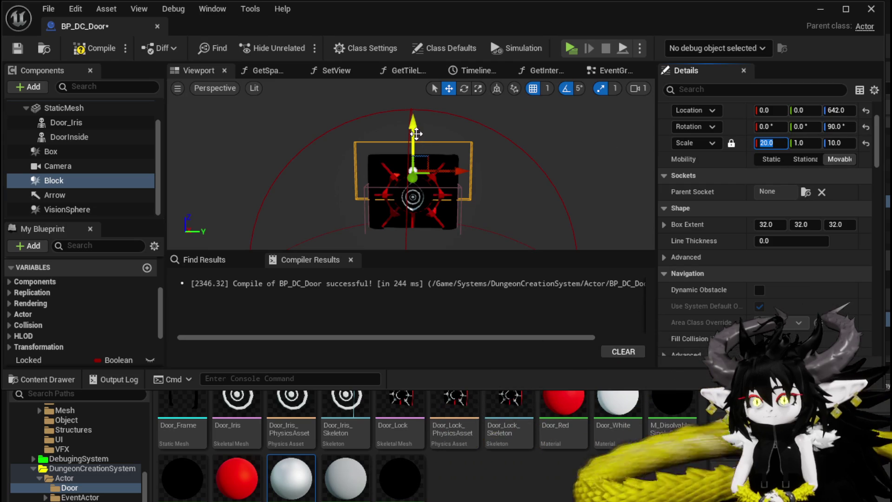
{"action": "left_click_drag", "start_coordinate": [413, 148], "coordinate": [413, 163]}
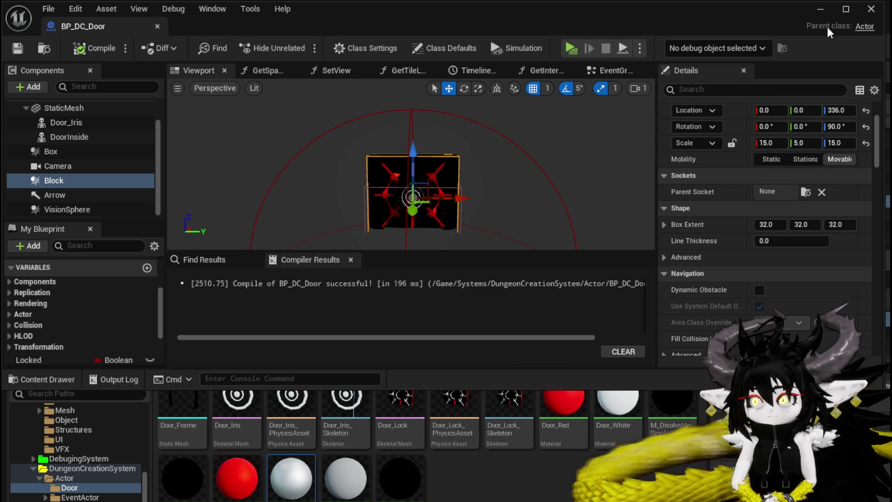
{"action": "left_click", "coordinate": [821, 9]}
{"action": "left_click", "coordinate": [301, 46]}
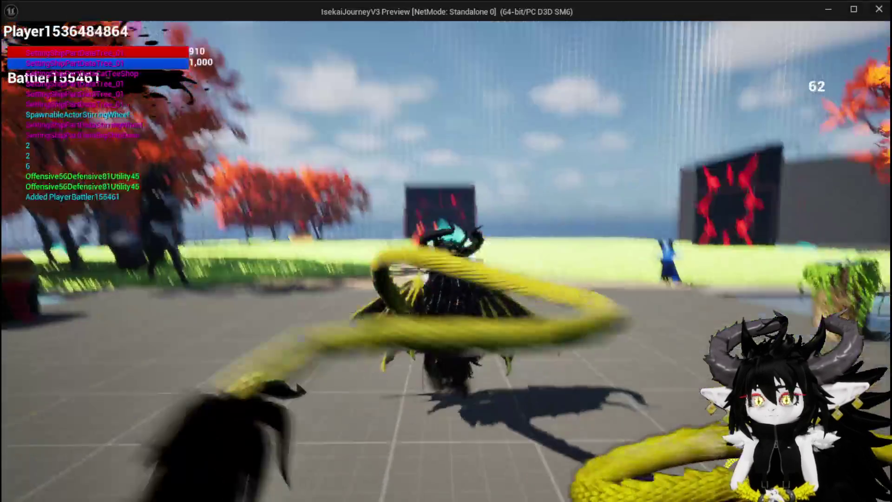
Step: Jump, double-jump and glide beside the red-marked door, then stop the preview
{"action": "key", "text": "space"}
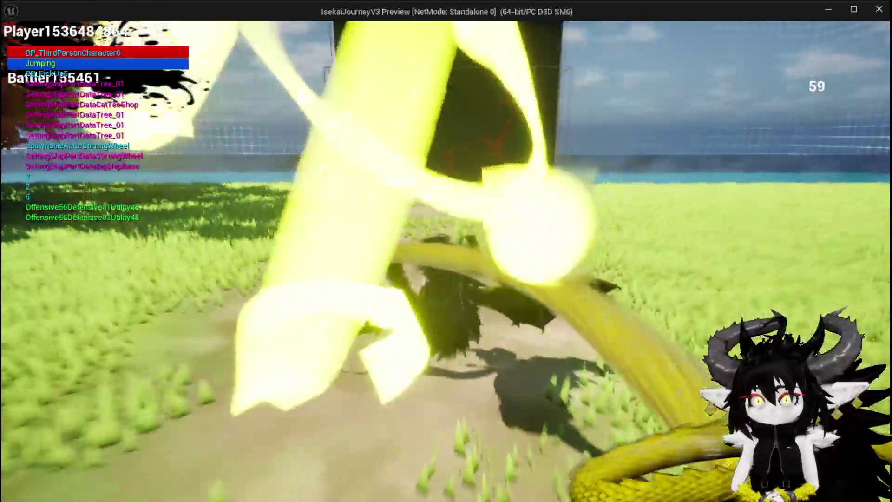
{"action": "key", "text": "space"}
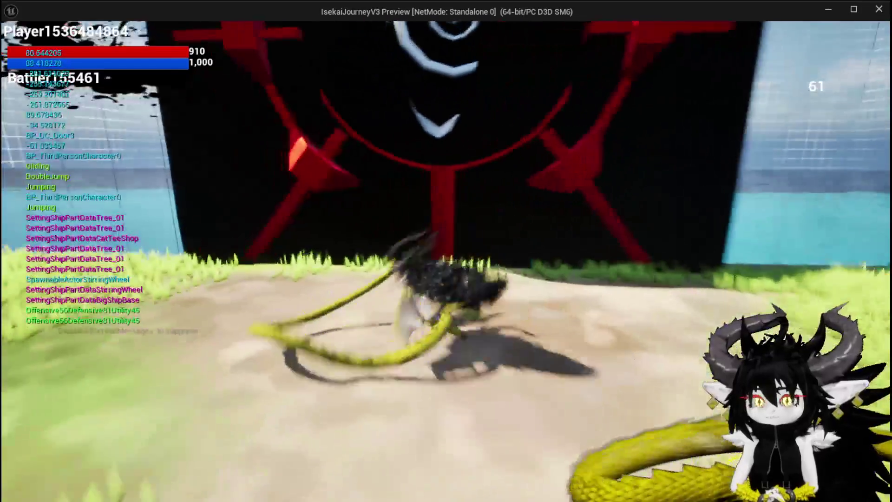
{"action": "key", "text": "space"}
{"action": "key", "text": "Escape"}
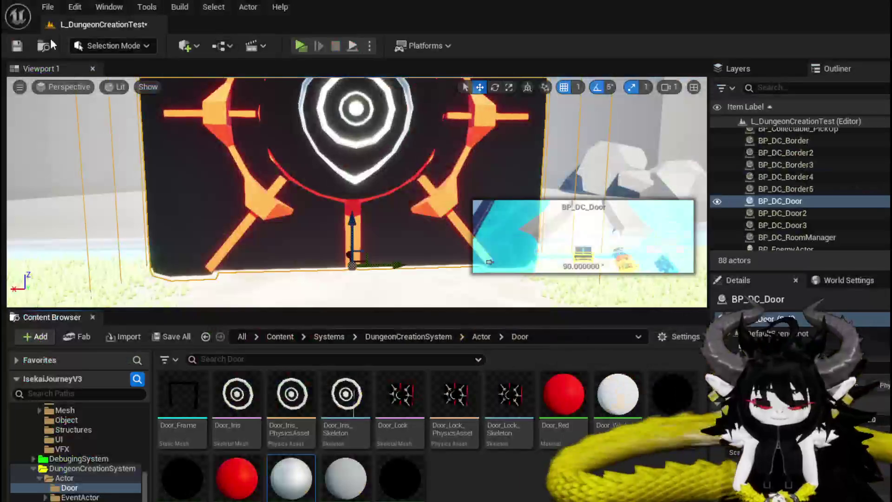
Step: Save L_DungeonCreationTest and reopen the BP_DC_Door blueprint
{"action": "left_click", "coordinate": [13, 49]}
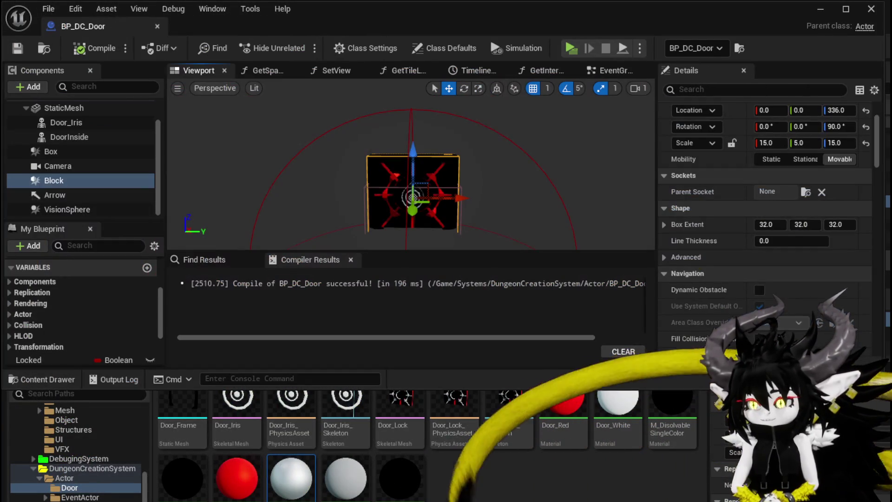
{"action": "double_click", "coordinate": [762, 319]}
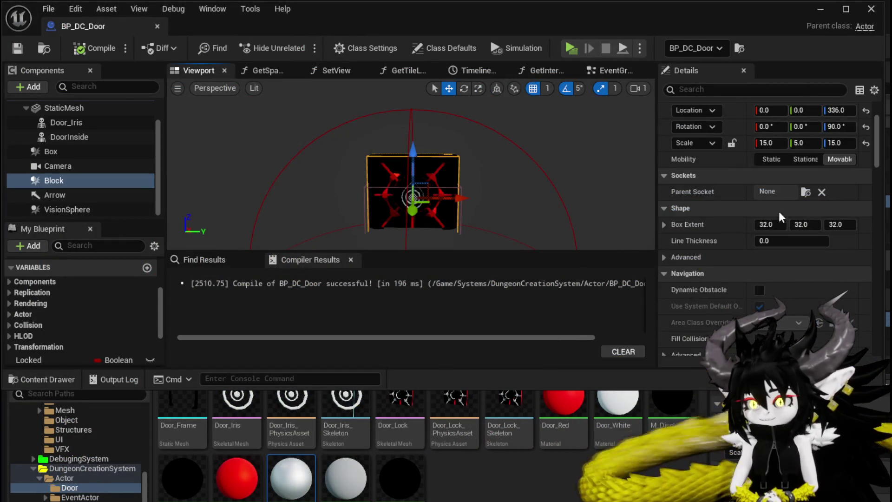
{"action": "scroll", "coordinate": [768, 274], "scroll_direction": "down", "scroll_amount": 10}
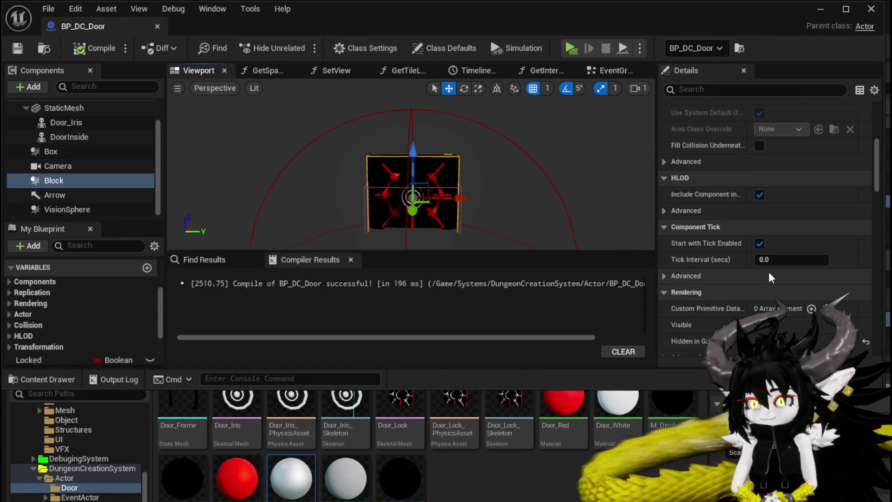
{"action": "scroll", "coordinate": [769, 272], "scroll_direction": "down", "scroll_amount": 5}
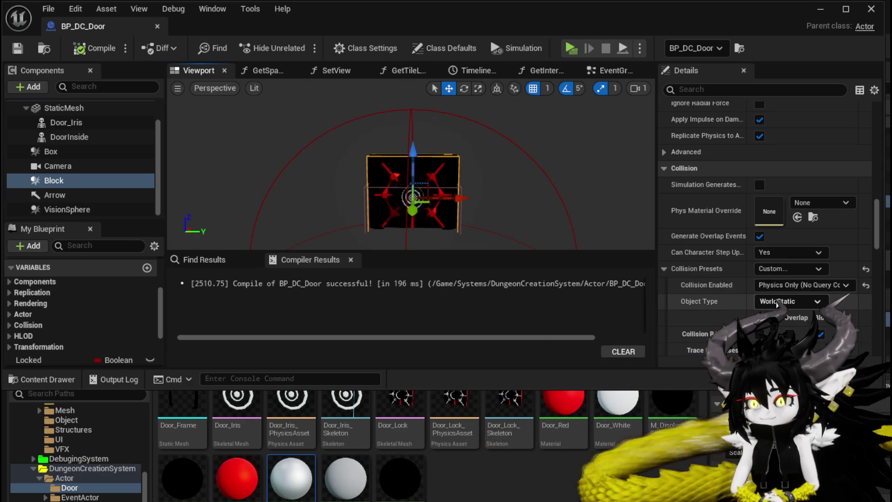
{"action": "scroll", "coordinate": [695, 291], "scroll_direction": "down", "scroll_amount": 3}
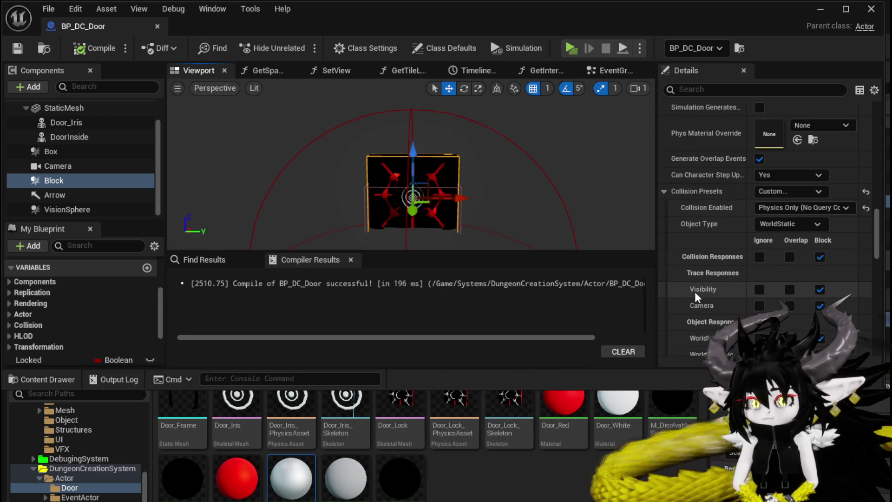
Step: Review the Block component's collision responses in Details, then go to the EventGraph
{"action": "scroll", "coordinate": [695, 291], "scroll_direction": "up", "scroll_amount": 4}
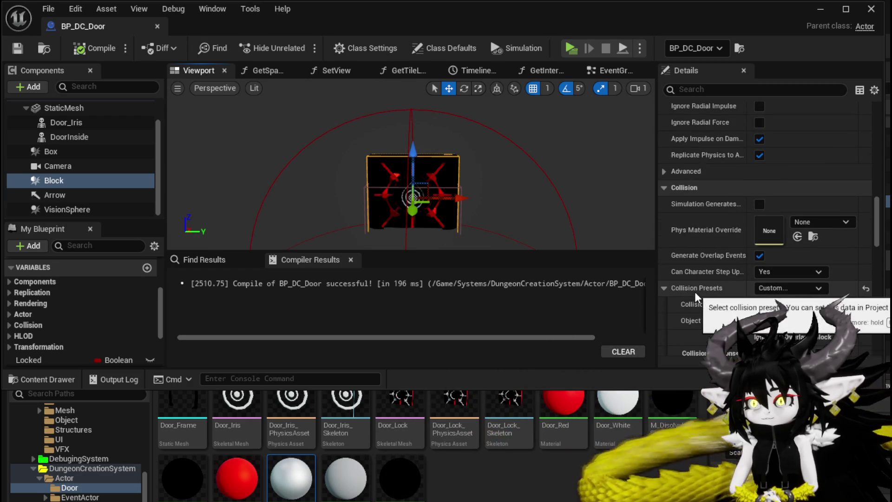
{"action": "scroll", "coordinate": [695, 291], "scroll_direction": "down", "scroll_amount": 7}
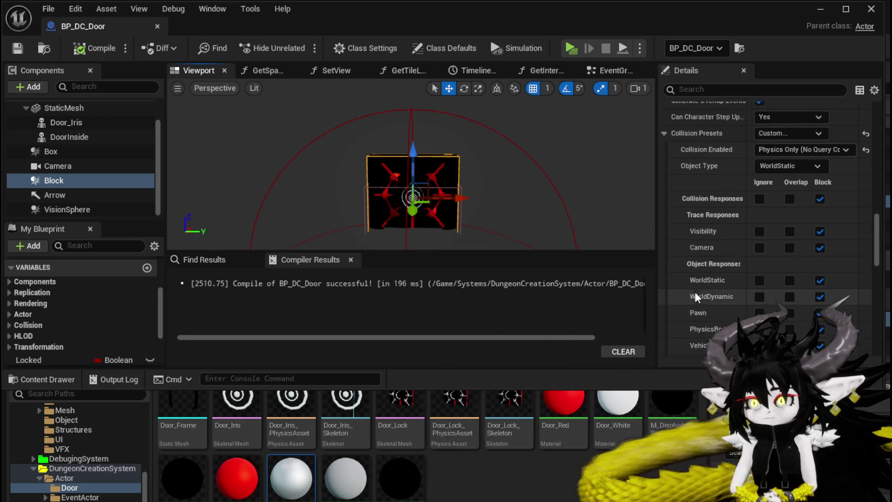
{"action": "scroll", "coordinate": [695, 291], "scroll_direction": "down", "scroll_amount": 4}
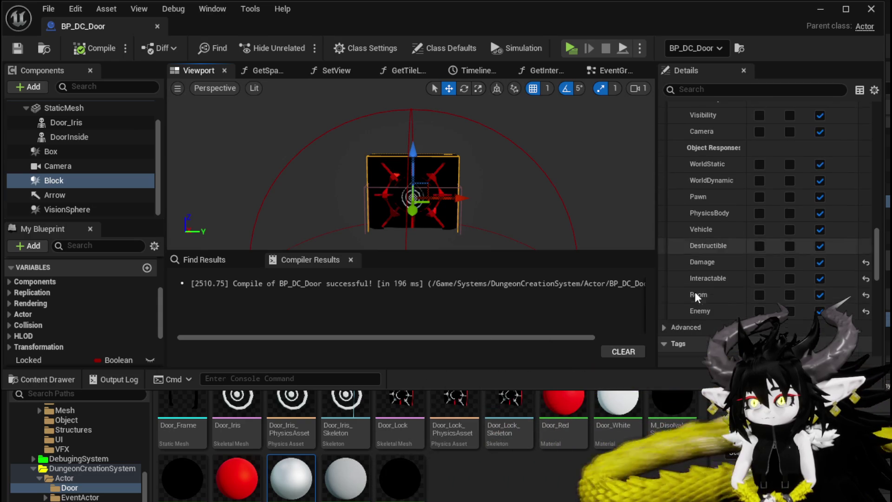
{"action": "scroll", "coordinate": [695, 291], "scroll_direction": "down", "scroll_amount": 4}
{"action": "scroll", "coordinate": [695, 291], "scroll_direction": "up", "scroll_amount": 12}
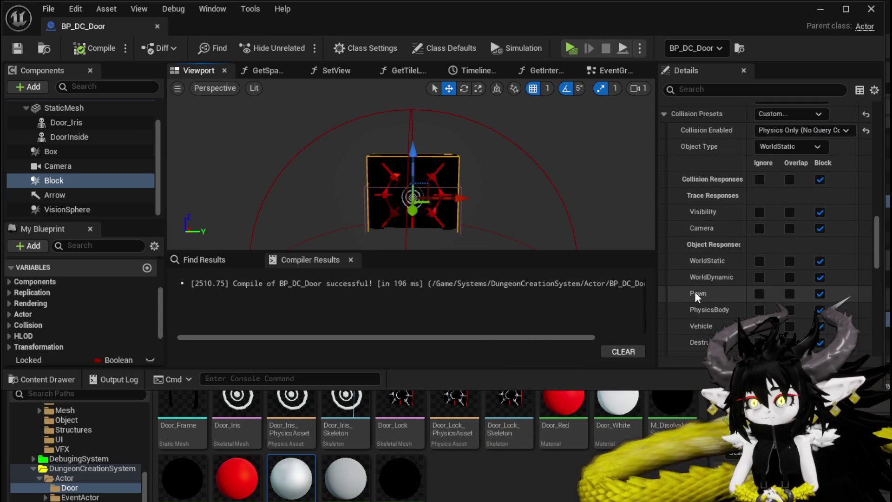
{"action": "scroll", "coordinate": [695, 291], "scroll_direction": "up", "scroll_amount": 3}
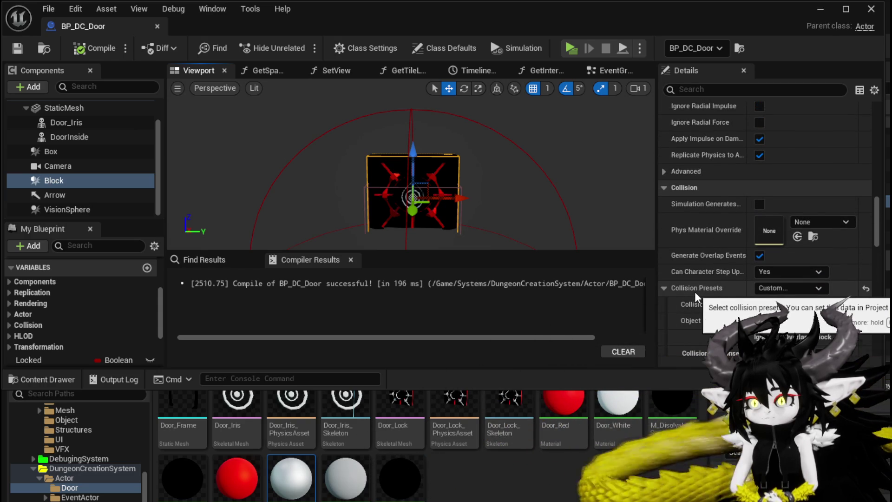
{"action": "scroll", "coordinate": [703, 305], "scroll_direction": "down", "scroll_amount": 9}
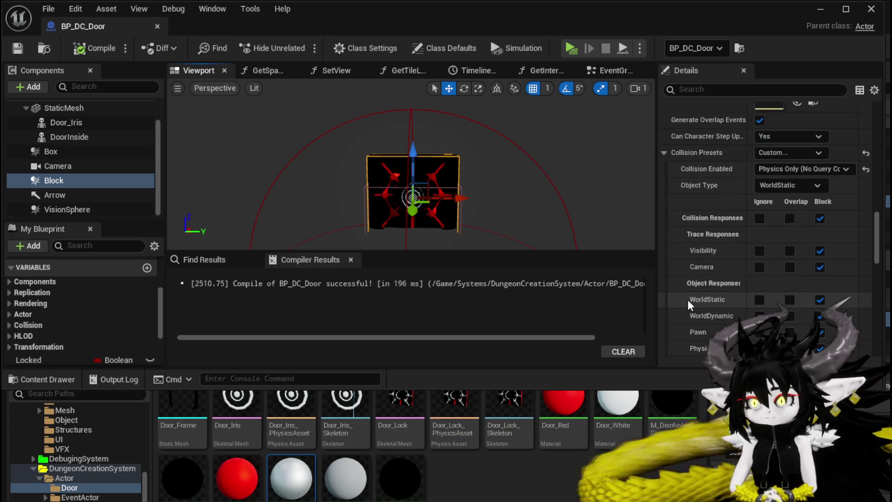
{"action": "scroll", "coordinate": [687, 300], "scroll_direction": "down", "scroll_amount": 10}
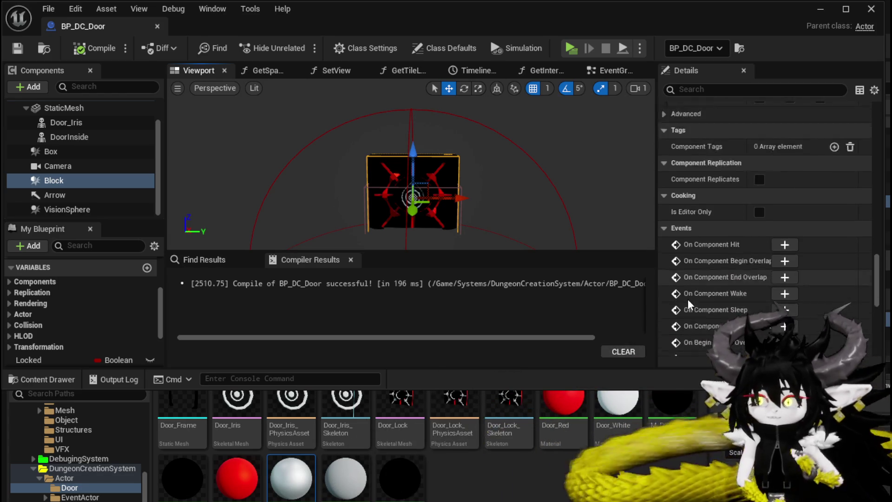
{"action": "scroll", "coordinate": [688, 299], "scroll_direction": "up", "scroll_amount": 10}
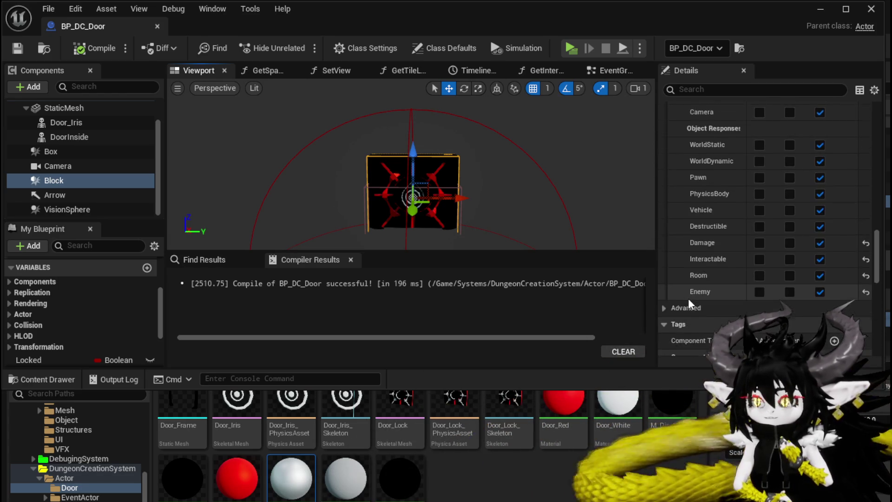
{"action": "scroll", "coordinate": [691, 300], "scroll_direction": "up", "scroll_amount": 8}
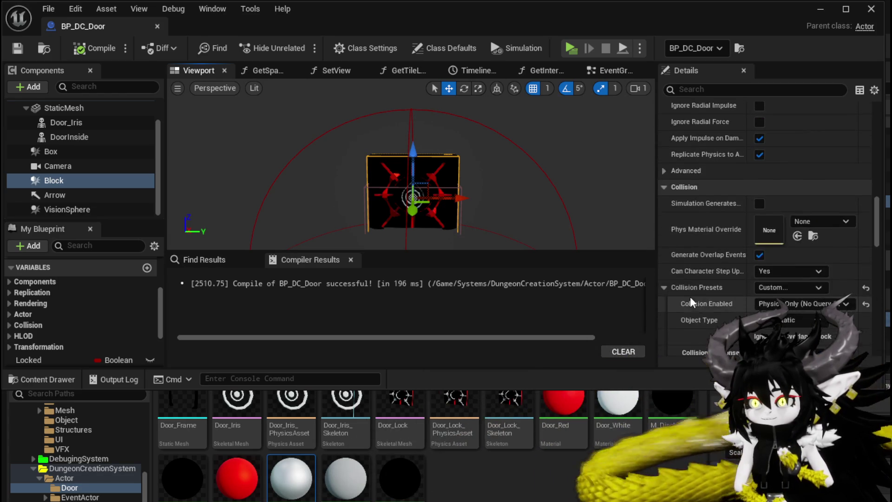
{"action": "left_click", "coordinate": [603, 72]}
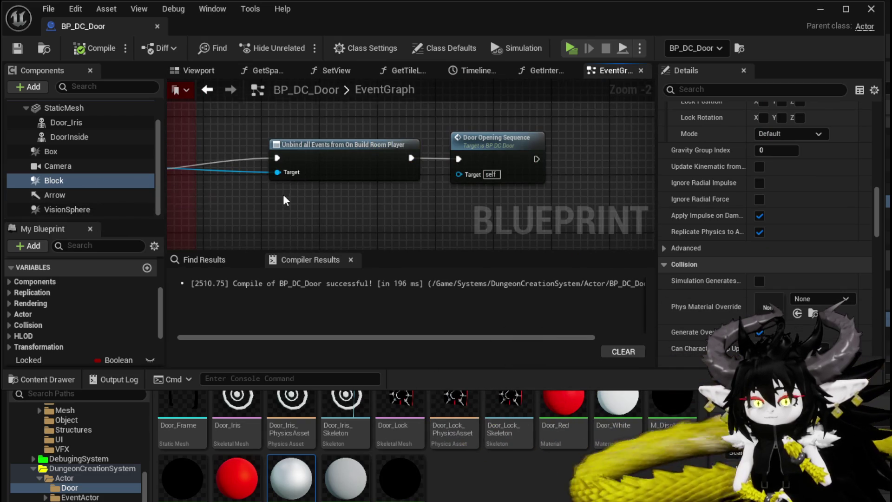
Step: Search BP_DC_Door for 'block' and jump to the Get Block node
{"action": "scroll", "coordinate": [514, 186], "scroll_direction": "down", "scroll_amount": 4}
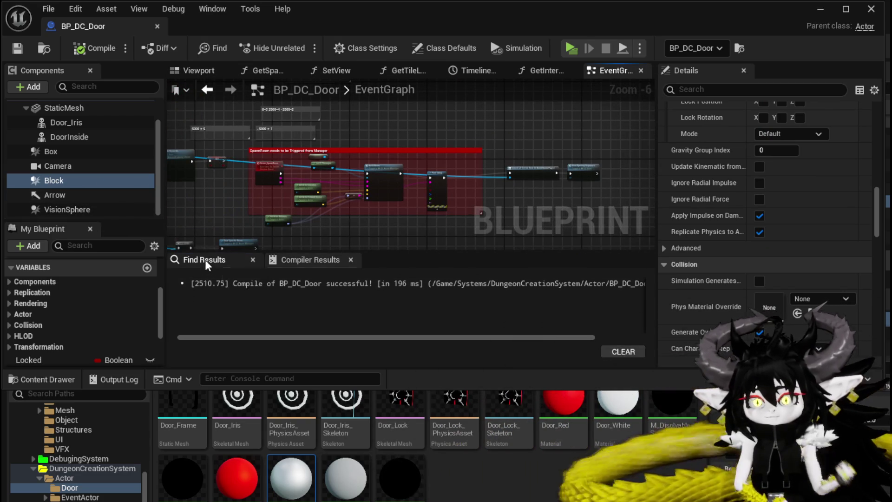
{"action": "left_click", "coordinate": [207, 260]}
{"action": "type", "text": "b"}
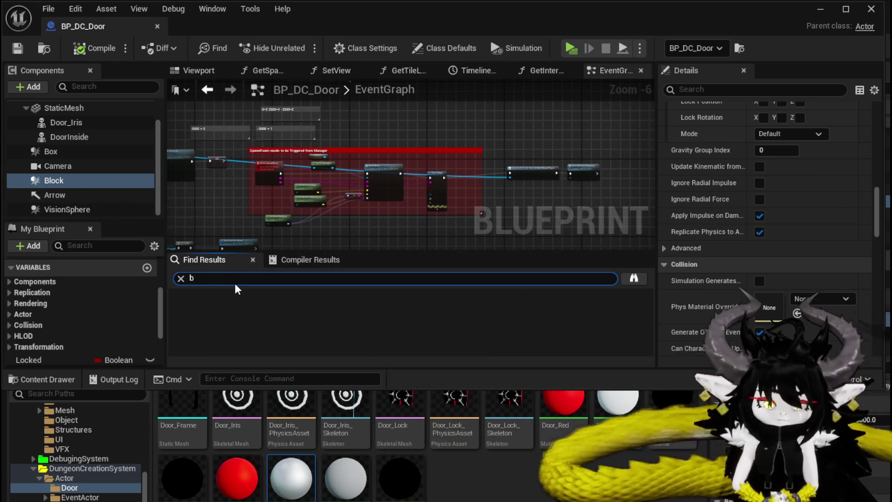
{"action": "type", "text": "lock"}
{"action": "key", "text": "Return"}
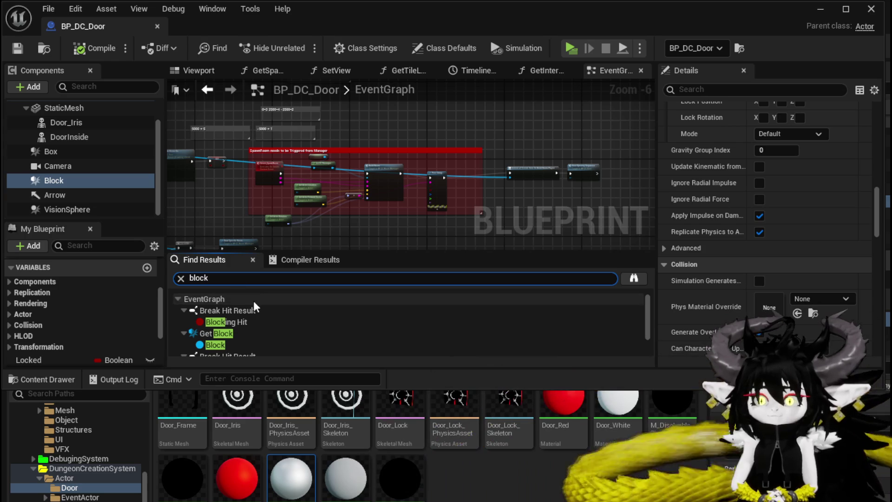
{"action": "left_click", "coordinate": [234, 297]}
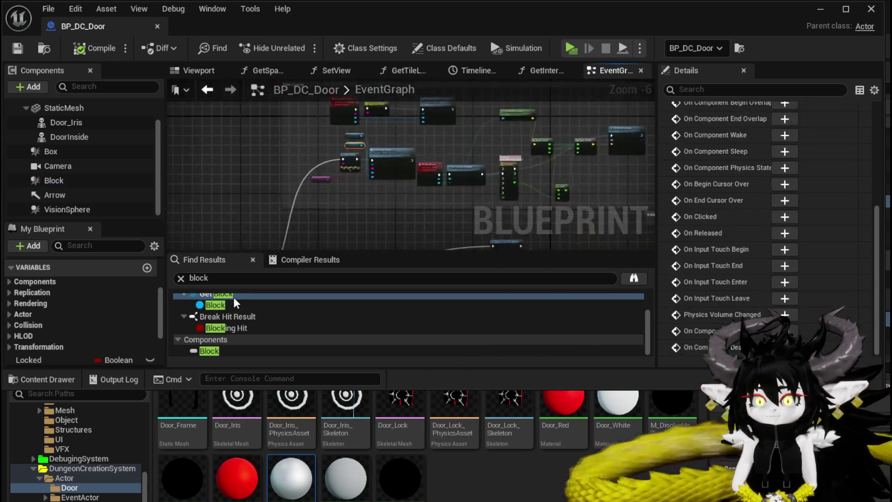
Step: Jump to the Server_DoorEvent in the Door Closing area
{"action": "mouse_move", "coordinate": [244, 169]}
{"action": "left_mouse_down"}
{"action": "mouse_move", "coordinate": [245, 186]}
{"action": "mouse_move", "coordinate": [246, 154]}
{"action": "mouse_move", "coordinate": [311, 159]}
{"action": "mouse_move", "coordinate": [314, 251]}
{"action": "mouse_move", "coordinate": [320, 218]}
{"action": "mouse_move", "coordinate": [335, 205]}
{"action": "mouse_move", "coordinate": [341, 212]}
{"action": "left_mouse_up"}
{"action": "scroll", "coordinate": [246, 159], "scroll_direction": "down", "scroll_amount": 2}
{"action": "scroll", "coordinate": [321, 219], "scroll_direction": "down", "scroll_amount": 2}
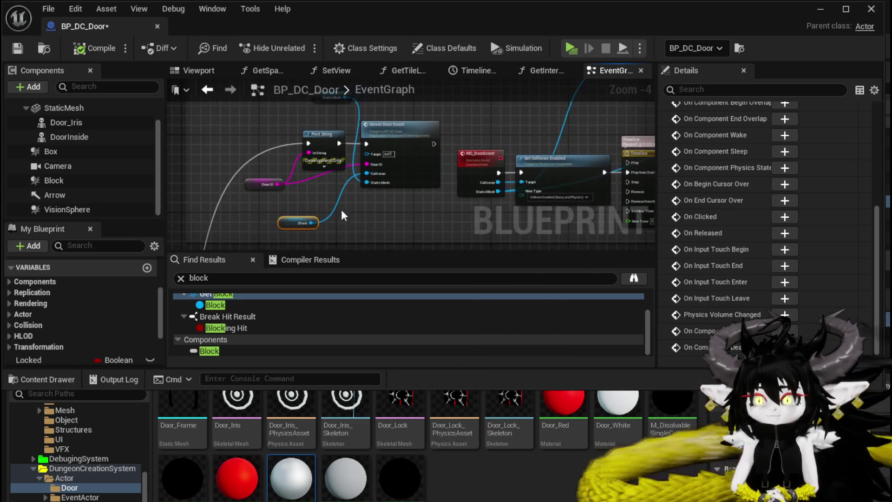
{"action": "double_click", "coordinate": [465, 197]}
{"action": "scroll", "coordinate": [465, 198], "scroll_direction": "up", "scroll_amount": 4}
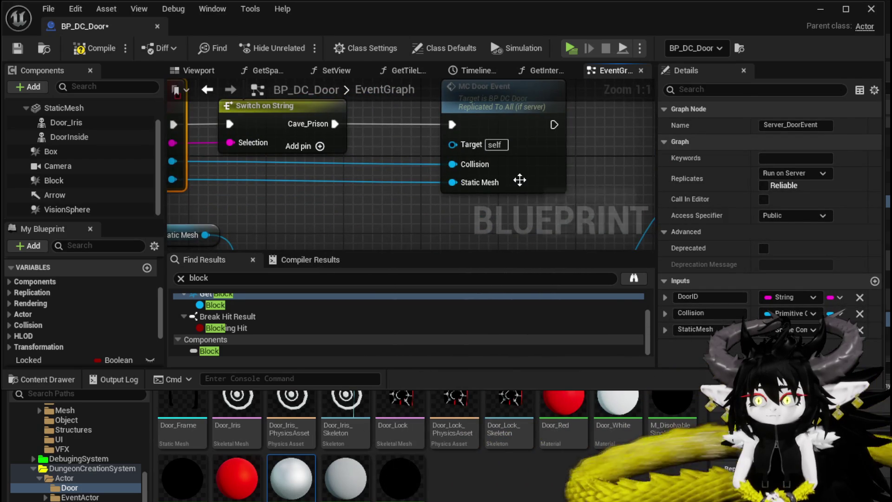
{"action": "scroll", "coordinate": [520, 180], "scroll_direction": "down", "scroll_amount": 5}
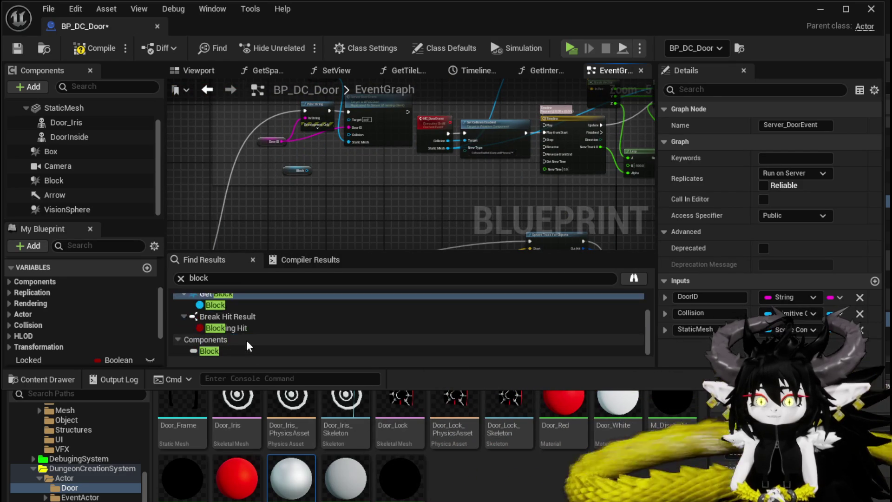
Step: Jump to the Blocking Hit usage and frame the Sphere Trace and Break Hit Result nodes
{"action": "double_click", "coordinate": [237, 331]}
{"action": "scroll", "coordinate": [310, 177], "scroll_direction": "down", "scroll_amount": 5}
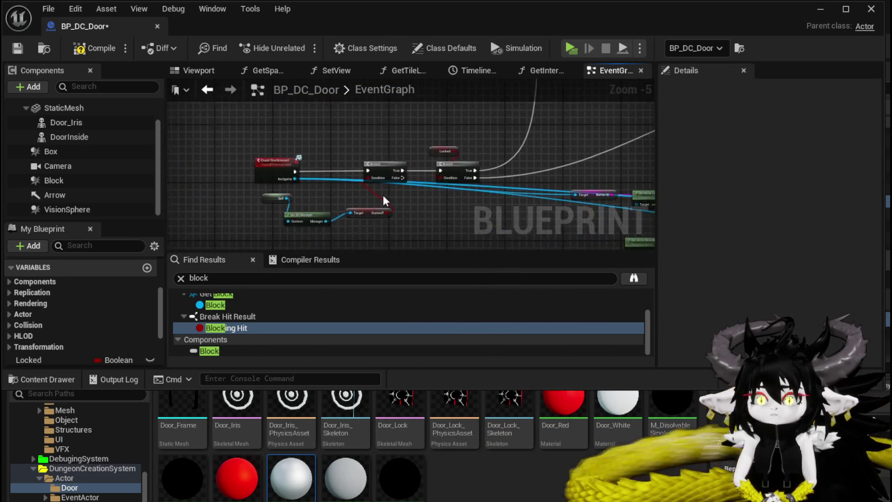
{"action": "scroll", "coordinate": [504, 199], "scroll_direction": "up", "scroll_amount": 3}
{"action": "scroll", "coordinate": [505, 198], "scroll_direction": "down", "scroll_amount": 2}
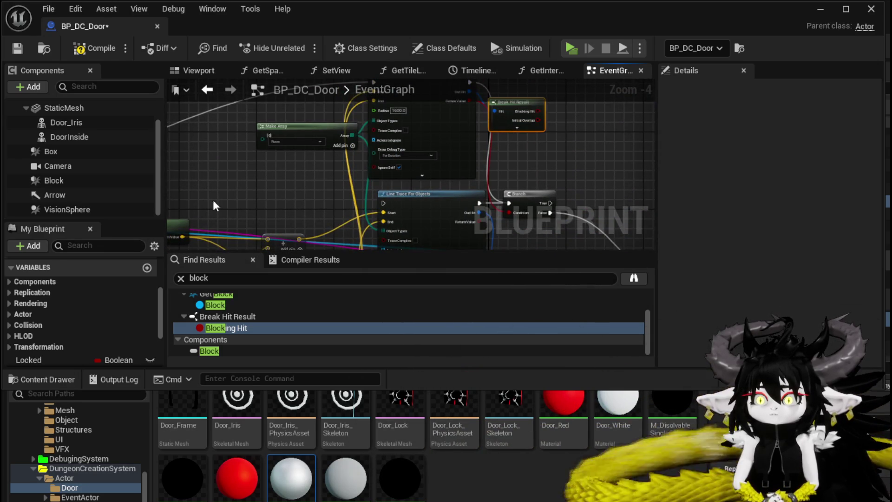
{"action": "left_click_drag", "start_coordinate": [203, 203], "coordinate": [318, 217]}
{"action": "left_click_drag", "start_coordinate": [249, 156], "coordinate": [195, 207]}
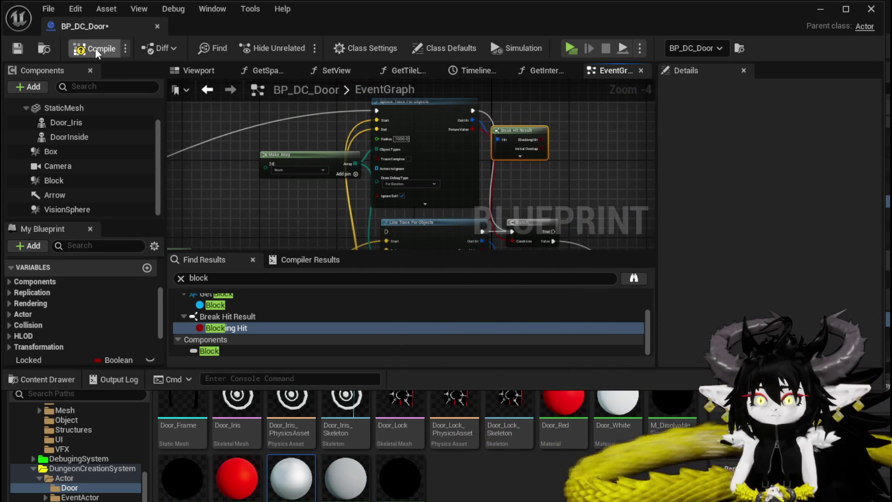
Step: Play-test by jumping and gliding at the red door, then return to BP_DC_Door
{"action": "left_click", "coordinate": [818, 13]}
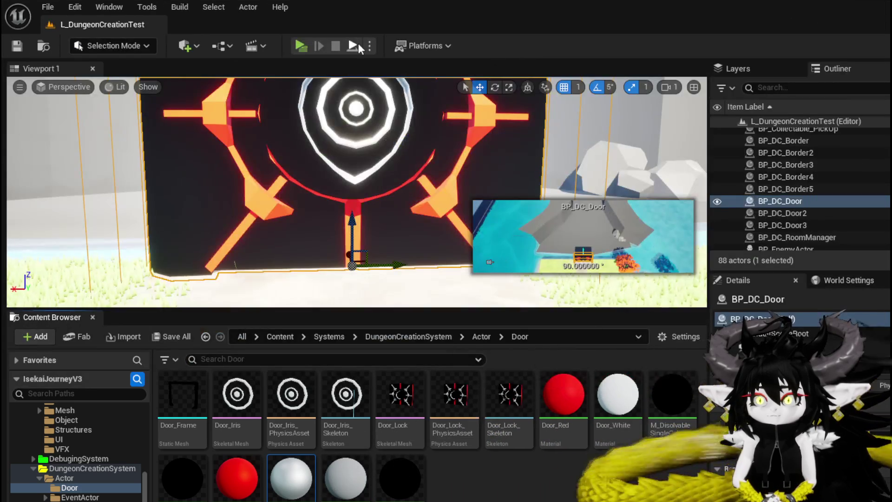
{"action": "left_click", "coordinate": [294, 46]}
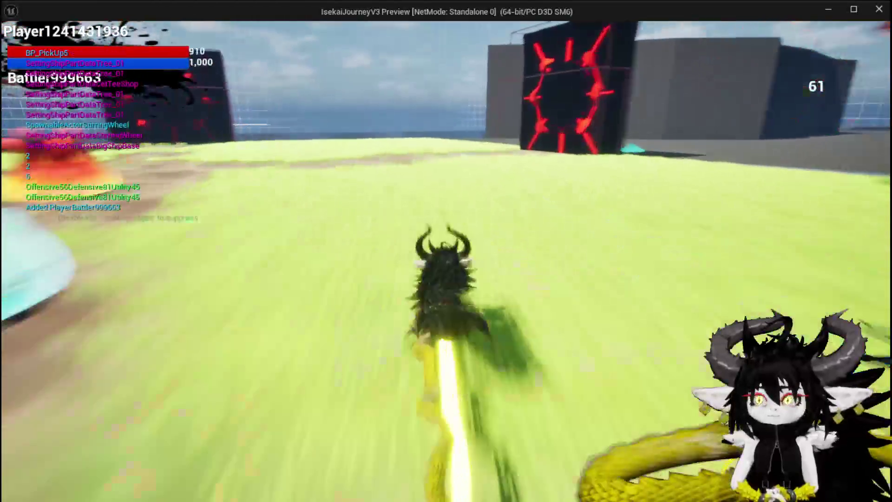
{"action": "key", "text": "space"}
{"action": "key", "text": "space"}
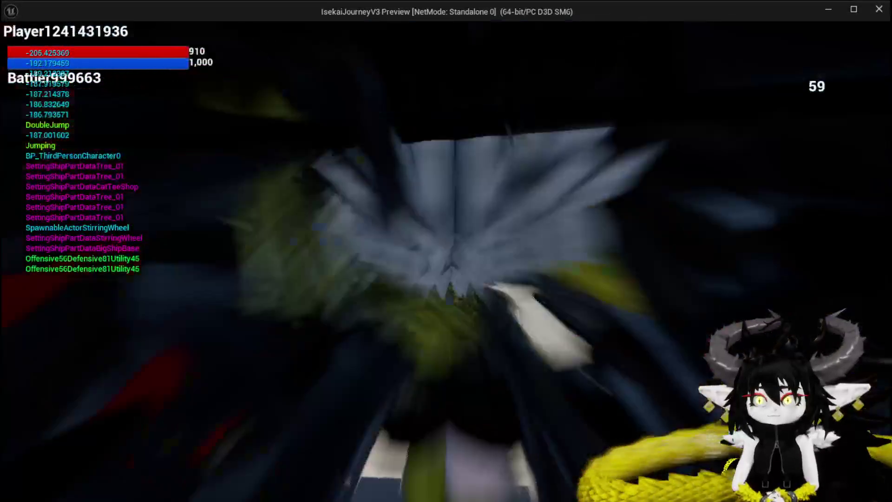
{"action": "key", "text": "space"}
{"action": "key", "text": "space"}
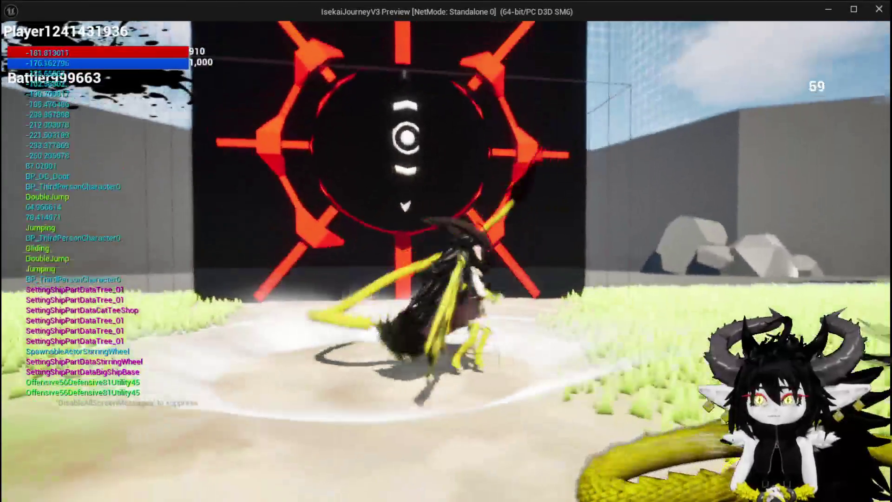
{"action": "key", "text": "a"}
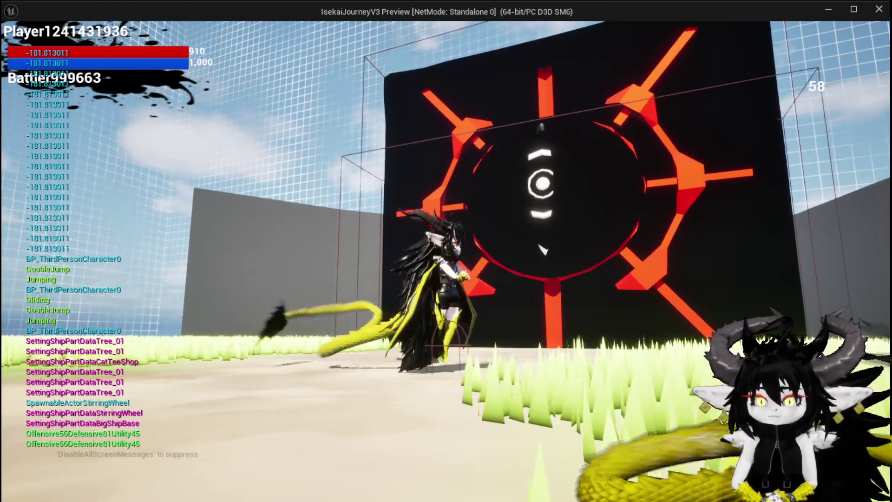
{"action": "key", "text": "Escape"}
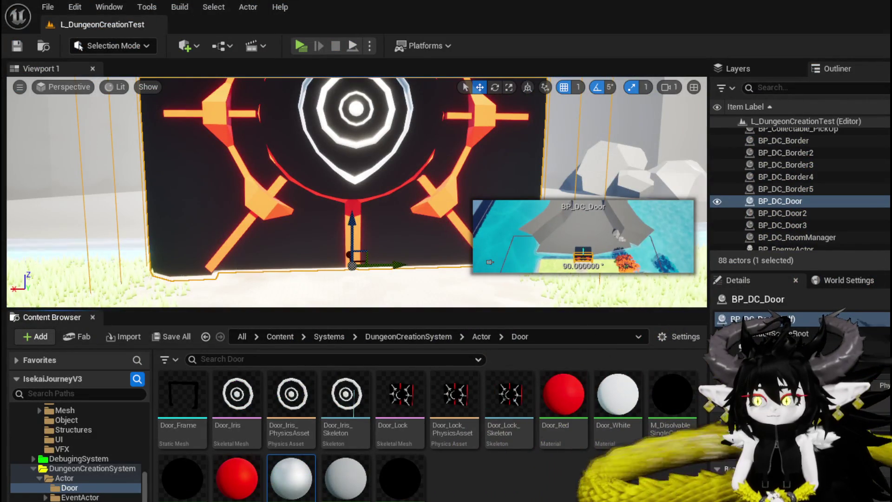
{"action": "key", "text": "alt+Tab"}
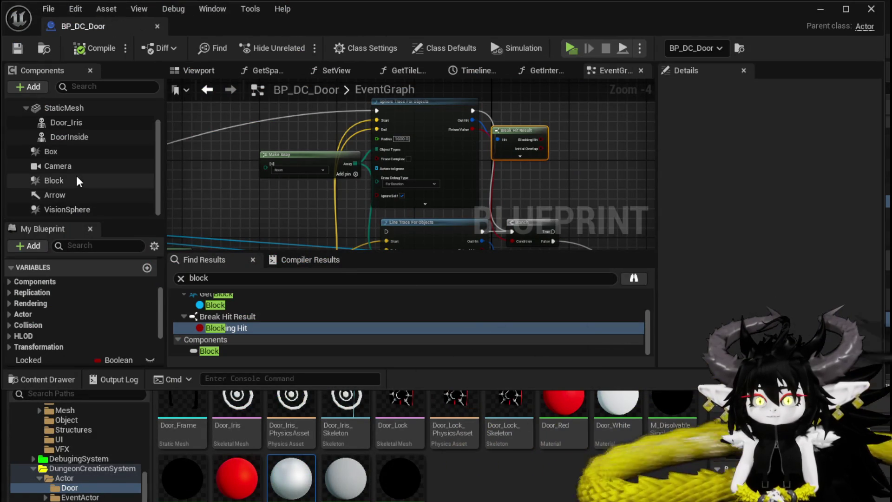
Step: Select Block and set Collision Enabled to Collision Enabled (Query and Physics) in Details
{"action": "left_click", "coordinate": [76, 183]}
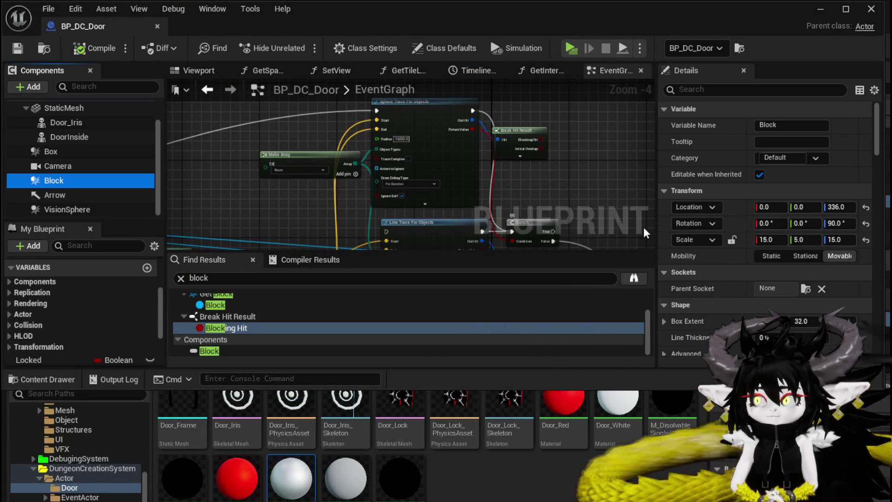
{"action": "scroll", "coordinate": [791, 212], "scroll_direction": "down", "scroll_amount": 3}
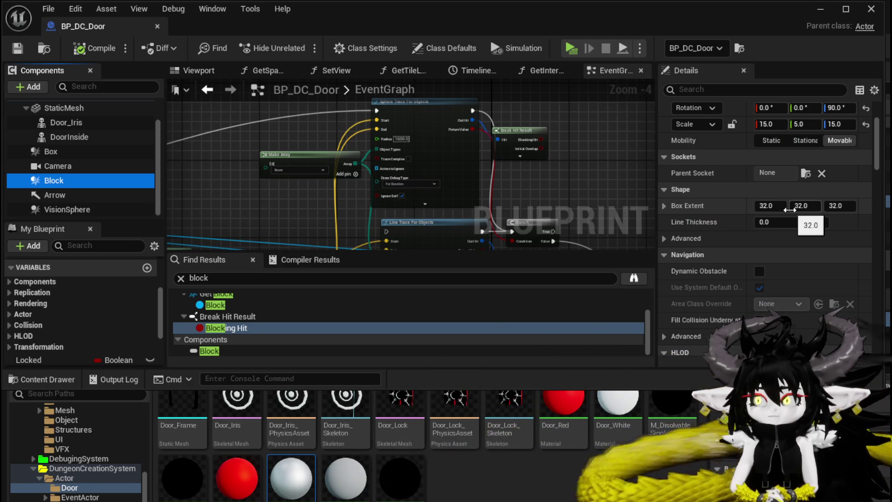
{"action": "scroll", "coordinate": [789, 210], "scroll_direction": "down", "scroll_amount": 10}
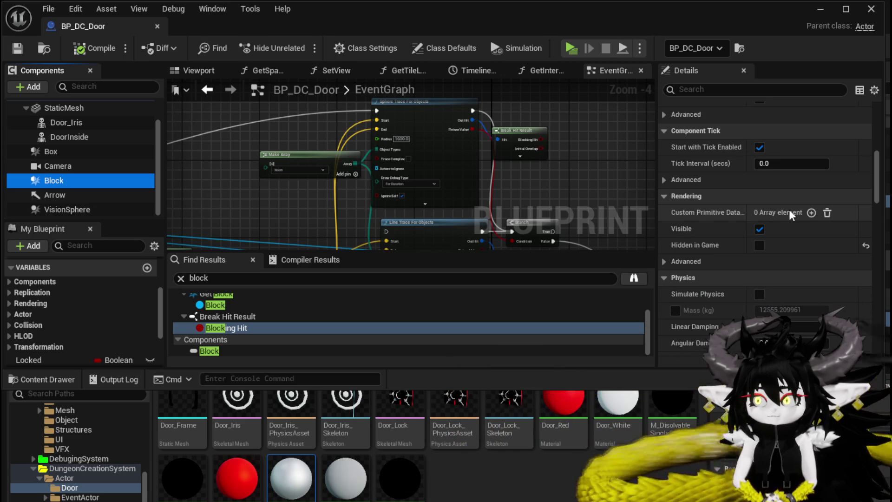
{"action": "scroll", "coordinate": [789, 210], "scroll_direction": "down", "scroll_amount": 5}
{"action": "scroll", "coordinate": [789, 209], "scroll_direction": "down", "scroll_amount": 3}
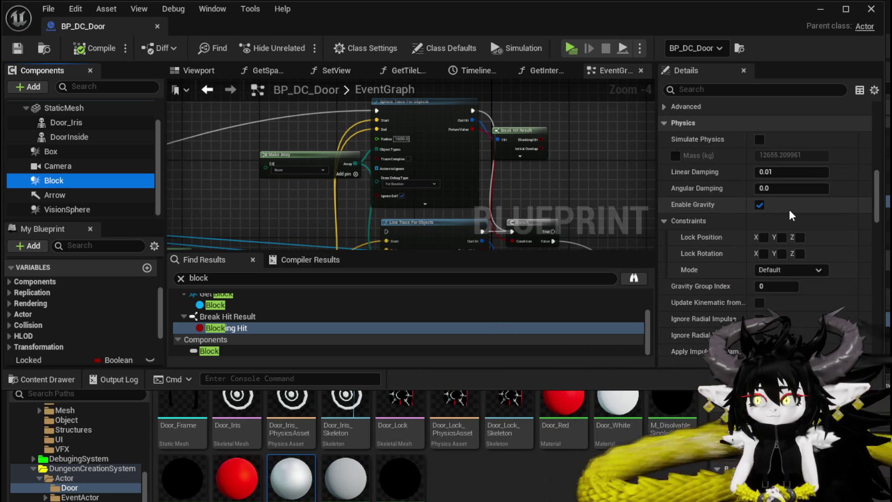
{"action": "scroll", "coordinate": [790, 211], "scroll_direction": "down", "scroll_amount": 3}
{"action": "scroll", "coordinate": [790, 211], "scroll_direction": "up", "scroll_amount": 2}
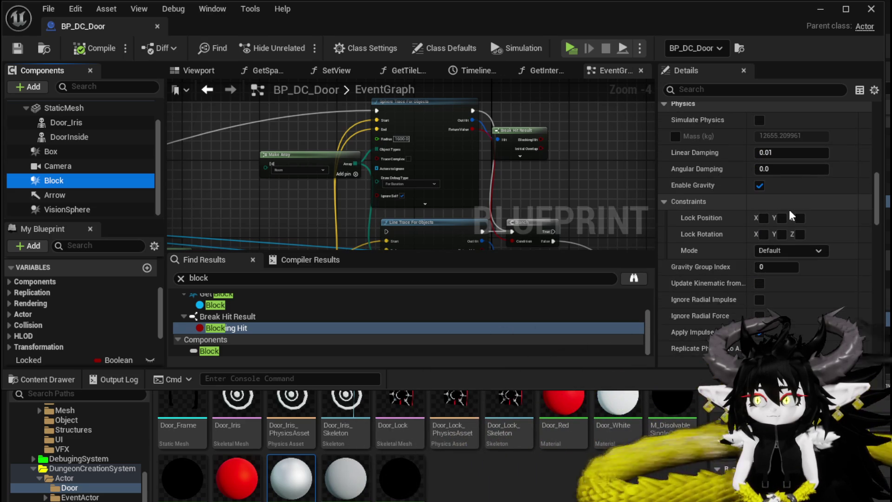
{"action": "scroll", "coordinate": [789, 209], "scroll_direction": "down", "scroll_amount": 3}
{"action": "scroll", "coordinate": [790, 211], "scroll_direction": "down", "scroll_amount": 12}
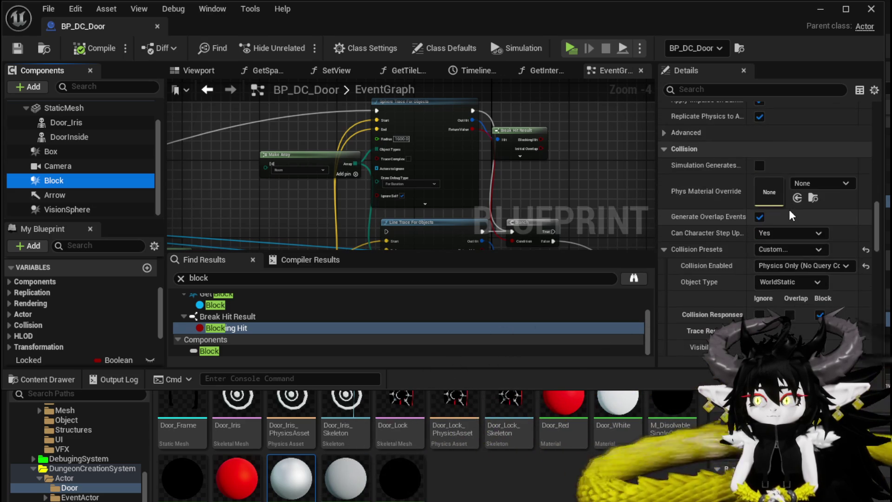
{"action": "left_click", "coordinate": [792, 211]}
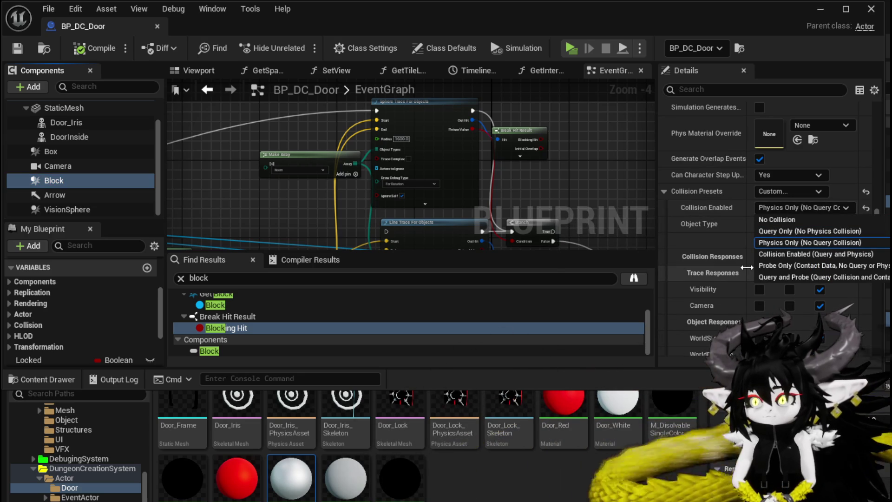
{"action": "left_click", "coordinate": [779, 254]}
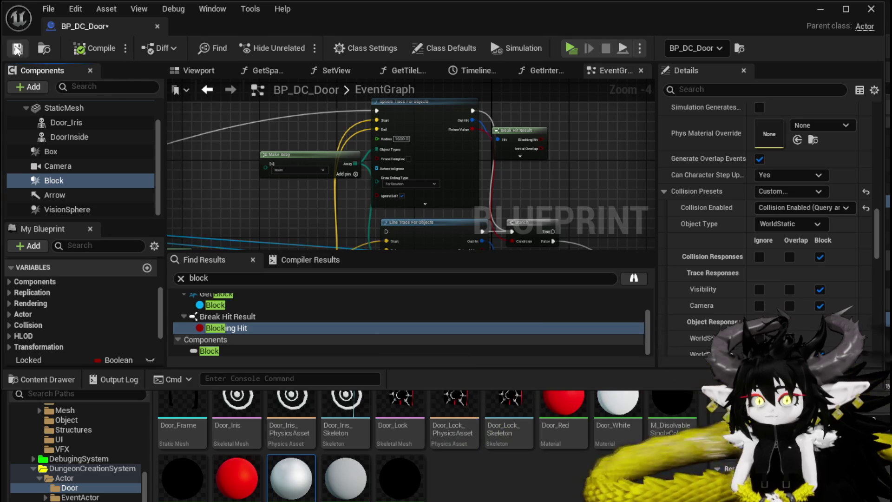
Step: Start a new play test and repeatedly jump against the red door to test its collision
{"action": "left_click", "coordinate": [827, 13]}
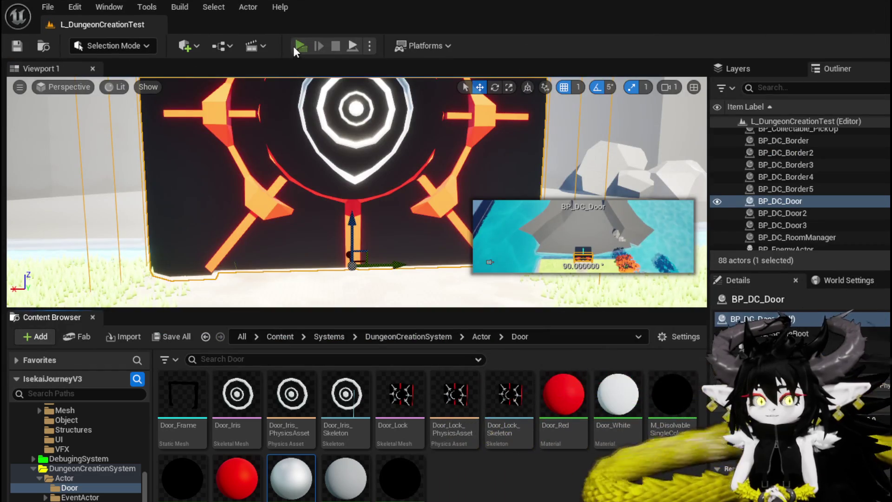
{"action": "left_click", "coordinate": [294, 46]}
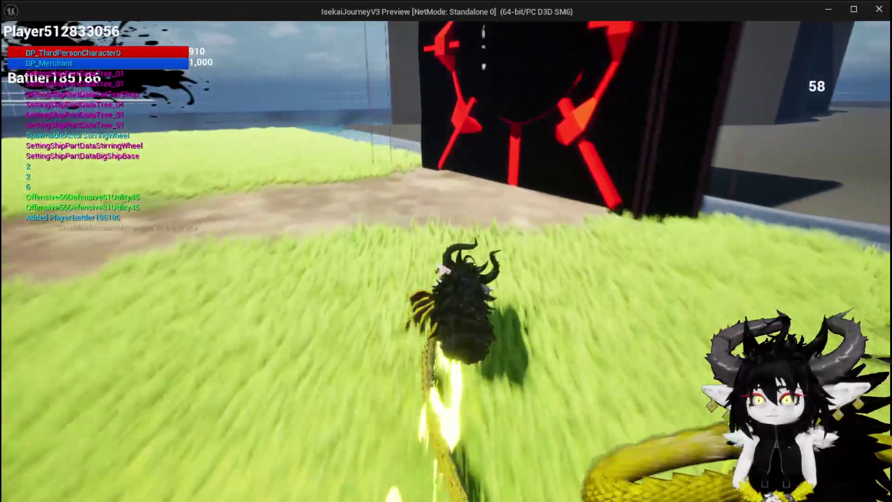
{"action": "key", "text": "space"}
{"action": "key", "text": "space"}
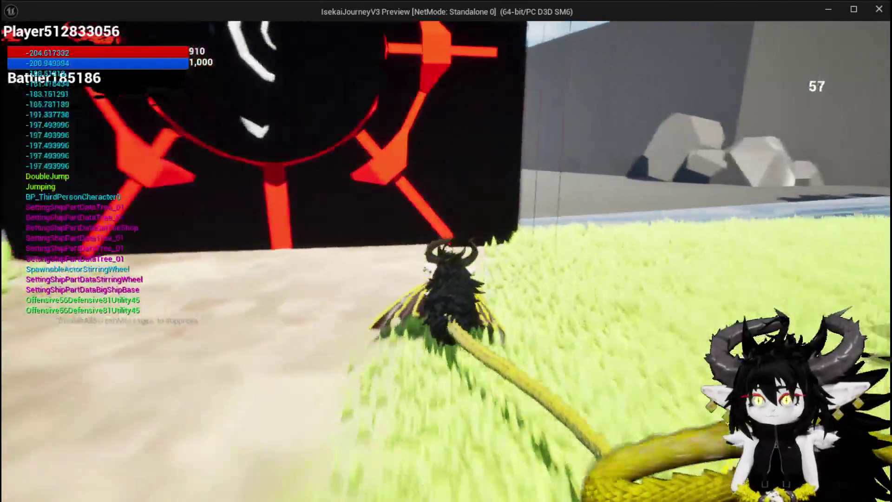
{"action": "key", "text": "space"}
{"action": "key", "text": "space"}
{"action": "key", "text": "space"}
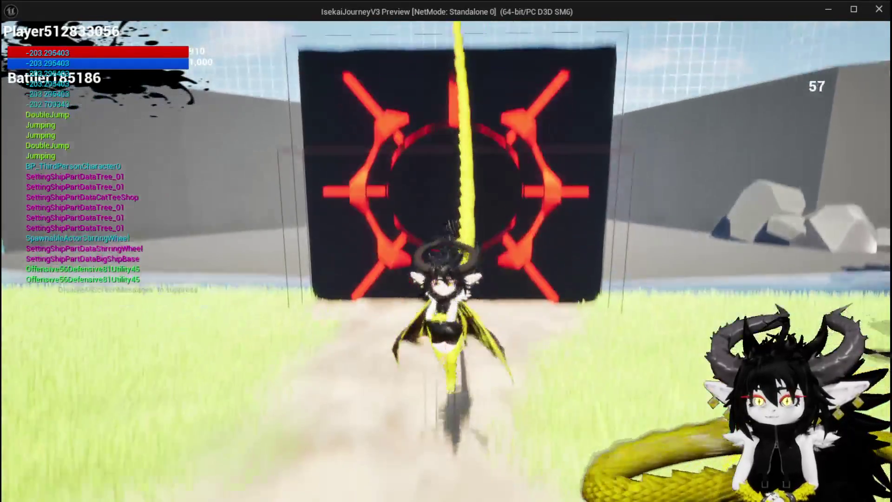
{"action": "key", "text": "space"}
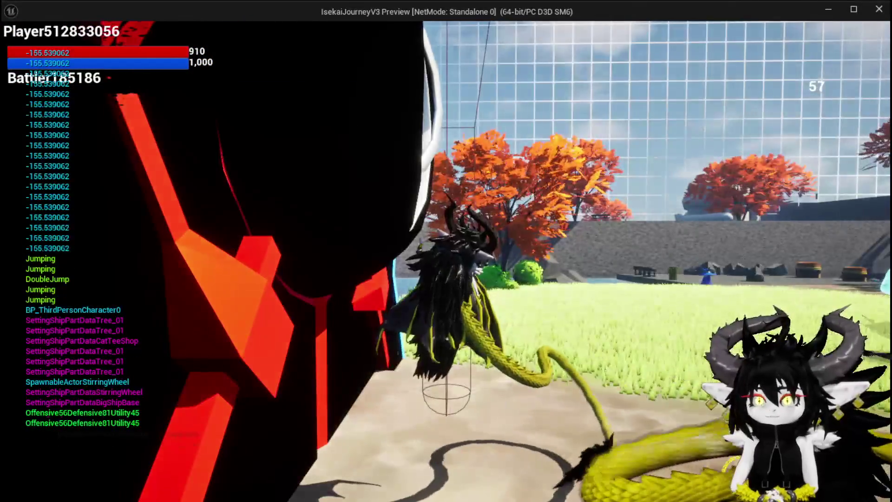
{"action": "key", "text": "w"}
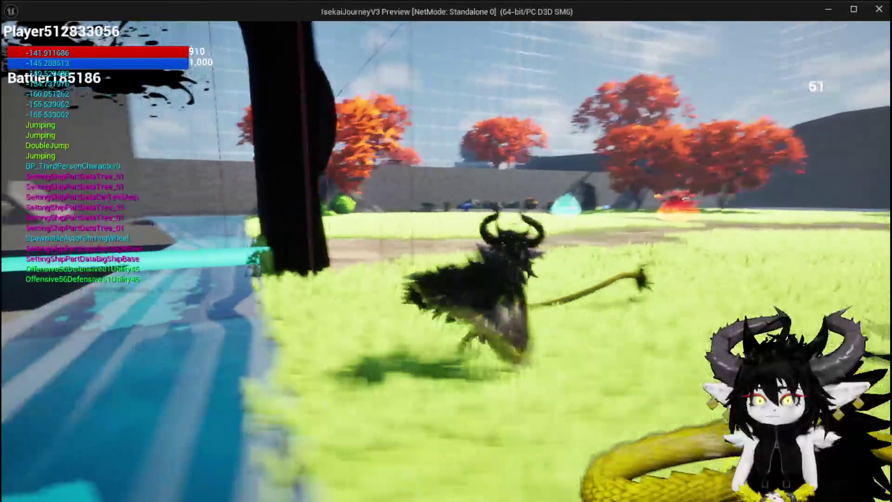
{"action": "key", "text": "space"}
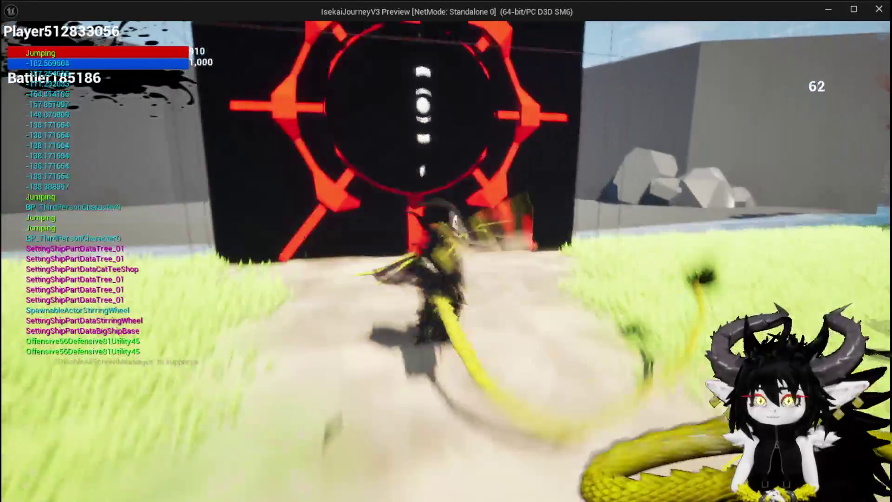
{"action": "key", "text": "space"}
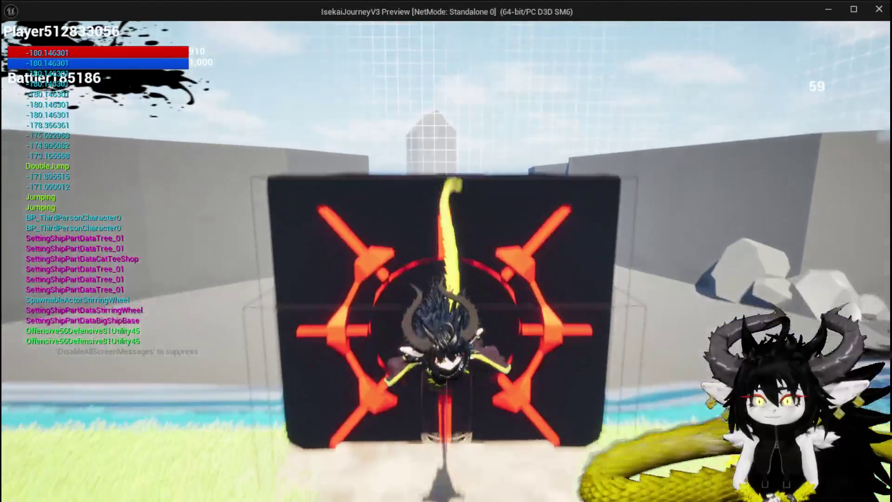
{"action": "key", "text": "space"}
Step: Build the MarketPlace room from the room map, run into it, then end the session
{"action": "key", "text": "b"}
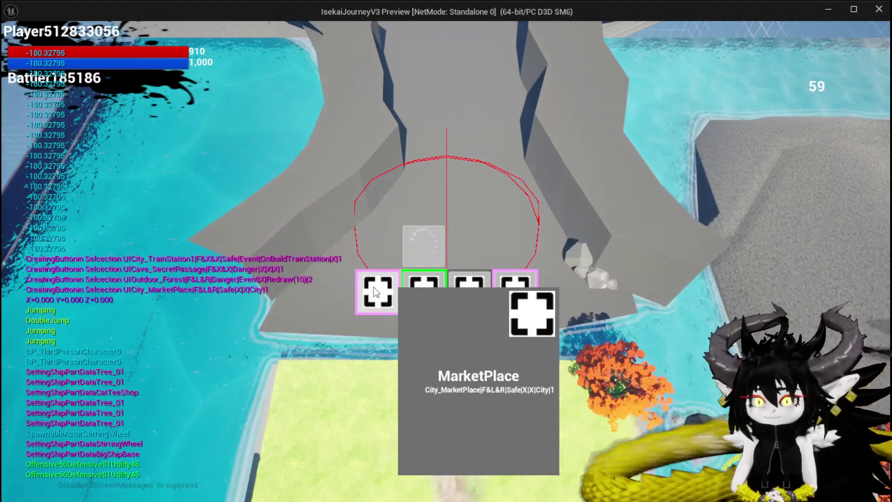
{"action": "left_click", "coordinate": [392, 295]}
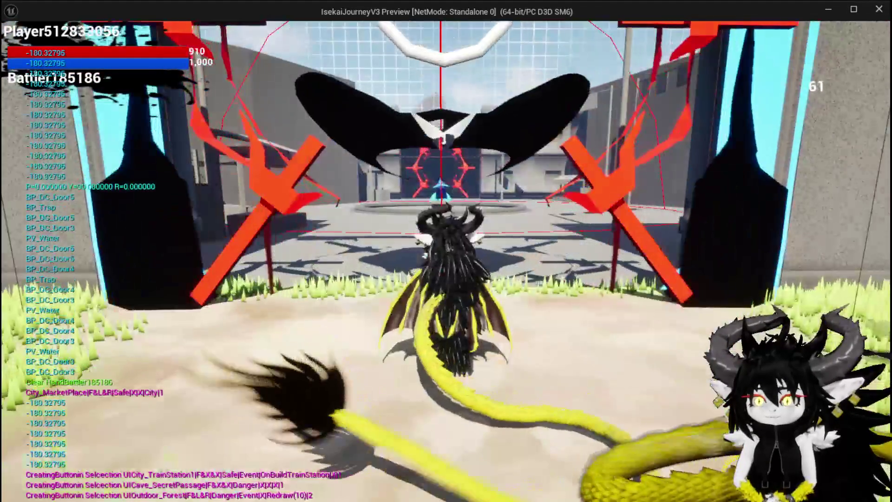
{"action": "key", "text": "space"}
{"action": "key", "text": "space"}
{"action": "key", "text": "w"}
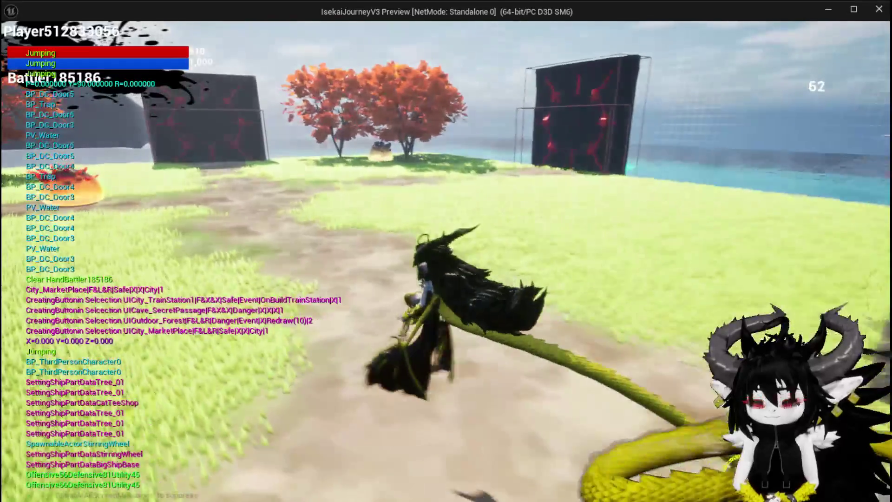
{"action": "key", "text": "space"}
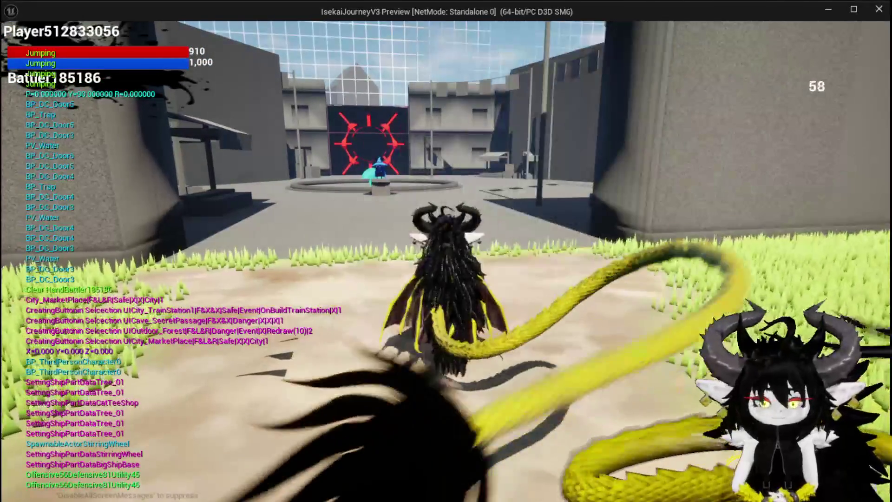
{"action": "key", "text": "Escape"}
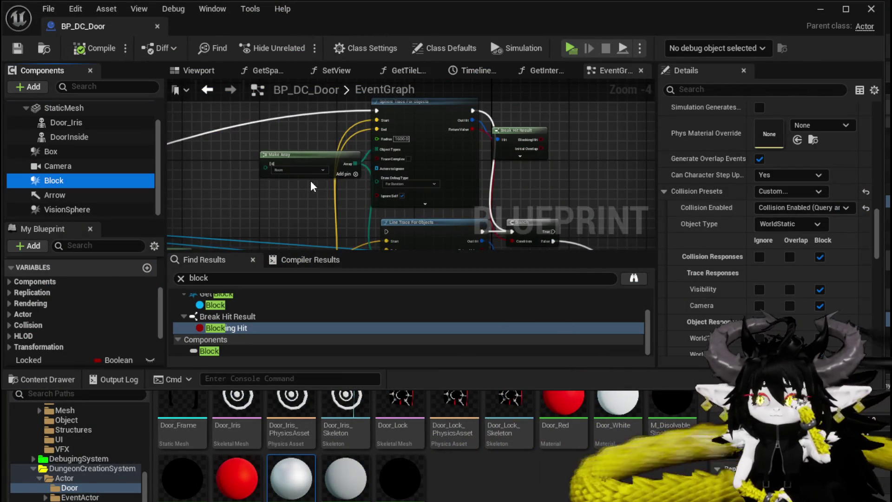
Step: Shift the Branch, Clear Timer and Destroy Actor nodes right to make room
{"action": "scroll", "coordinate": [310, 186], "scroll_direction": "down", "scroll_amount": 2}
{"action": "left_click_drag", "start_coordinate": [411, 192], "coordinate": [464, 151]}
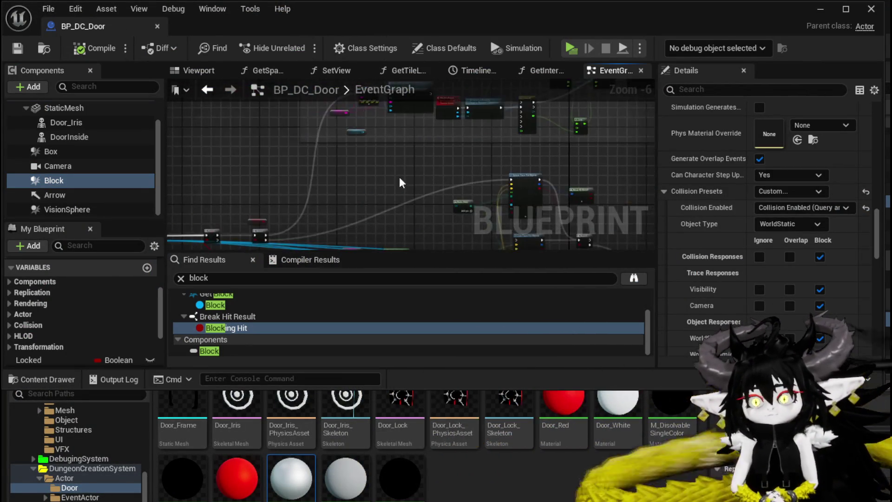
{"action": "scroll", "coordinate": [345, 192], "scroll_direction": "down", "scroll_amount": 4}
{"action": "left_click_drag", "start_coordinate": [344, 191], "coordinate": [478, 227]}
{"action": "scroll", "coordinate": [363, 189], "scroll_direction": "down", "scroll_amount": 2}
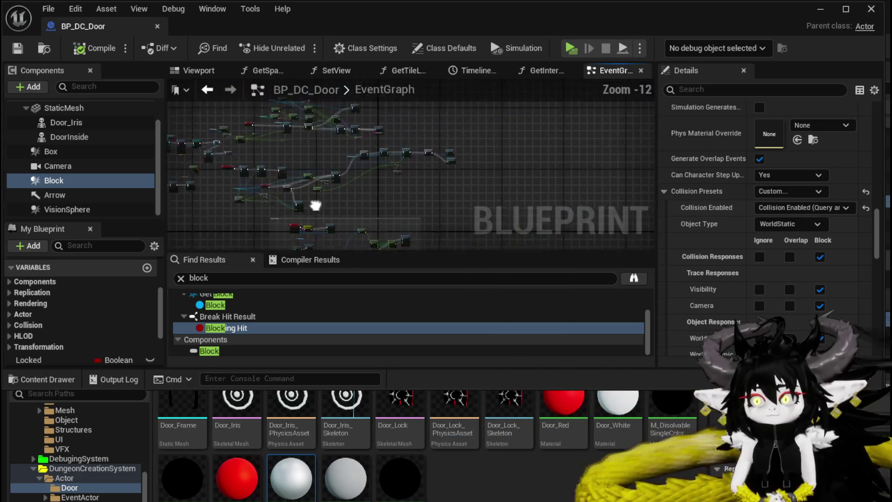
{"action": "scroll", "coordinate": [362, 189], "scroll_direction": "up", "scroll_amount": 8}
{"action": "left_click_drag", "start_coordinate": [414, 193], "coordinate": [345, 181]}
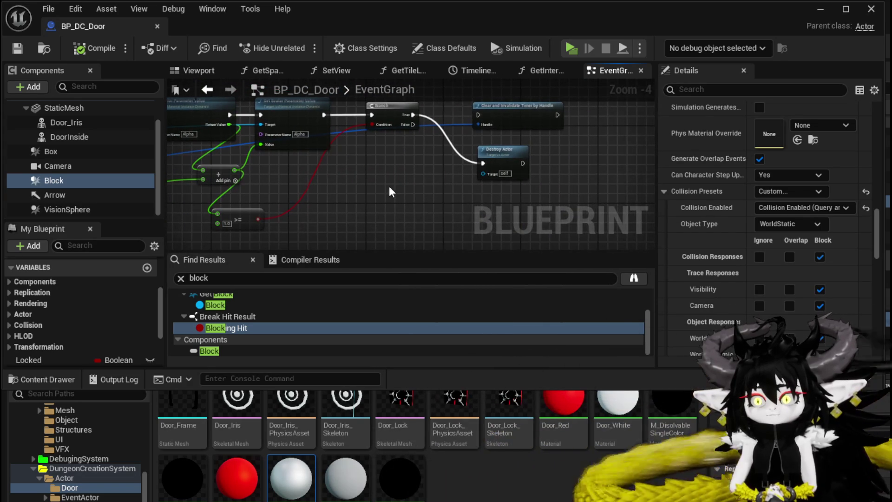
{"action": "left_click_drag", "start_coordinate": [553, 109], "coordinate": [552, 109]}
{"action": "left_click_drag", "start_coordinate": [385, 120], "coordinate": [477, 120]}
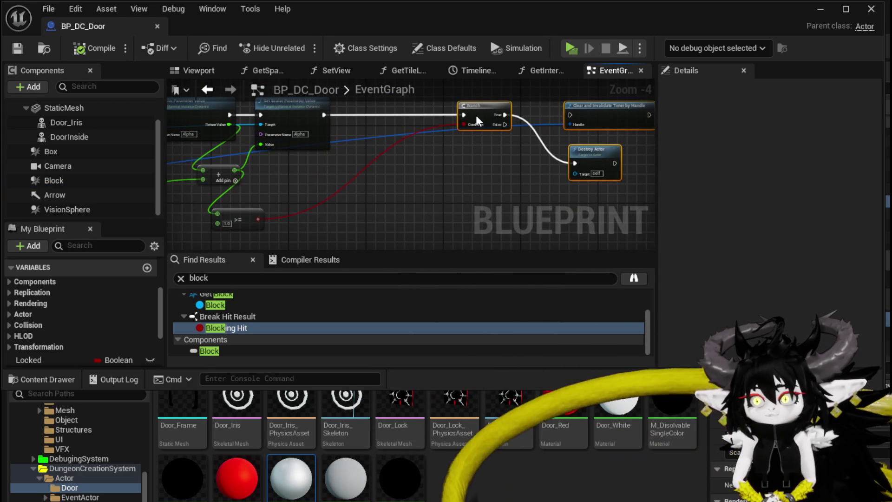
Step: Add a new Branch after the Set node, remove the extra >= node, and wire >= into Condition
{"action": "left_click", "coordinate": [357, 115]}
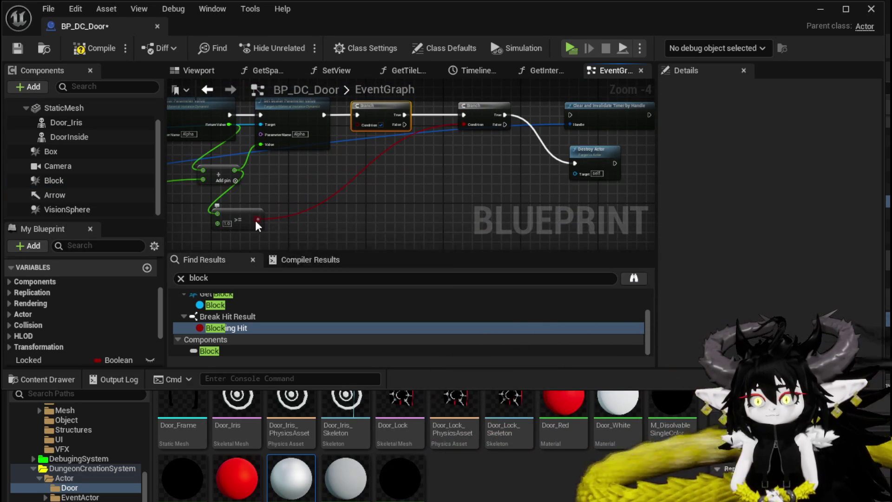
{"action": "scroll", "coordinate": [292, 195], "scroll_direction": "up", "scroll_amount": 3}
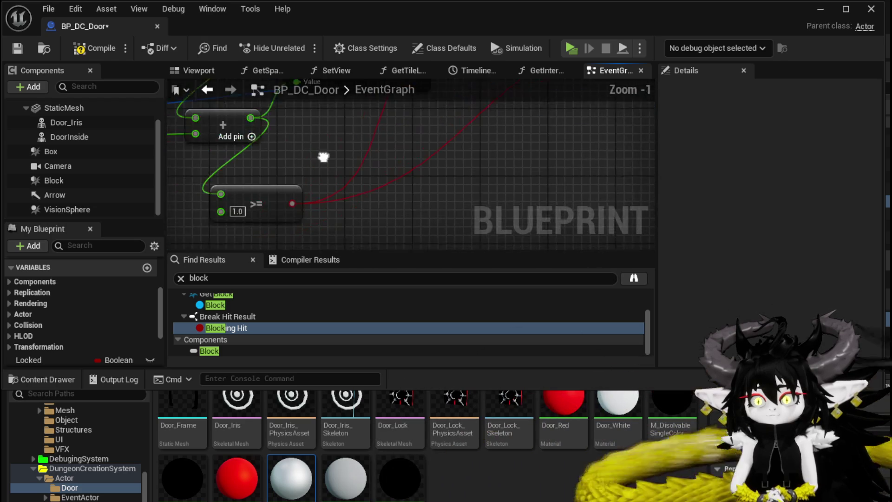
{"action": "left_click", "coordinate": [284, 231]}
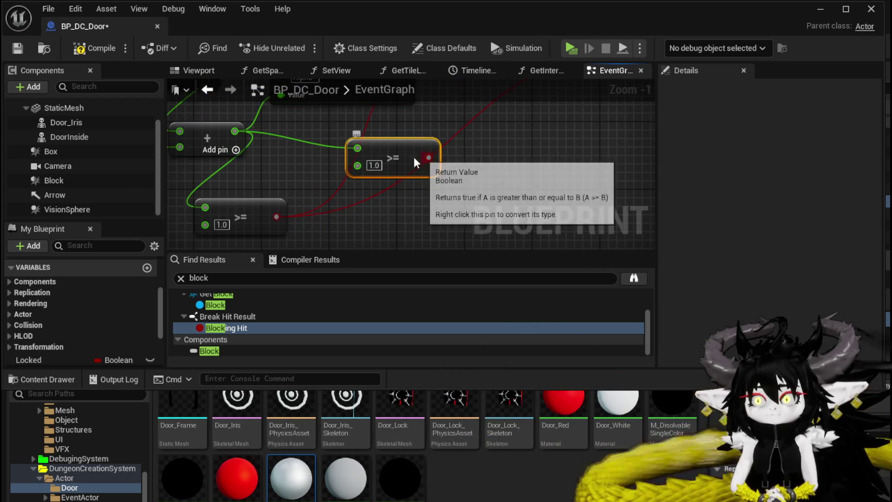
{"action": "key", "text": "ctrl+z"}
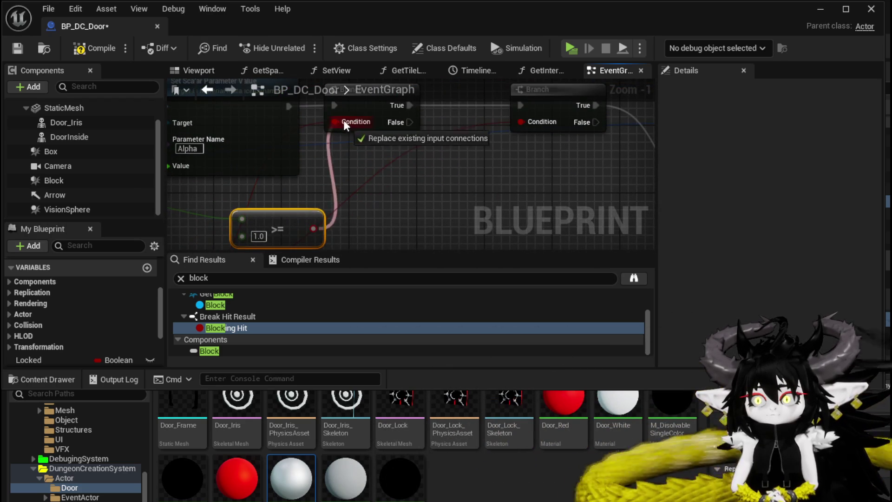
{"action": "left_click_drag", "start_coordinate": [346, 127], "coordinate": [347, 126]}
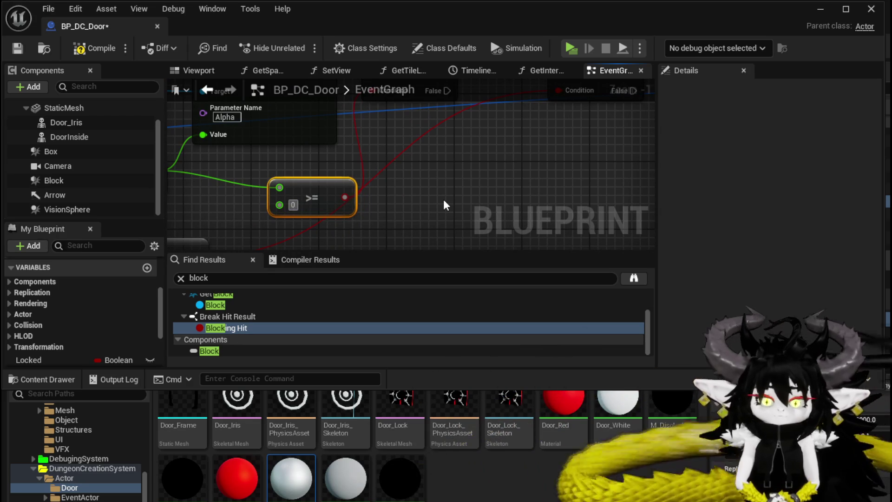
Step: Place a Block component reference in the graph above the Branch chain
{"action": "scroll", "coordinate": [451, 152], "scroll_direction": "down", "scroll_amount": 1}
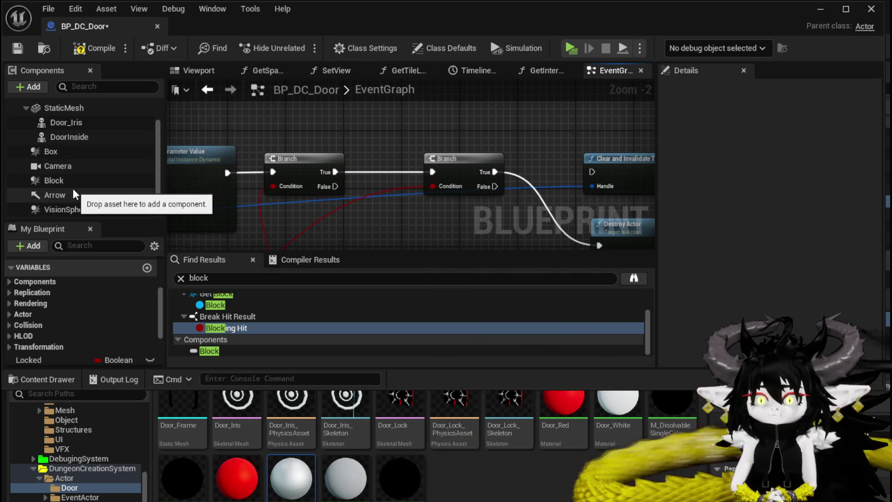
{"action": "scroll", "coordinate": [96, 157], "scroll_direction": "up", "scroll_amount": 1}
{"action": "scroll", "coordinate": [86, 165], "scroll_direction": "down", "scroll_amount": 1}
{"action": "mouse_move", "coordinate": [55, 181]}
{"action": "left_mouse_down"}
{"action": "mouse_move", "coordinate": [279, 110]}
{"action": "mouse_move", "coordinate": [347, 135]}
{"action": "left_mouse_up"}
Step: Add a Set Collision Enabled node for Block with New Type No Collision on the Branch's True output
{"action": "type", "text": "Set"}
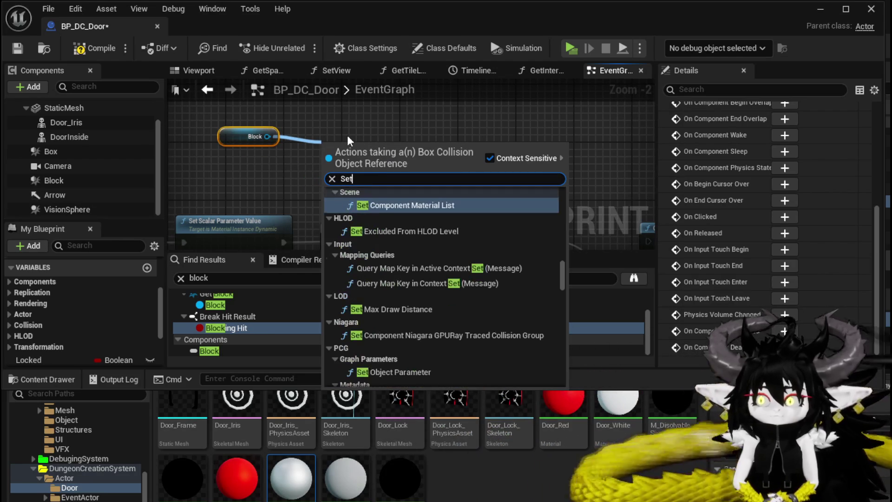
{"action": "type", "text": " Collision"}
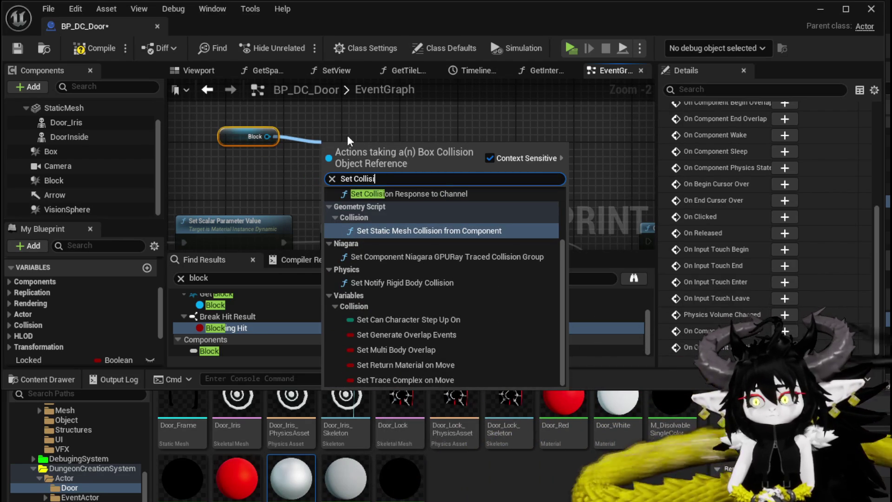
{"action": "scroll", "coordinate": [473, 217], "scroll_direction": "up", "scroll_amount": 2}
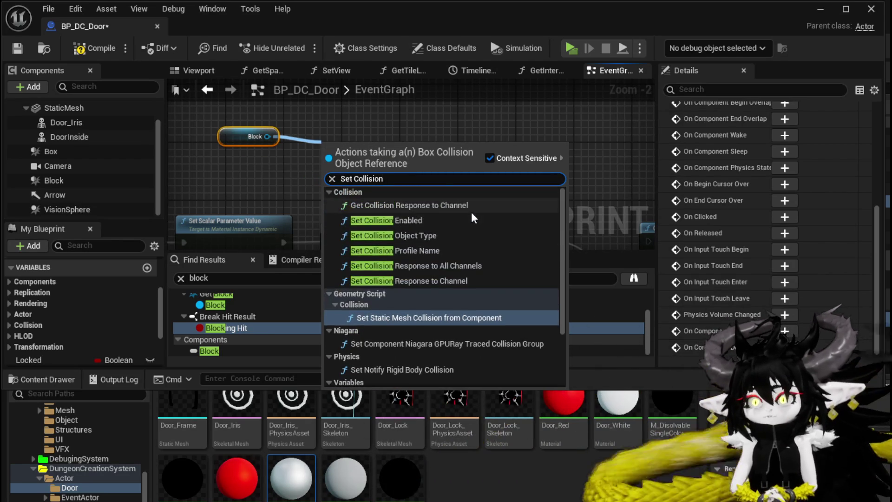
{"action": "left_click", "coordinate": [431, 222]}
{"action": "left_click_drag", "start_coordinate": [393, 167], "coordinate": [393, 140]}
{"action": "left_click", "coordinate": [390, 178]}
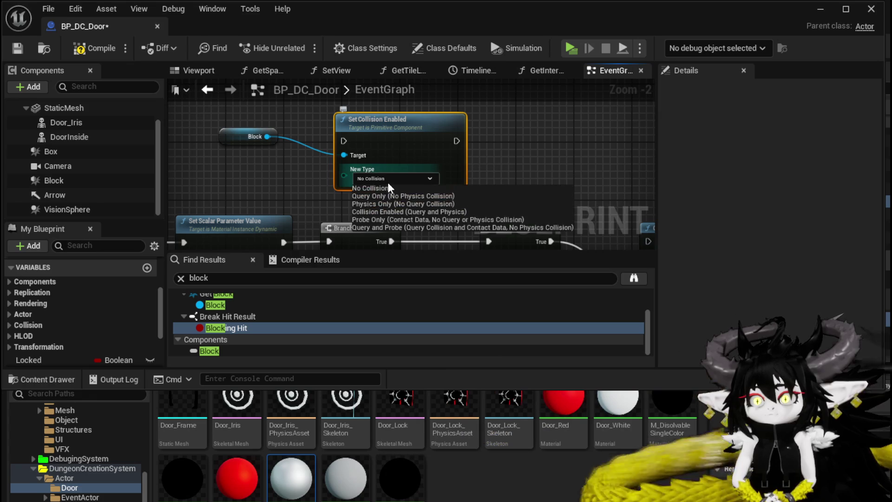
{"action": "left_click", "coordinate": [440, 148]}
{"action": "mouse_move", "coordinate": [344, 155]}
{"action": "left_mouse_down"}
{"action": "mouse_move", "coordinate": [557, 228]}
{"action": "mouse_move", "coordinate": [339, 75]}
{"action": "mouse_move", "coordinate": [324, 166]}
{"action": "mouse_move", "coordinate": [339, 232]}
{"action": "mouse_move", "coordinate": [343, 186]}
{"action": "left_mouse_up"}
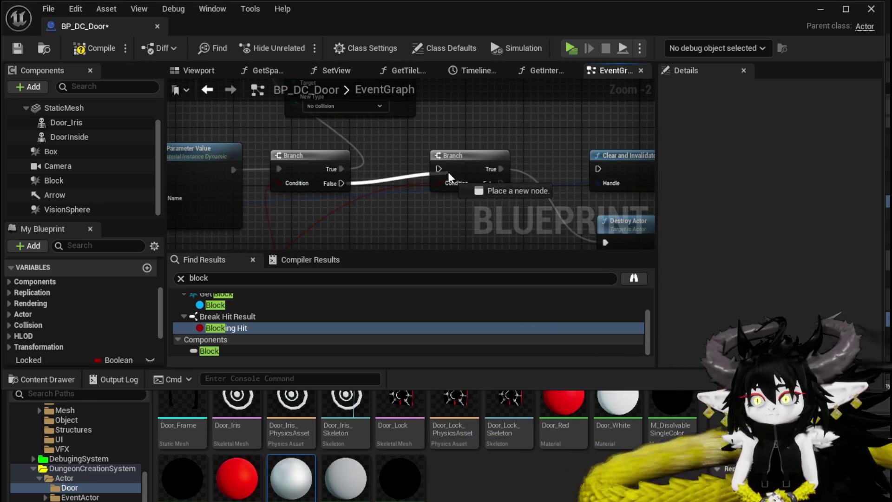
Step: Arrange the nodes, wire Set Collision Enabled into the second Branch, and compile
{"action": "scroll", "coordinate": [404, 173], "scroll_direction": "down", "scroll_amount": 4}
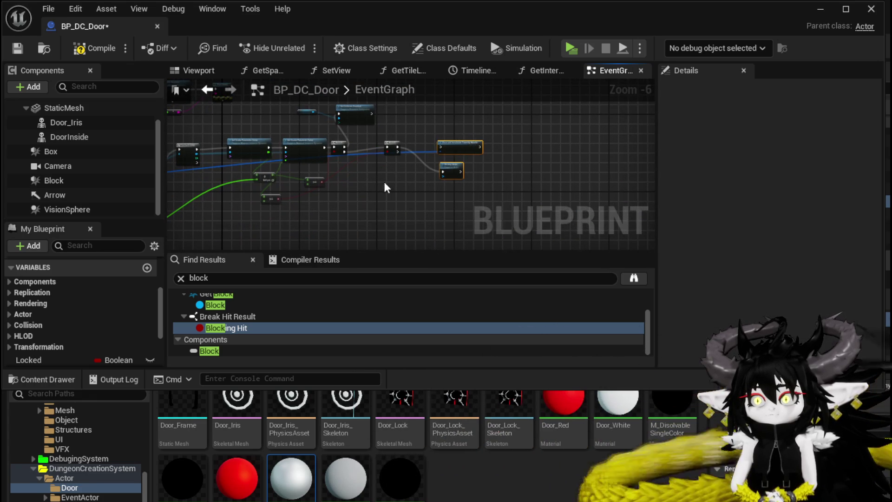
{"action": "left_click_drag", "start_coordinate": [450, 145], "coordinate": [453, 155]}
{"action": "scroll", "coordinate": [453, 155], "scroll_direction": "up", "scroll_amount": 3}
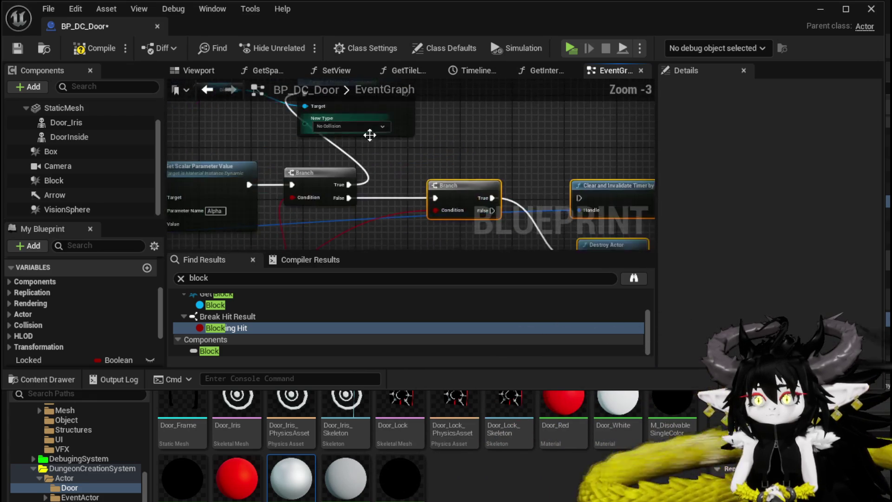
{"action": "left_click_drag", "start_coordinate": [359, 145], "coordinate": [408, 124]}
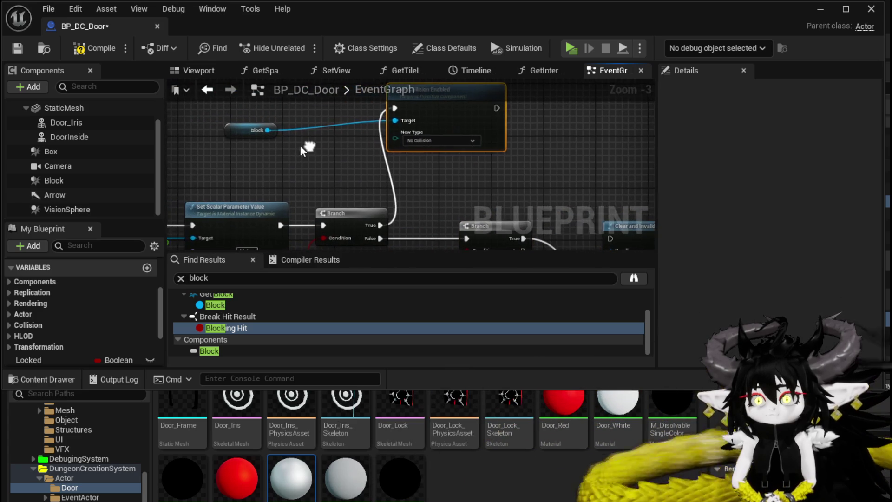
{"action": "left_click_drag", "start_coordinate": [260, 129], "coordinate": [300, 120]}
{"action": "left_click_drag", "start_coordinate": [467, 175], "coordinate": [374, 169]}
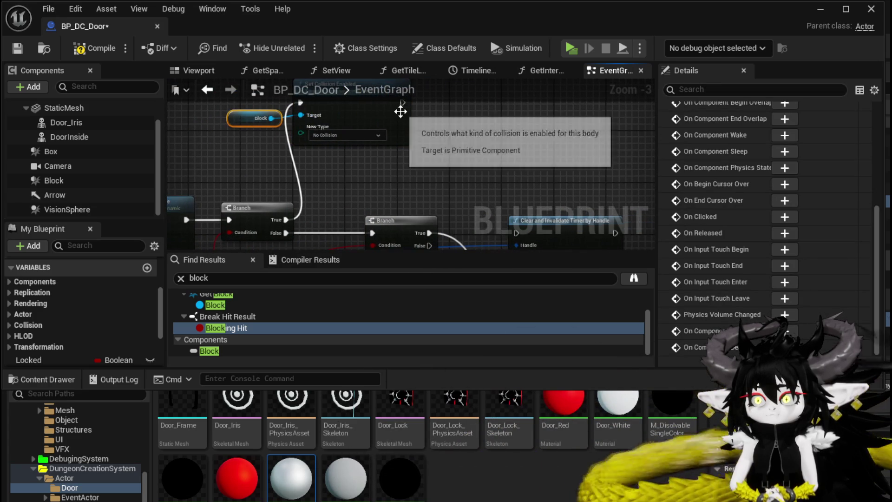
{"action": "left_click_drag", "start_coordinate": [402, 104], "coordinate": [371, 236]}
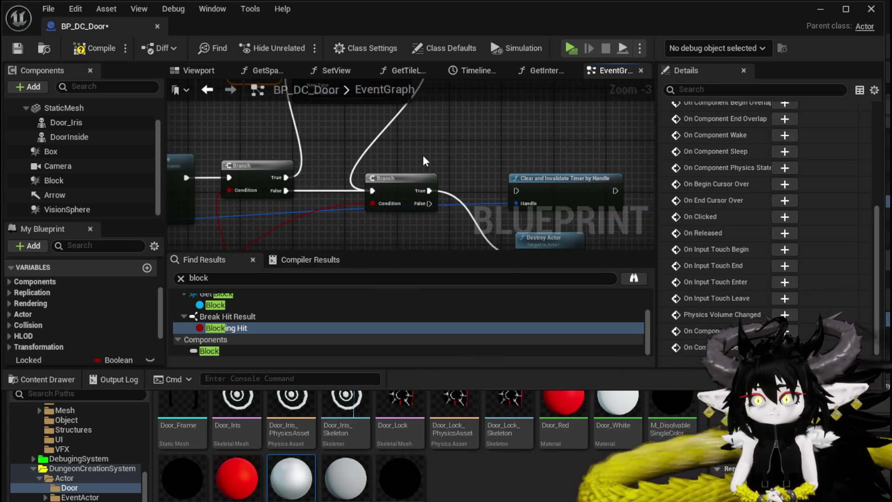
{"action": "scroll", "coordinate": [424, 161], "scroll_direction": "down", "scroll_amount": 2}
{"action": "left_click", "coordinate": [95, 49]}
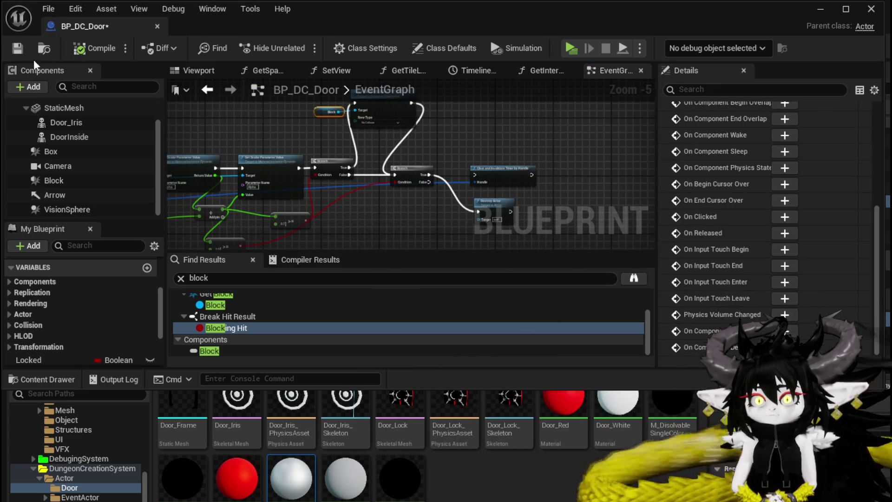
{"action": "left_click", "coordinate": [820, 11]}
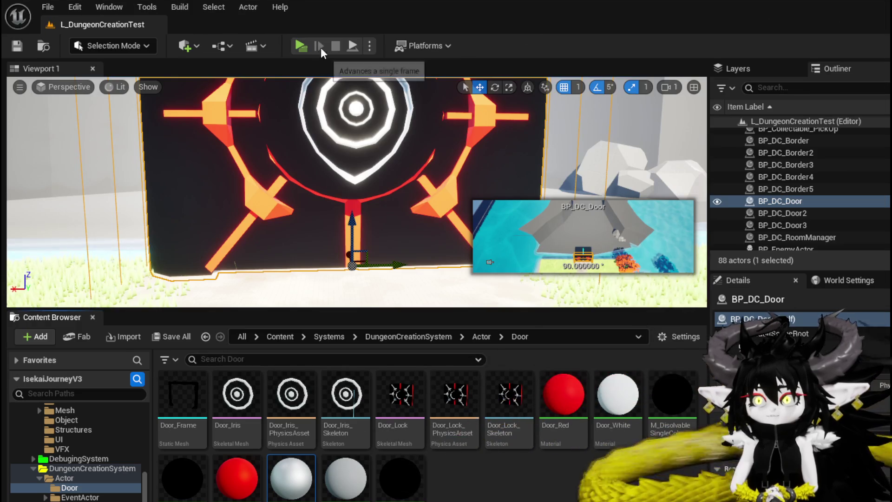
{"action": "left_click", "coordinate": [300, 46]}
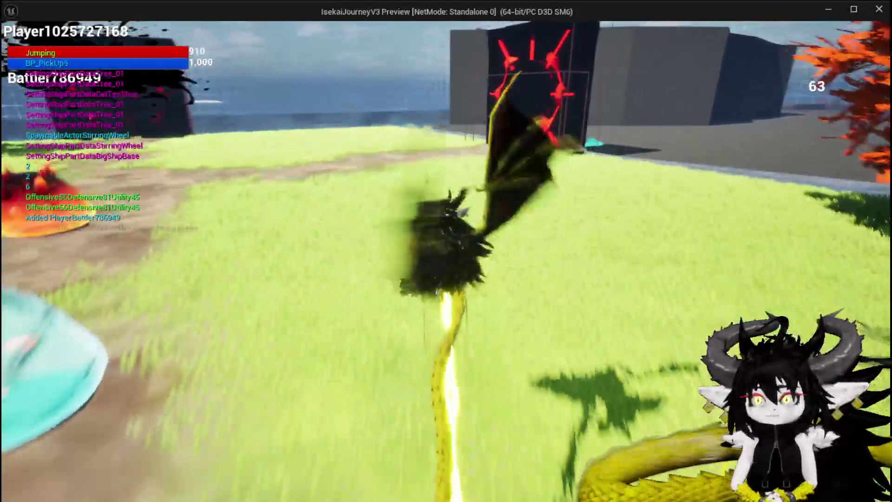
{"action": "key", "text": "space"}
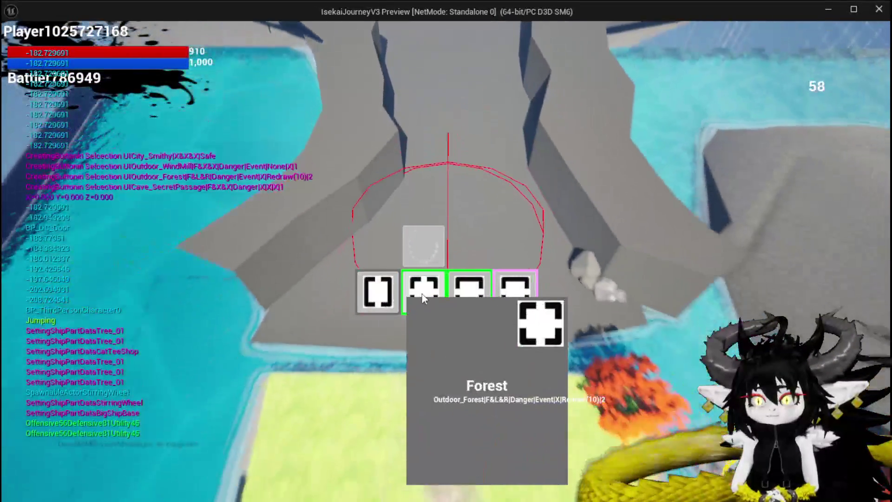
{"action": "left_click", "coordinate": [423, 298]}
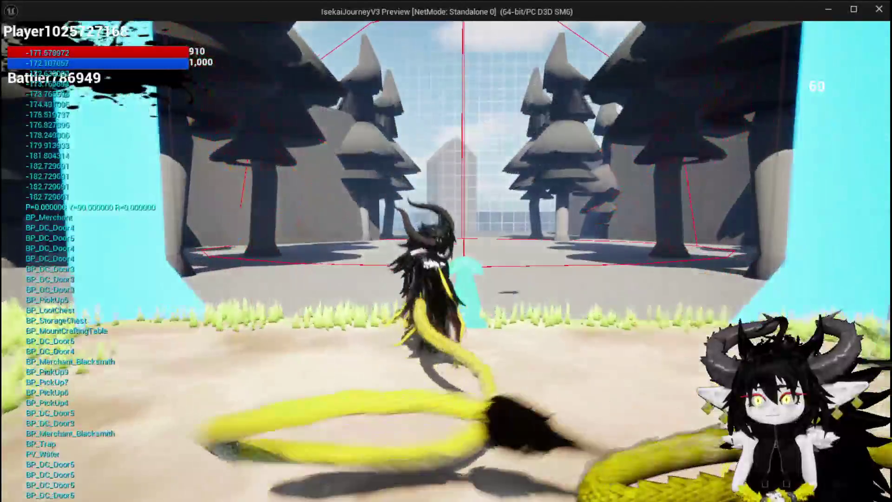
{"action": "key", "text": "space"}
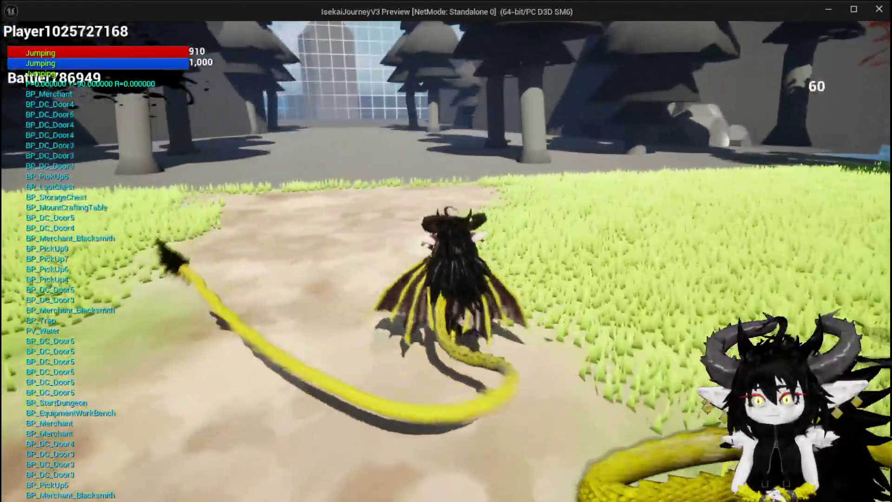
{"action": "key", "text": "Escape"}
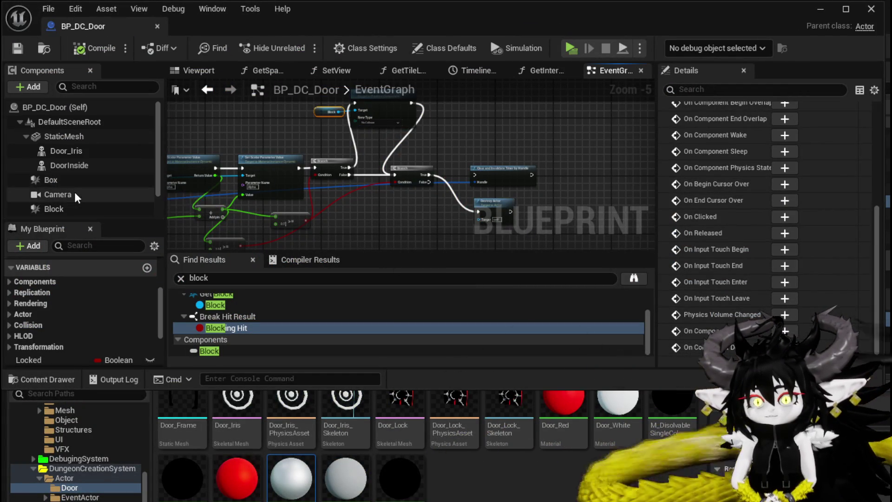
Step: Check Block's Collision settings, showing the Room object type, then return to L_DungeonCreationTest
{"action": "scroll", "coordinate": [64, 147], "scroll_direction": "down", "scroll_amount": 2}
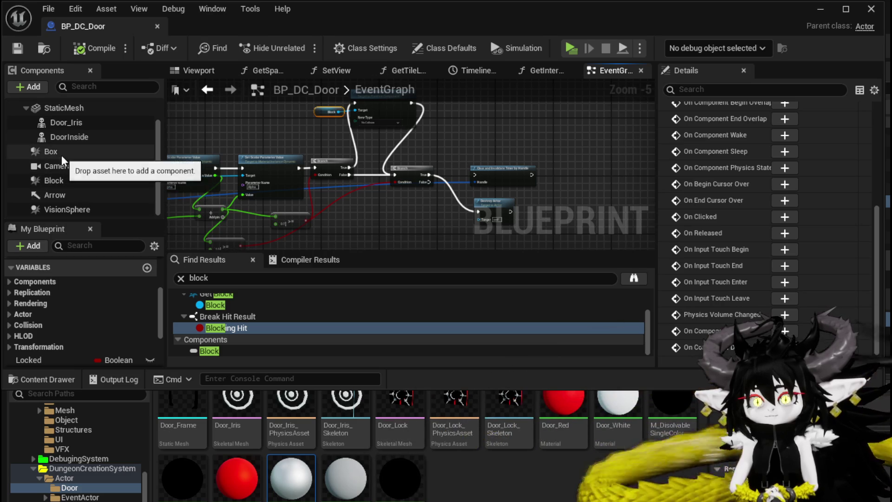
{"action": "left_click", "coordinate": [70, 182]}
{"action": "scroll", "coordinate": [824, 201], "scroll_direction": "down", "scroll_amount": 15}
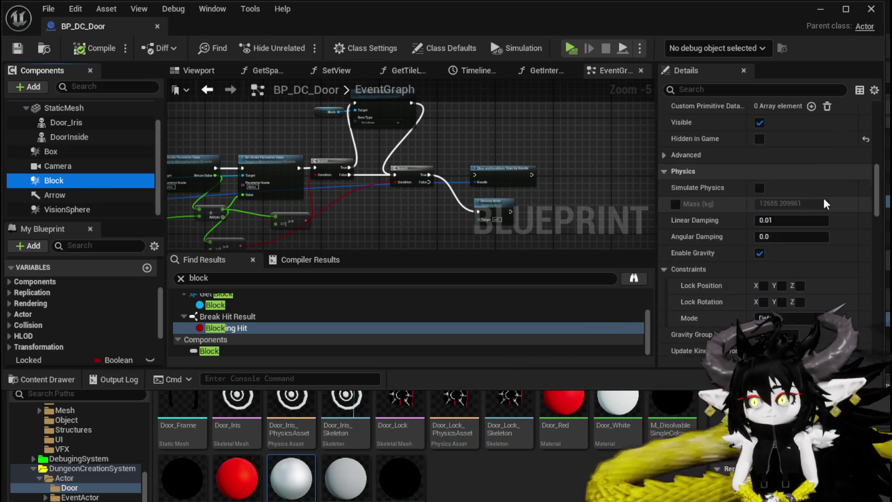
{"action": "scroll", "coordinate": [823, 201], "scroll_direction": "down", "scroll_amount": 8}
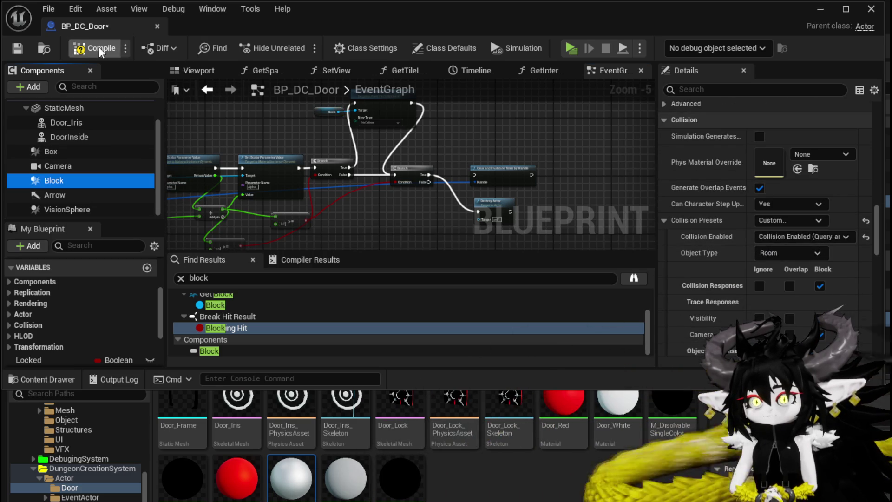
{"action": "left_click", "coordinate": [820, 9]}
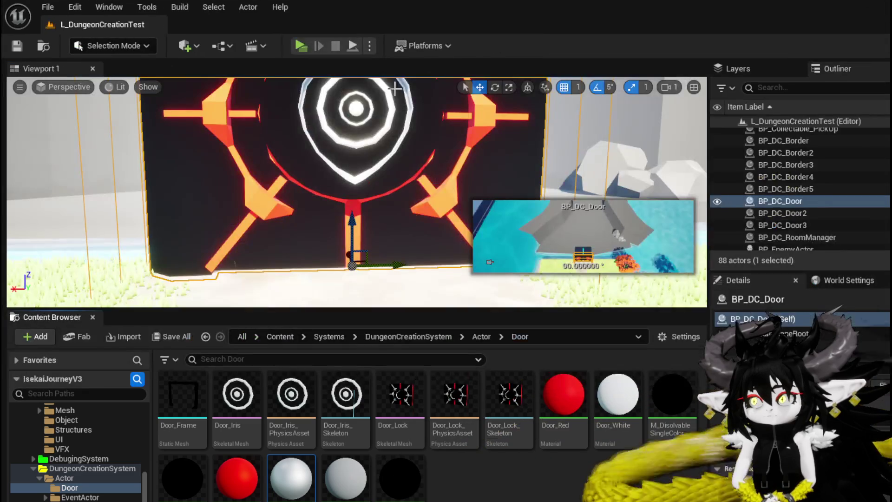
Step: Start the play-test, run to the red door and choose the Canyon room
{"action": "key", "text": "alt+p"}
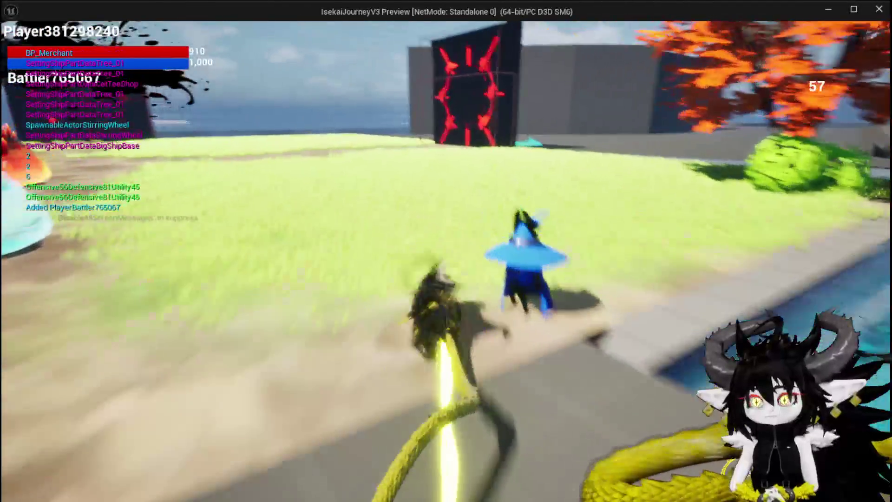
{"action": "key", "text": "w"}
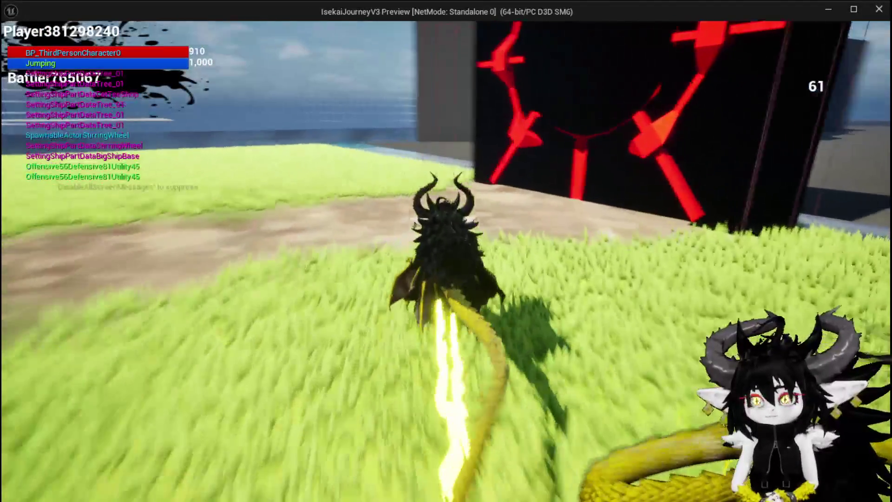
{"action": "key", "text": "space"}
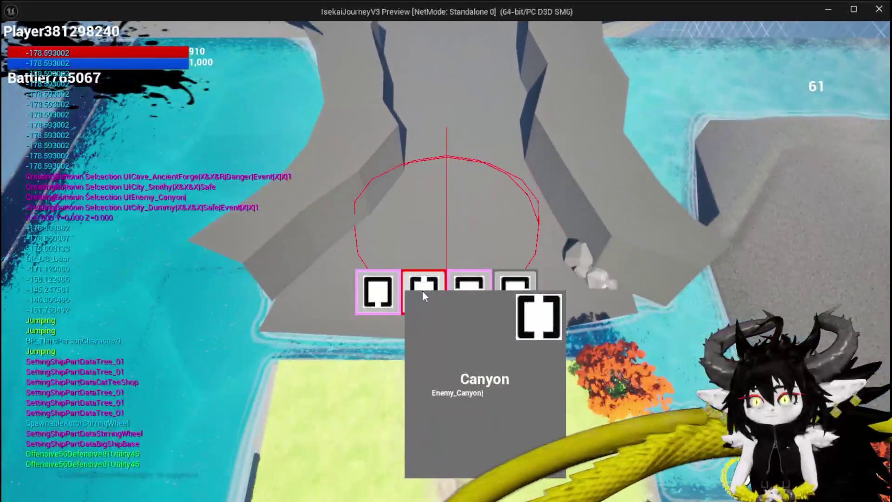
{"action": "left_click", "coordinate": [422, 291]}
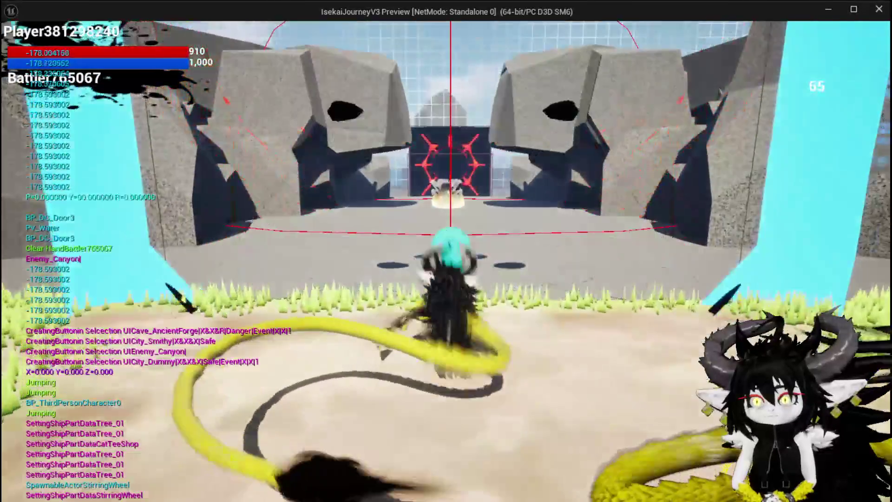
Step: Fly across the Canyon terrain and pick the city Bounty Board room
{"action": "key", "text": "space"}
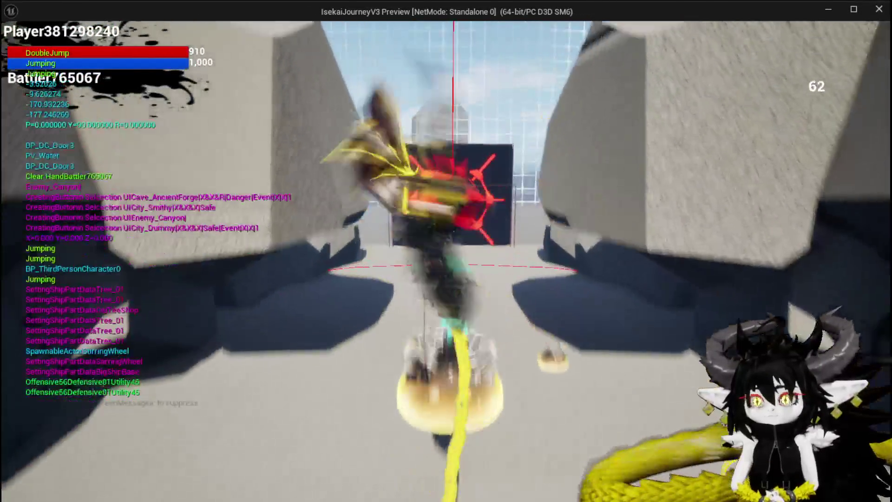
{"action": "key", "text": "space"}
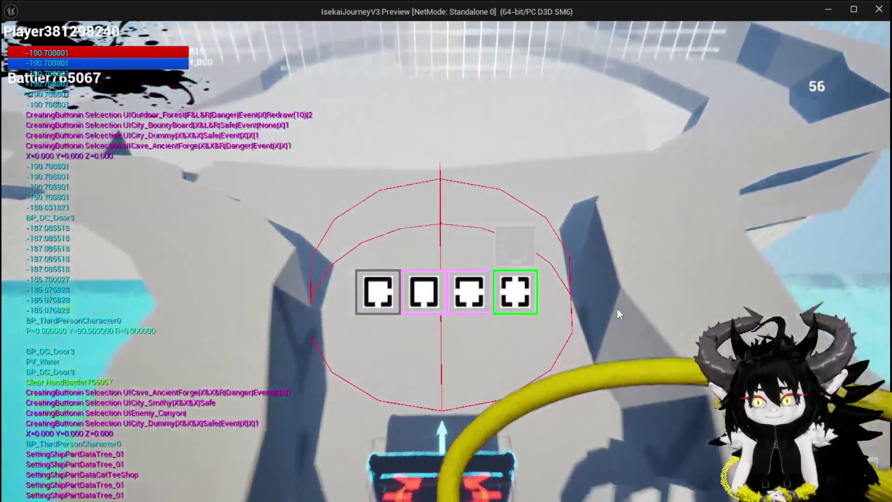
{"action": "mouse_move", "coordinate": [419, 296]}
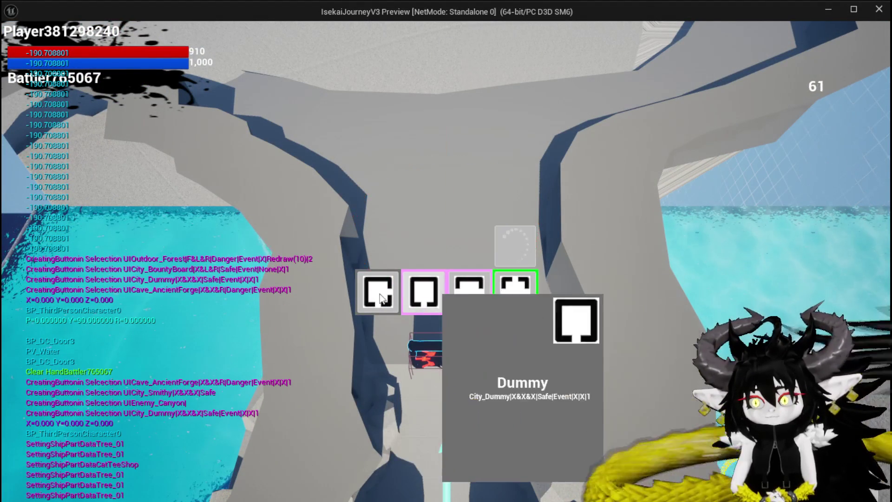
{"action": "left_click", "coordinate": [478, 297]}
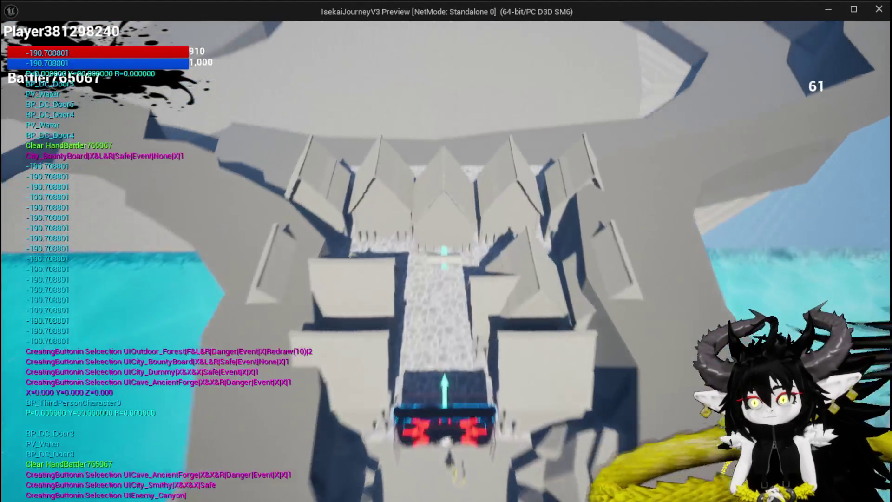
Step: Cross the city street over the wall and enter the Smelter enemy room
{"action": "key", "text": "space"}
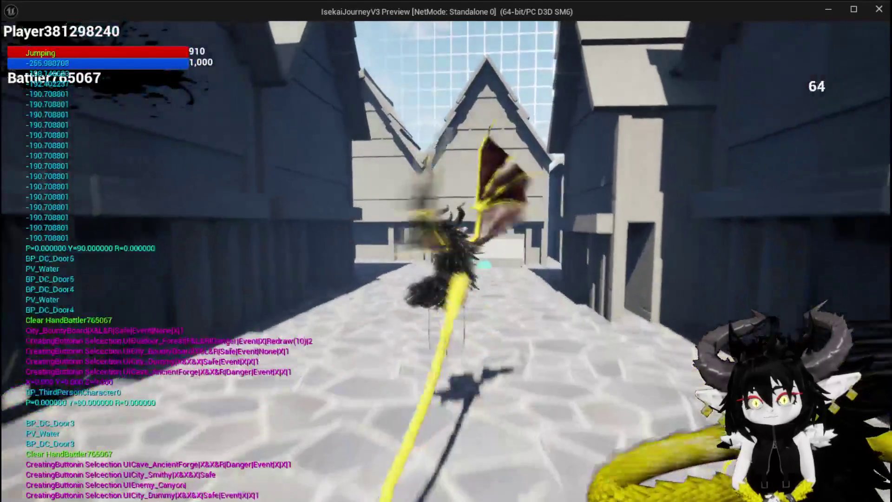
{"action": "key", "text": "w"}
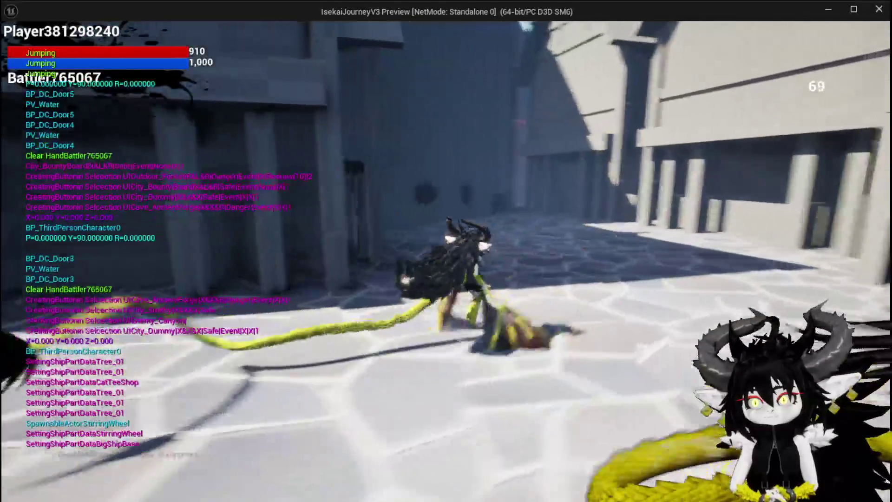
{"action": "key", "text": "space"}
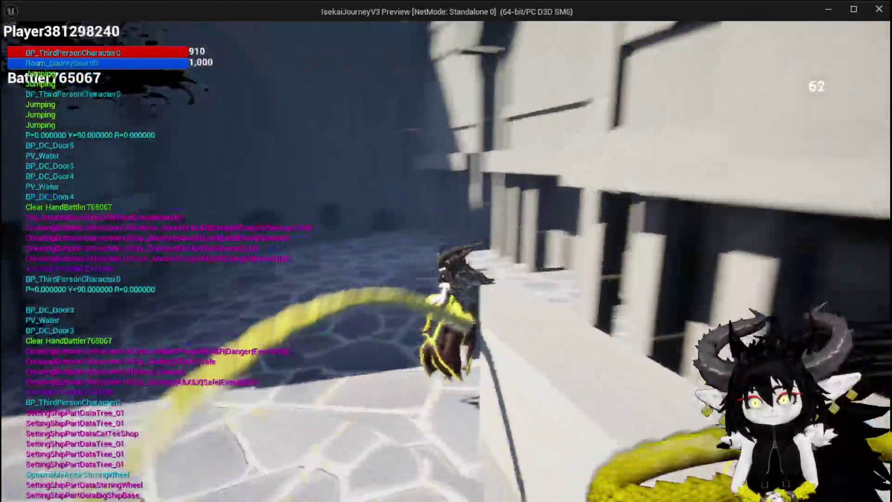
{"action": "key", "text": "space"}
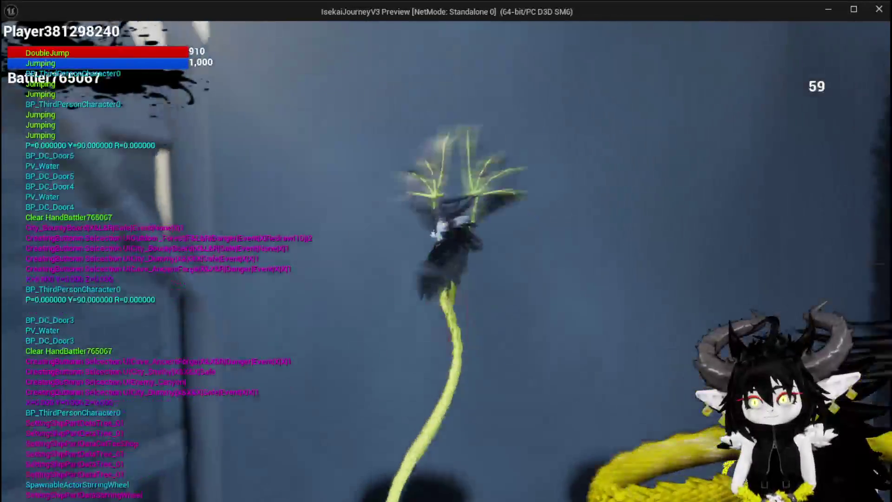
{"action": "key", "text": "space"}
{"action": "key", "text": "space"}
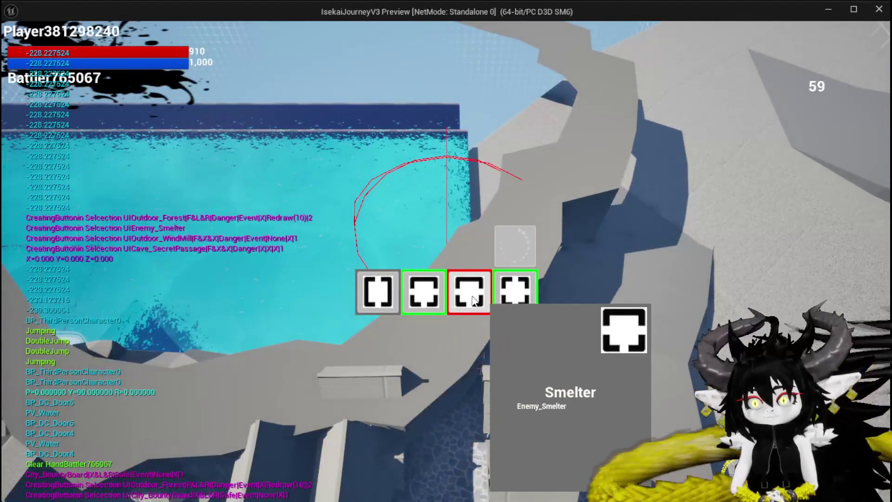
{"action": "left_click", "coordinate": [471, 298]}
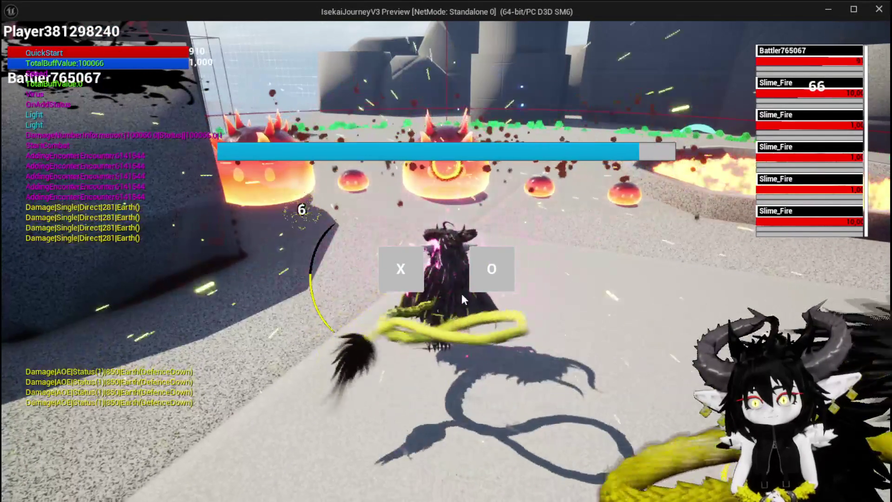
Step: Begin combat, summon a Damage Reflect Drone and shield it with ShieldBuff
{"action": "left_click", "coordinate": [389, 275]}
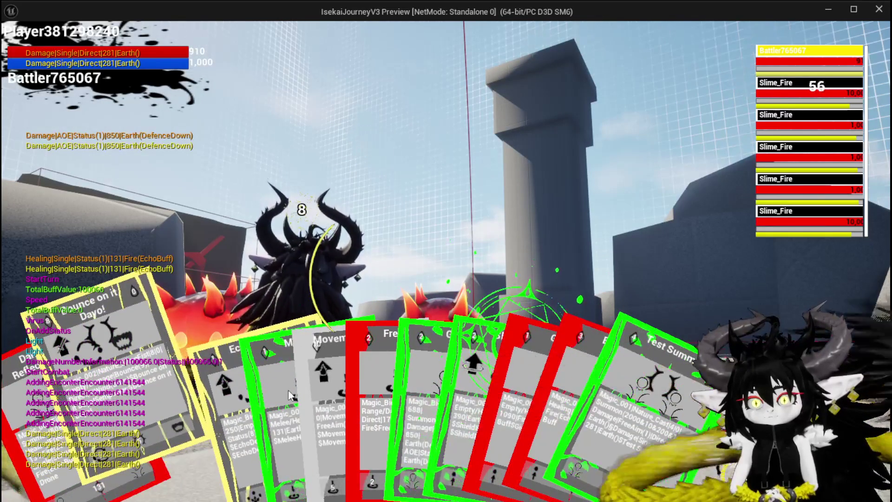
{"action": "left_click", "coordinate": [101, 421]}
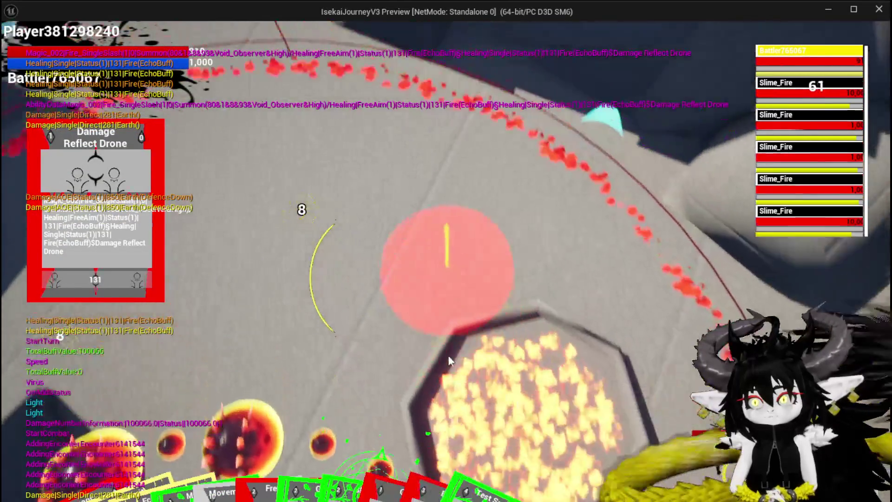
{"action": "left_click", "coordinate": [449, 358]}
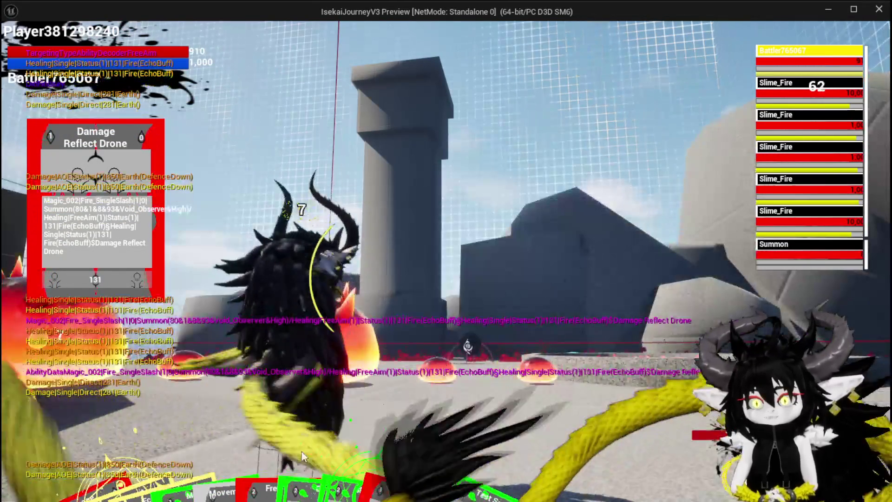
{"action": "mouse_move", "coordinate": [241, 428]}
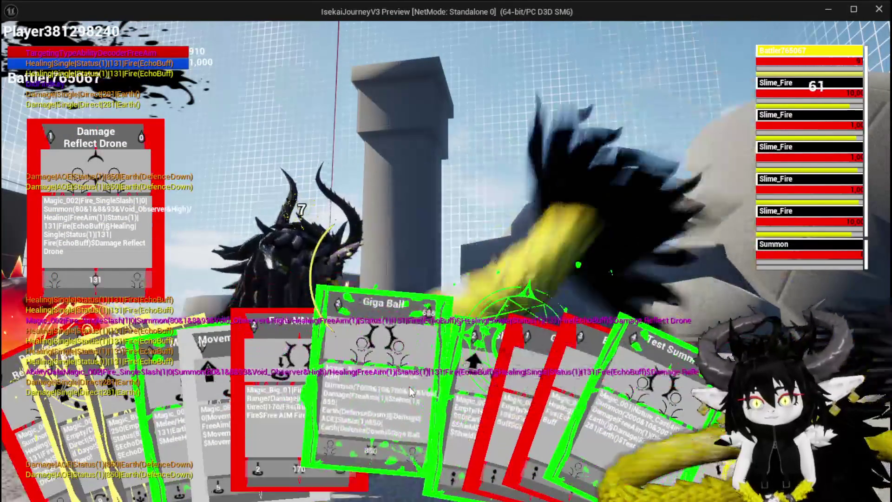
{"action": "left_click", "coordinate": [389, 381]}
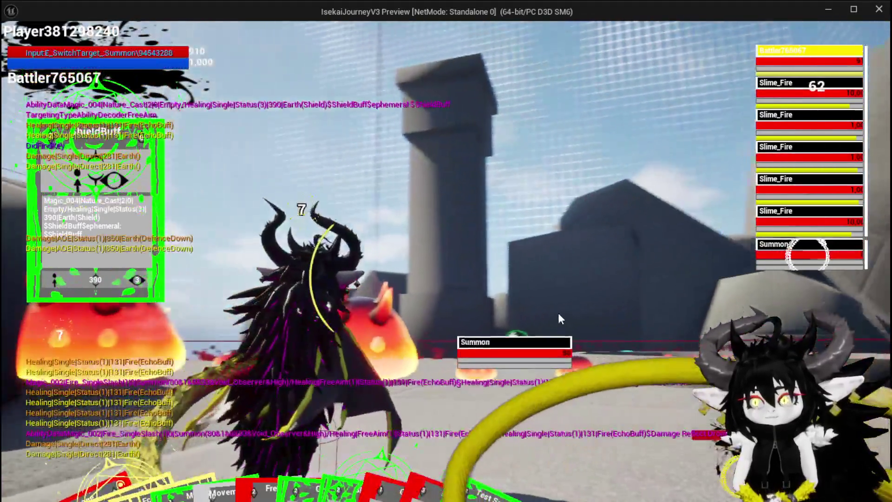
{"action": "left_click", "coordinate": [558, 313]}
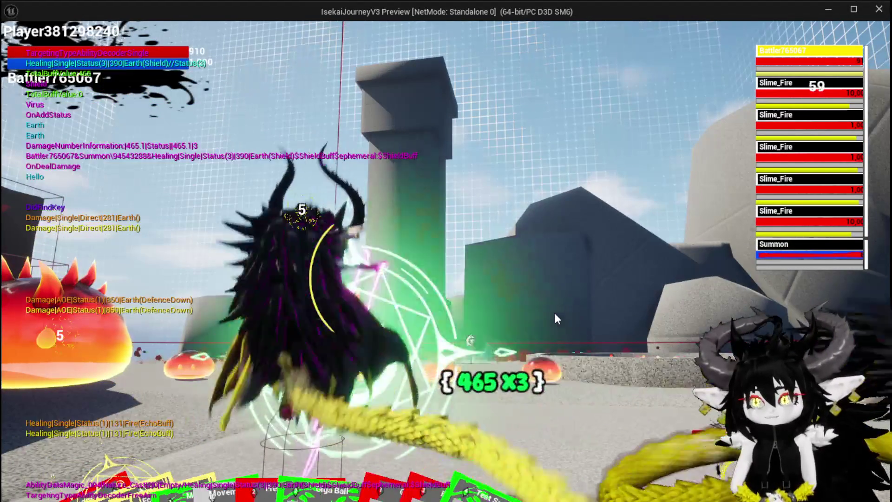
Step: Summon a second Damage Reflect Drone and cast the aimed fire ability at the slimes
{"action": "mouse_move", "coordinate": [361, 446]}
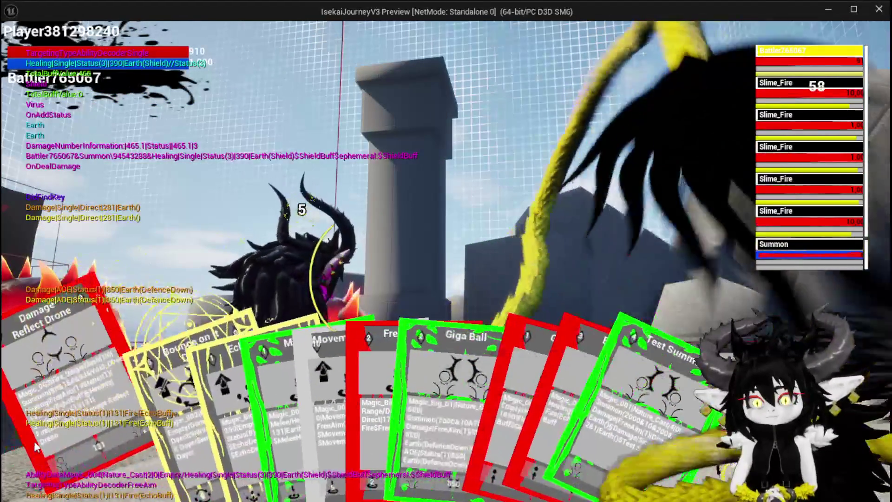
{"action": "left_click", "coordinate": [37, 443]}
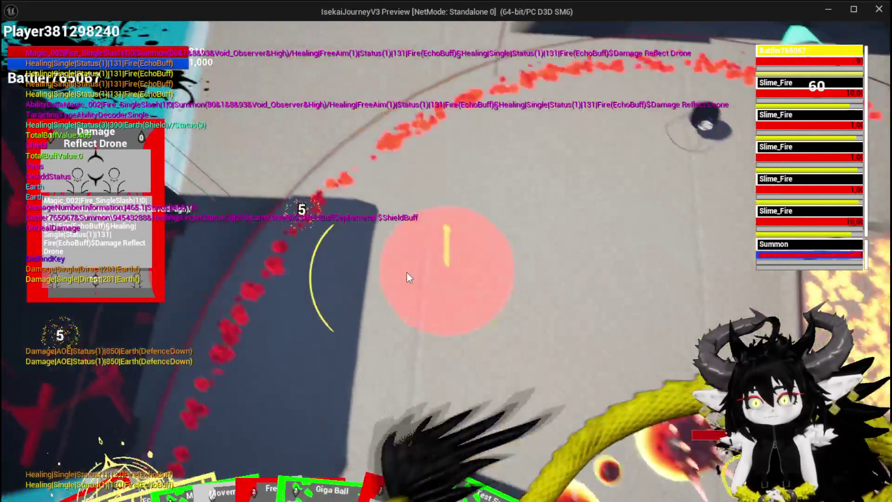
{"action": "left_click", "coordinate": [406, 273]}
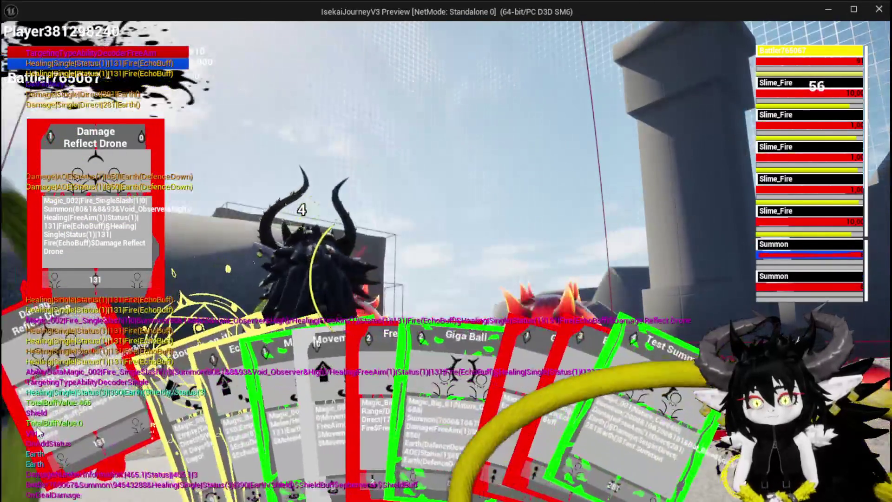
{"action": "left_click", "coordinate": [39, 432]}
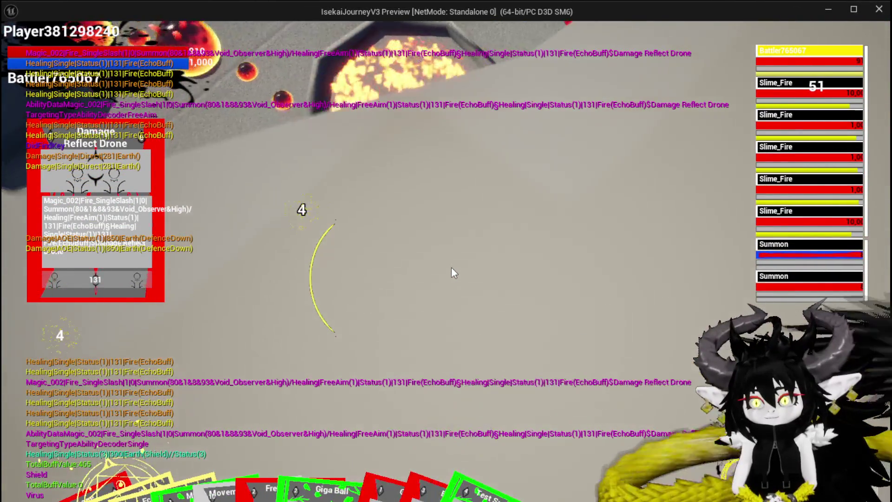
{"action": "left_click", "coordinate": [447, 271]}
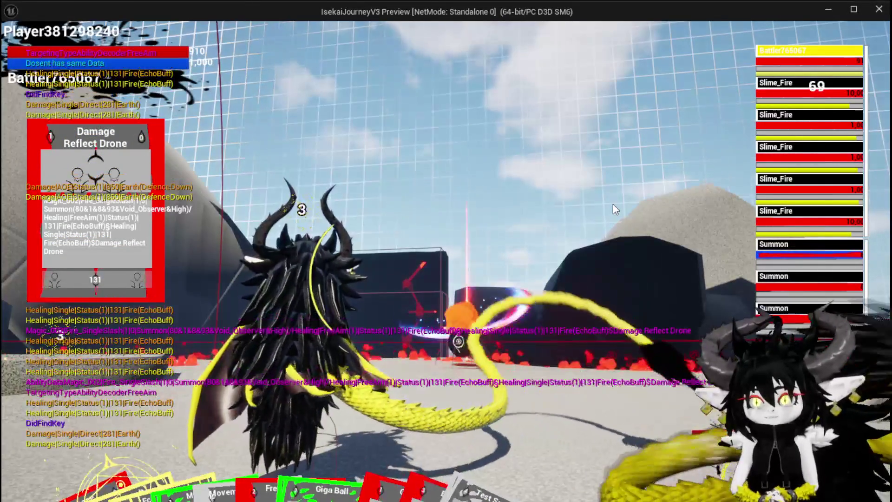
{"action": "mouse_move", "coordinate": [156, 457]}
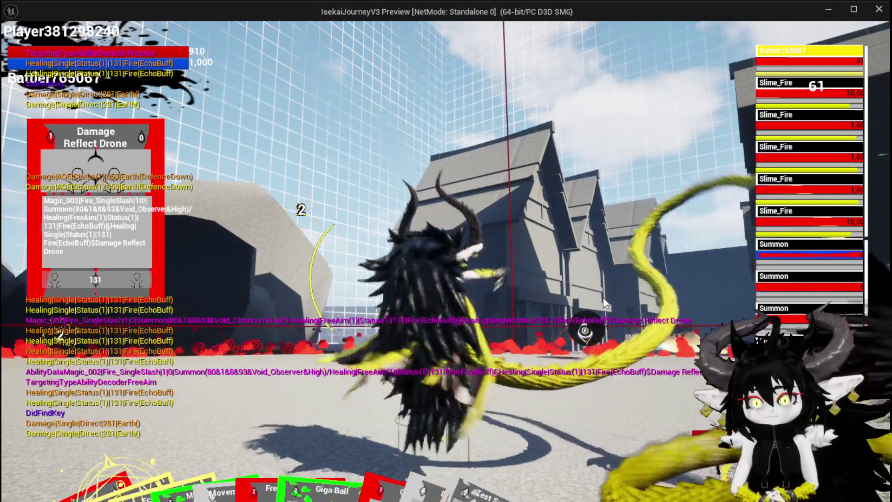
{"action": "mouse_move", "coordinate": [49, 480]}
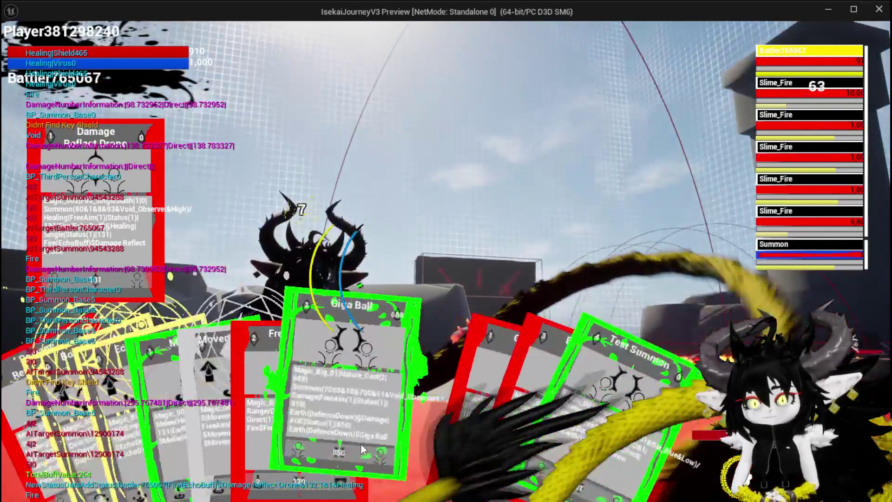
Step: Cast Giga Ball and another card to defeat the three Slime_Fire enemies
{"action": "left_click", "coordinate": [349, 419]}
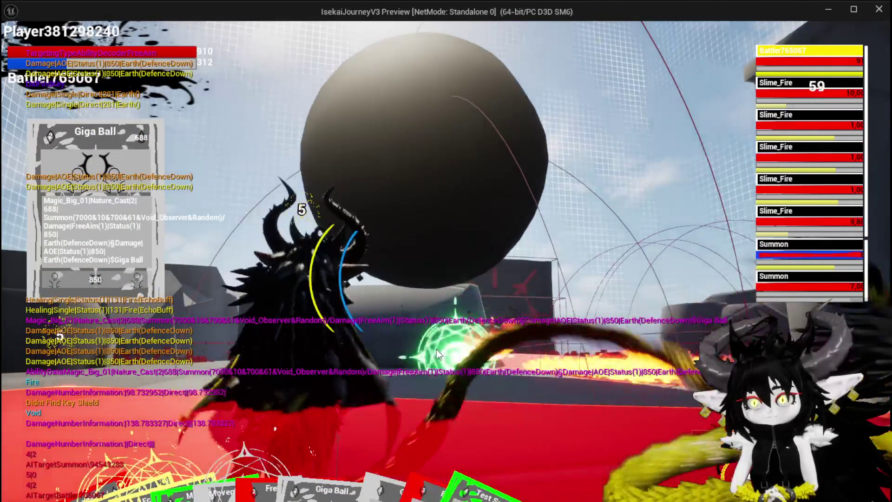
{"action": "mouse_move", "coordinate": [145, 466]}
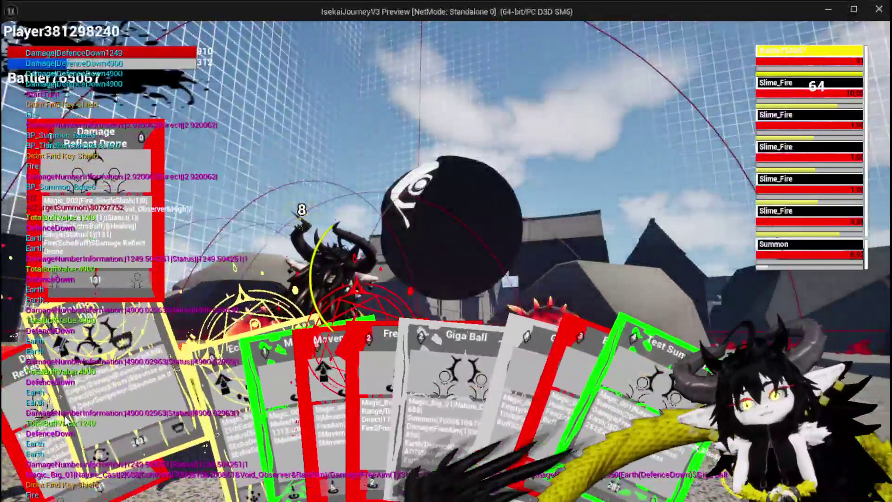
{"action": "left_click", "coordinate": [66, 421]}
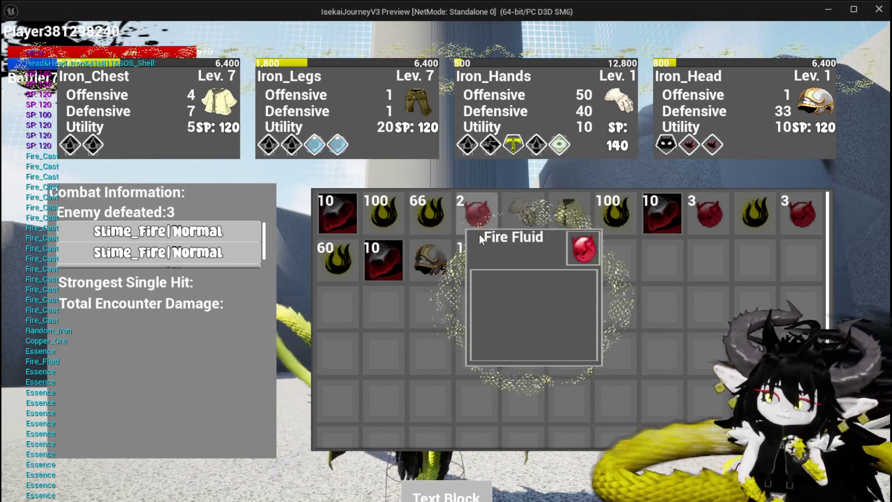
Step: Read the tooltip of a looted item in the results inventory
{"action": "mouse_move", "coordinate": [582, 217]}
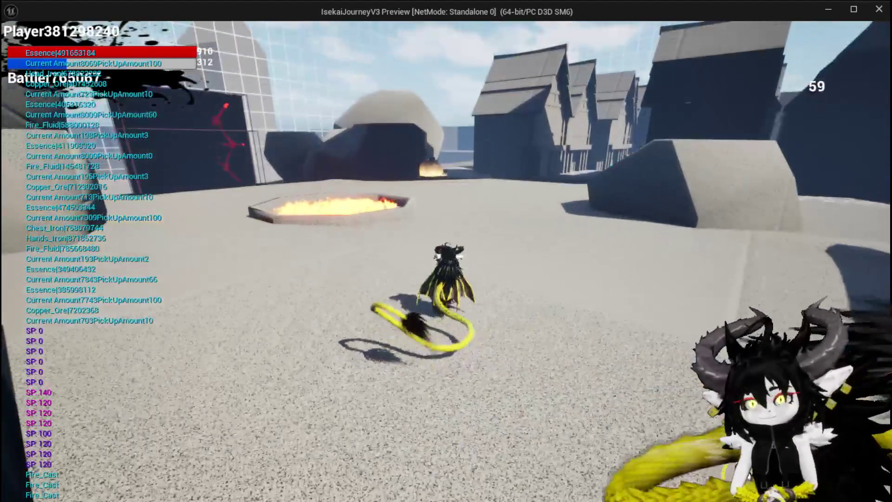
Step: Run across the plaza to the red door and choose TrainStation1 as the next room
{"action": "key", "text": "space"}
{"action": "key", "text": "w"}
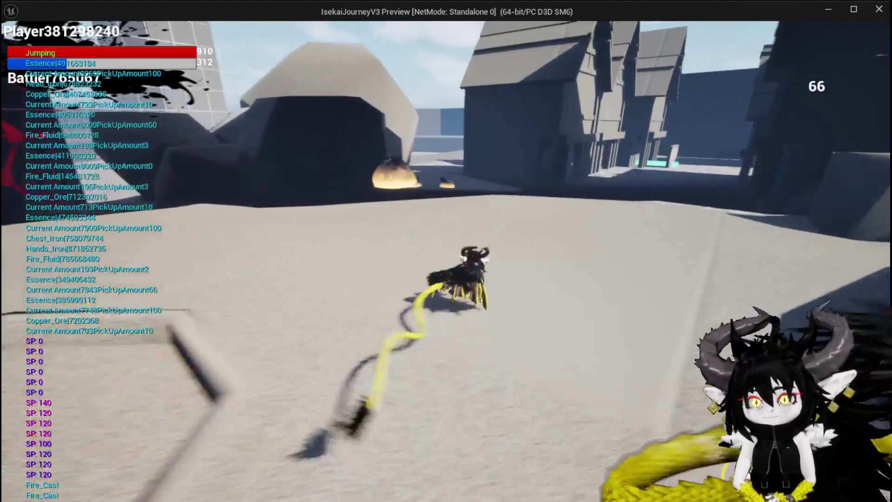
{"action": "key", "text": "w"}
{"action": "key", "text": "space"}
{"action": "key", "text": "space"}
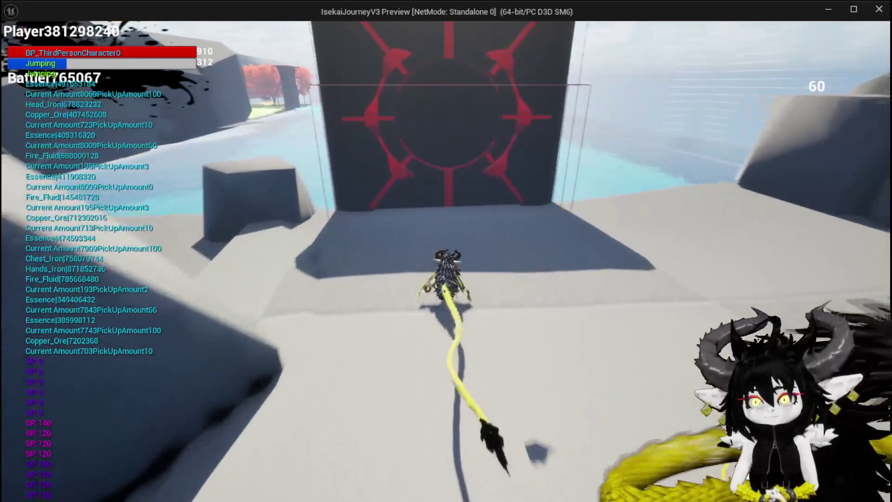
{"action": "key", "text": "w"}
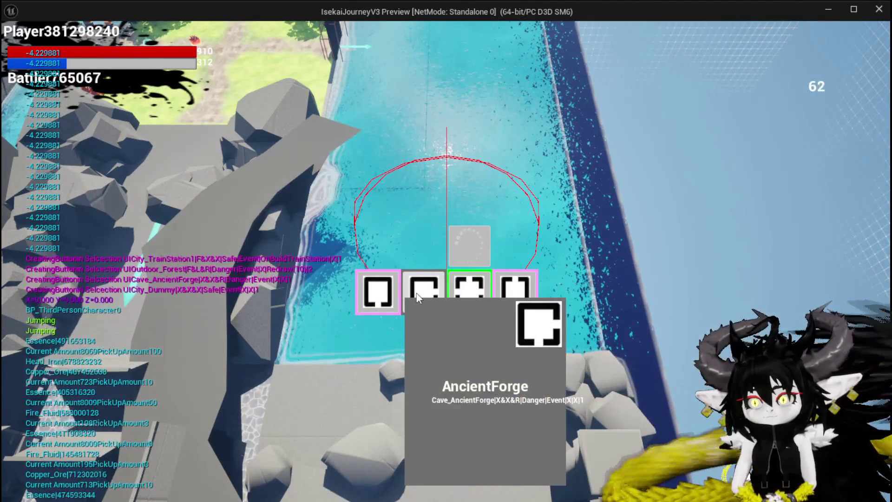
{"action": "mouse_move", "coordinate": [397, 297]}
{"action": "left_click", "coordinate": [511, 297]}
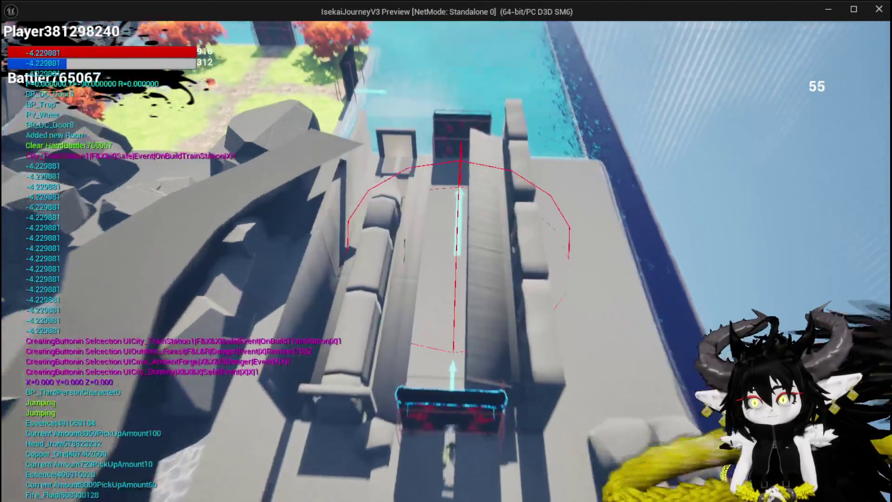
Step: Run down the corridor and add the Forest room through the far door
{"action": "key", "text": "w"}
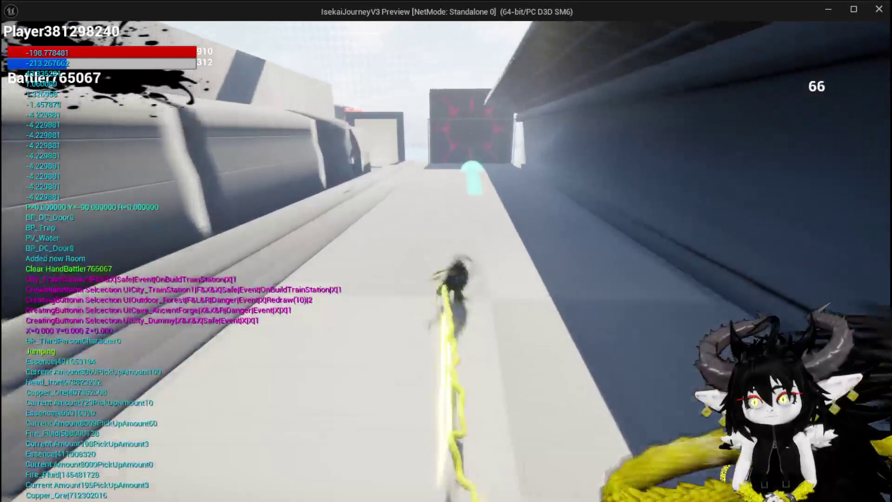
{"action": "key", "text": "w"}
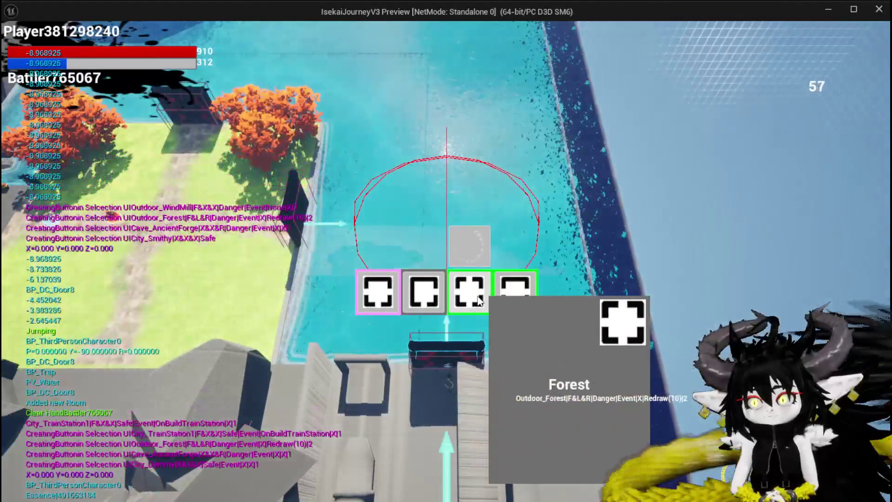
{"action": "left_click", "coordinate": [511, 297]}
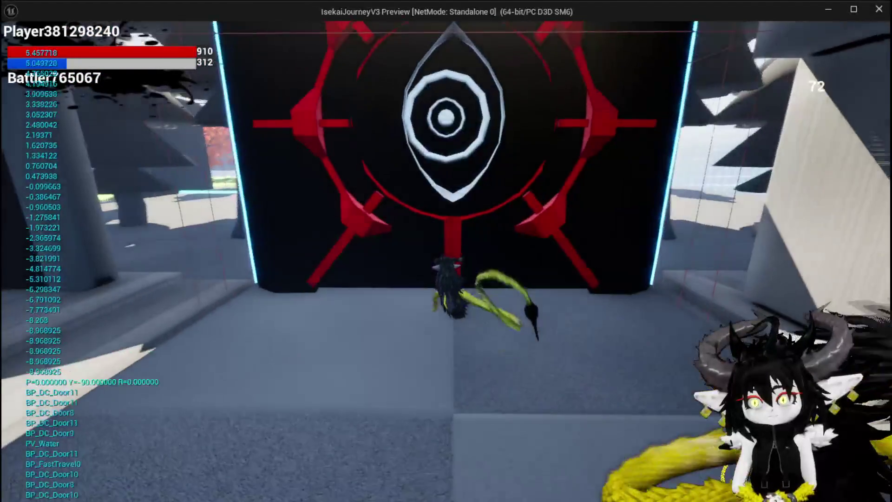
{"action": "key", "text": "space"}
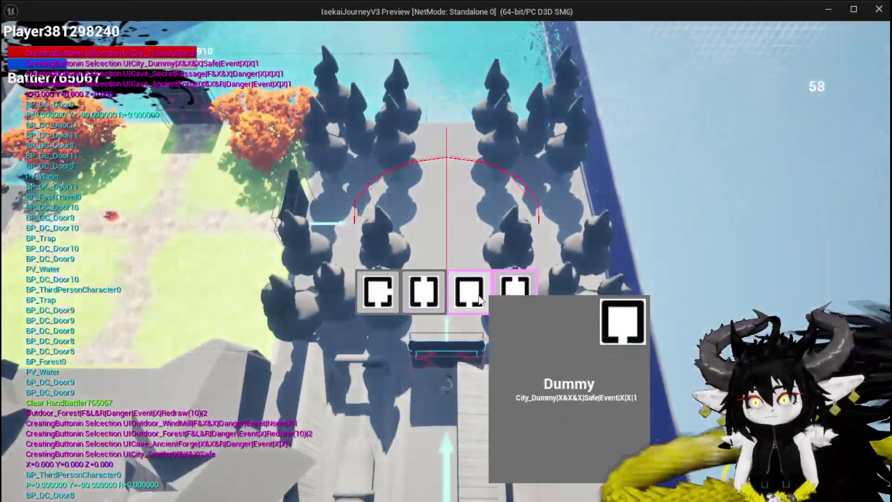
Step: Pick the SecretPassage cave, run along it, then stop the play-test
{"action": "left_click", "coordinate": [416, 300]}
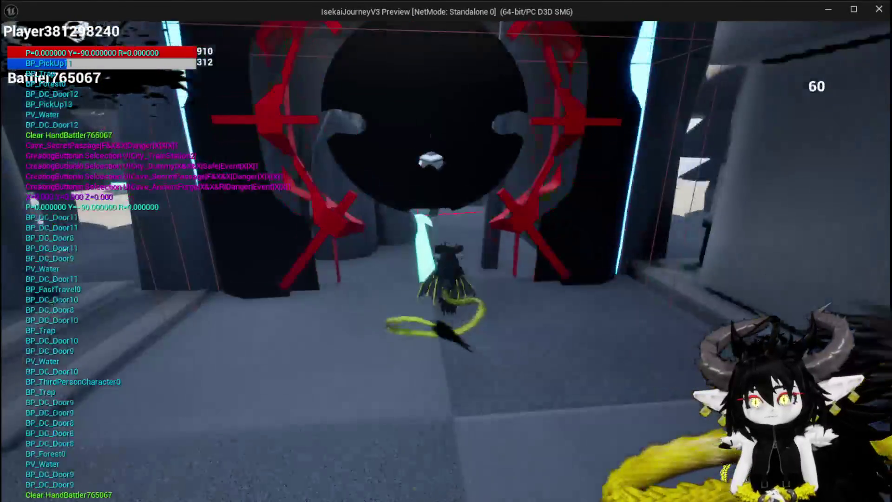
{"action": "key", "text": "w"}
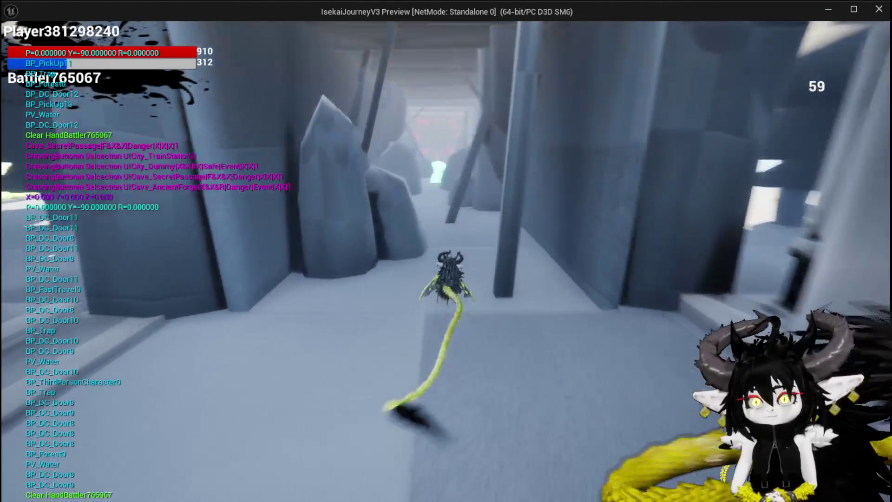
{"action": "key", "text": "Escape"}
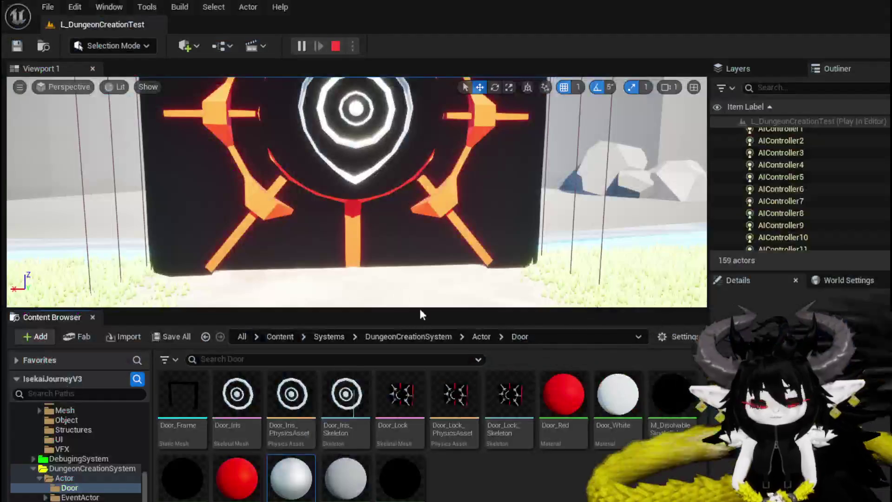
Step: Save all and open the BP_DC_Door blueprint's EventGraph at the Destroy Actor area
{"action": "left_click", "coordinate": [19, 46]}
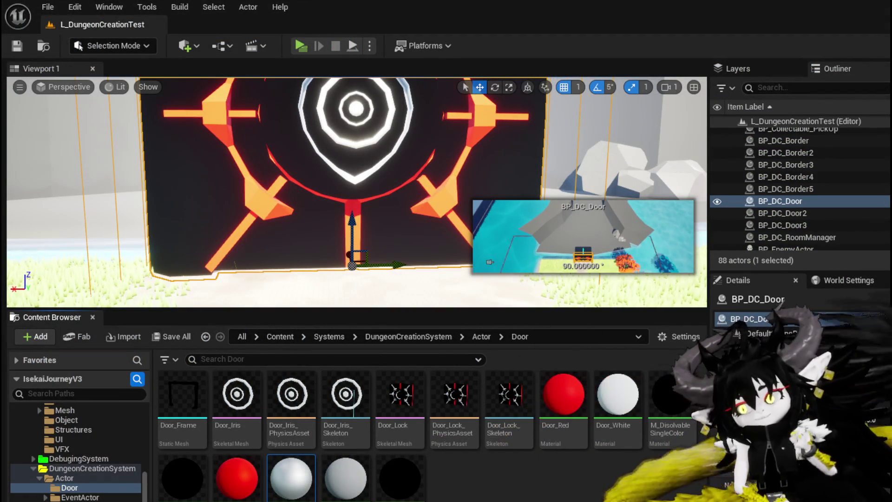
{"action": "key", "text": "ctrl+e"}
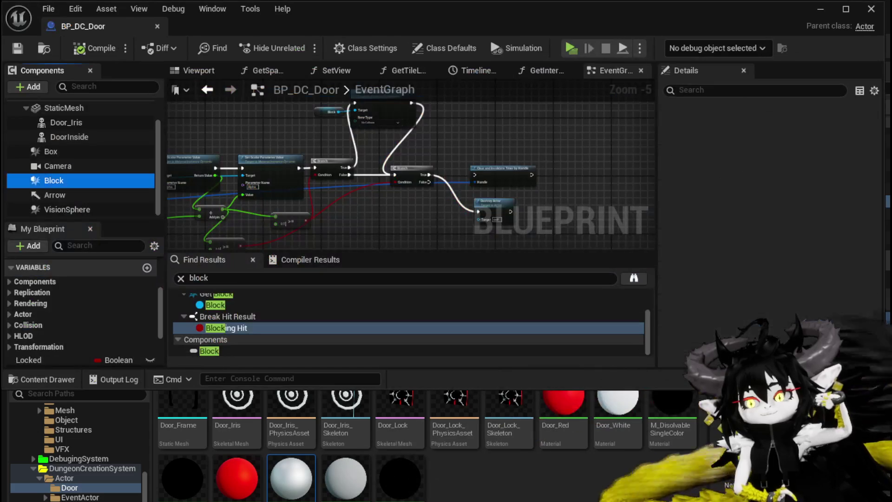
{"action": "mouse_move", "coordinate": [441, 231]}
{"action": "left_mouse_down"}
{"action": "mouse_move", "coordinate": [445, 186]}
{"action": "mouse_move", "coordinate": [414, 192]}
{"action": "mouse_move", "coordinate": [471, 182]}
{"action": "mouse_move", "coordinate": [375, 192]}
{"action": "mouse_move", "coordinate": [558, 202]}
{"action": "left_mouse_up"}
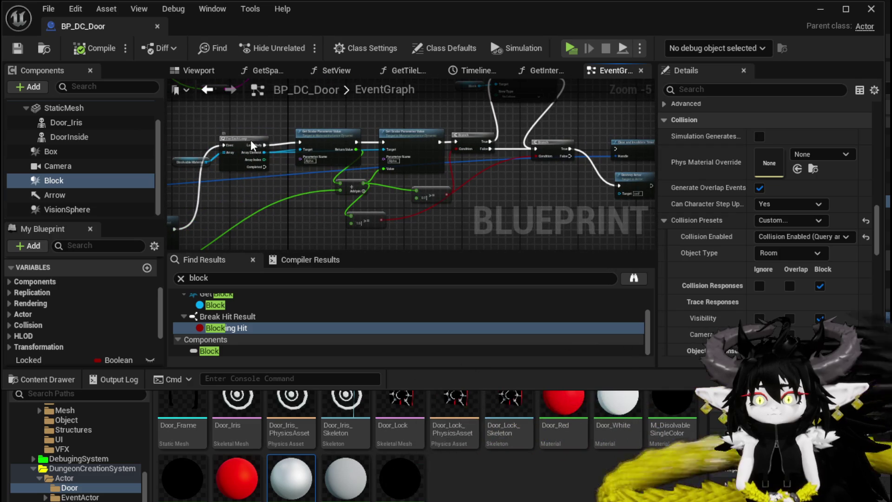
Step: Inspect the dissolvable material and Destroy Actor nodes of the door chain
{"action": "left_click_drag", "start_coordinate": [252, 145], "coordinate": [253, 139]}
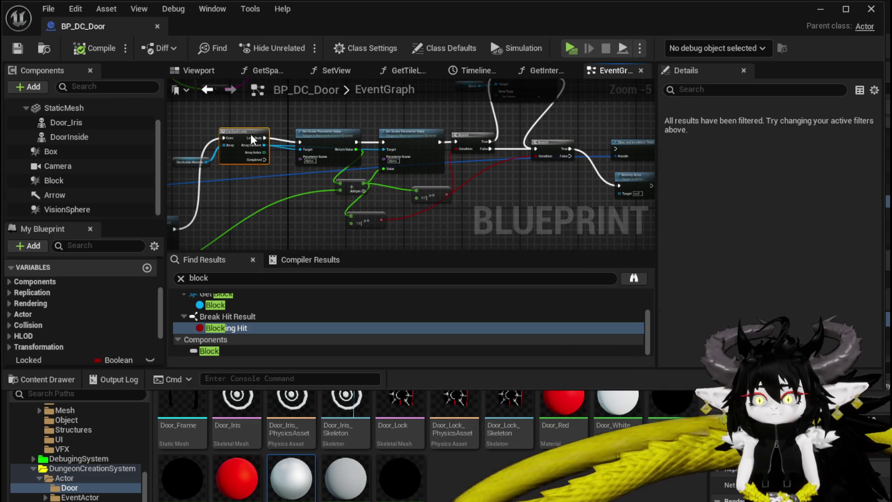
{"action": "left_click", "coordinate": [180, 167]}
{"action": "left_click_drag", "start_coordinate": [635, 195], "coordinate": [430, 198]}
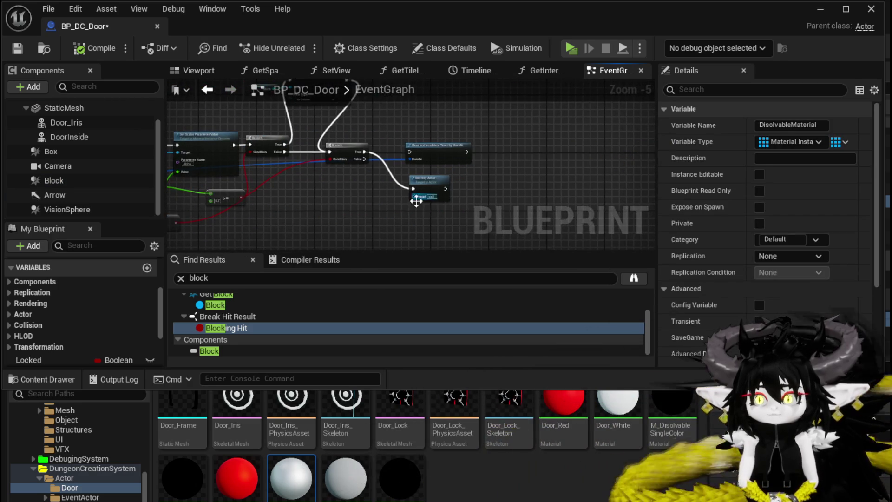
{"action": "scroll", "coordinate": [390, 206], "scroll_direction": "up", "scroll_amount": 3}
{"action": "left_click", "coordinate": [435, 174]}
{"action": "scroll", "coordinate": [434, 174], "scroll_direction": "down", "scroll_amount": 4}
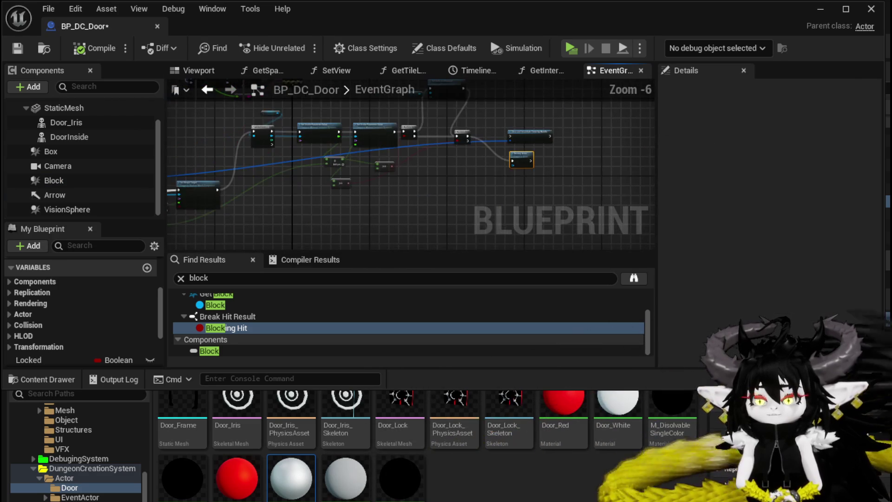
{"action": "left_click_drag", "start_coordinate": [447, 205], "coordinate": [484, 199]}
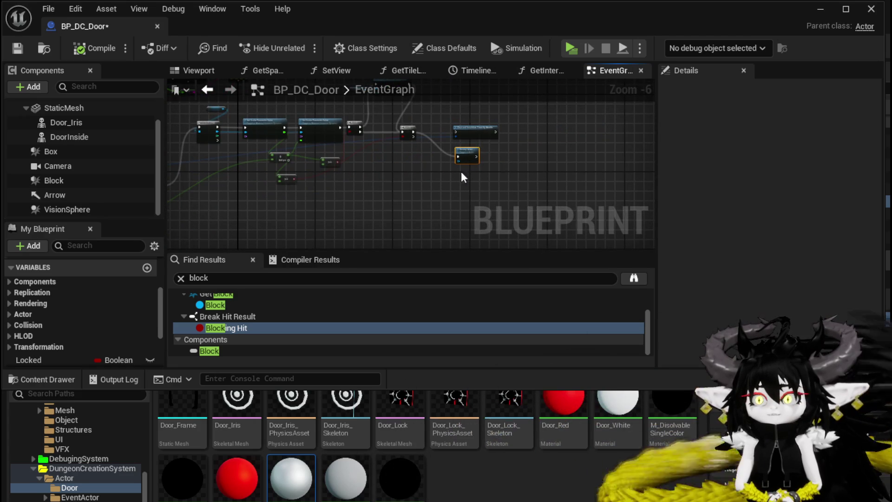
{"action": "scroll", "coordinate": [399, 180], "scroll_direction": "up", "scroll_amount": 2}
{"action": "mouse_move", "coordinate": [399, 180]}
{"action": "left_mouse_down"}
{"action": "mouse_move", "coordinate": [412, 224]}
{"action": "mouse_move", "coordinate": [403, 232]}
{"action": "mouse_move", "coordinate": [391, 230]}
{"action": "mouse_move", "coordinate": [343, 169]}
{"action": "left_mouse_up"}
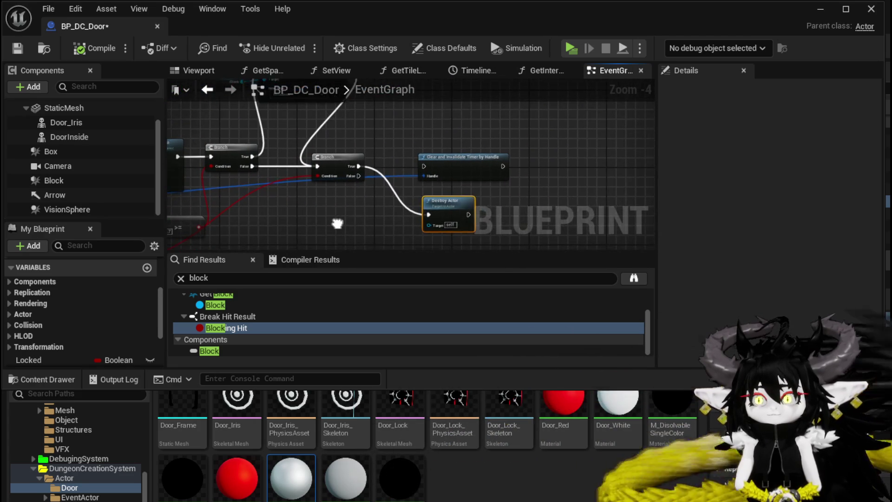
{"action": "scroll", "coordinate": [339, 195], "scroll_direction": "down", "scroll_amount": 1}
Step: Pan the graph to the Set Timer by Event and DoorOpeningSequence nodes
{"action": "mouse_move", "coordinate": [337, 221]}
{"action": "left_mouse_down"}
{"action": "mouse_move", "coordinate": [582, 180]}
{"action": "mouse_move", "coordinate": [529, 171]}
{"action": "mouse_move", "coordinate": [543, 181]}
{"action": "left_mouse_up"}
{"action": "left_click_drag", "start_coordinate": [316, 162], "coordinate": [442, 161]}
{"action": "scroll", "coordinate": [392, 174], "scroll_direction": "up", "scroll_amount": 2}
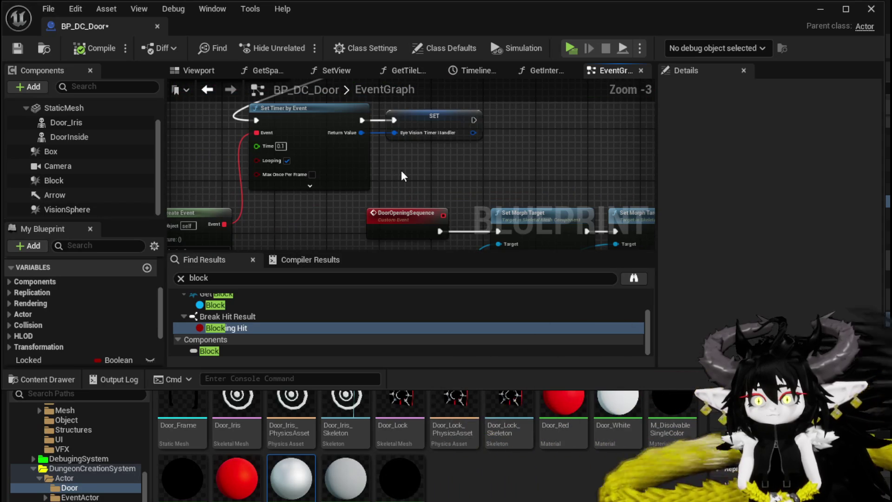
{"action": "scroll", "coordinate": [392, 174], "scroll_direction": "down", "scroll_amount": 2}
{"action": "mouse_move", "coordinate": [391, 174]}
{"action": "left_mouse_down"}
{"action": "mouse_move", "coordinate": [376, 162]}
{"action": "mouse_move", "coordinate": [390, 142]}
{"action": "left_mouse_up"}
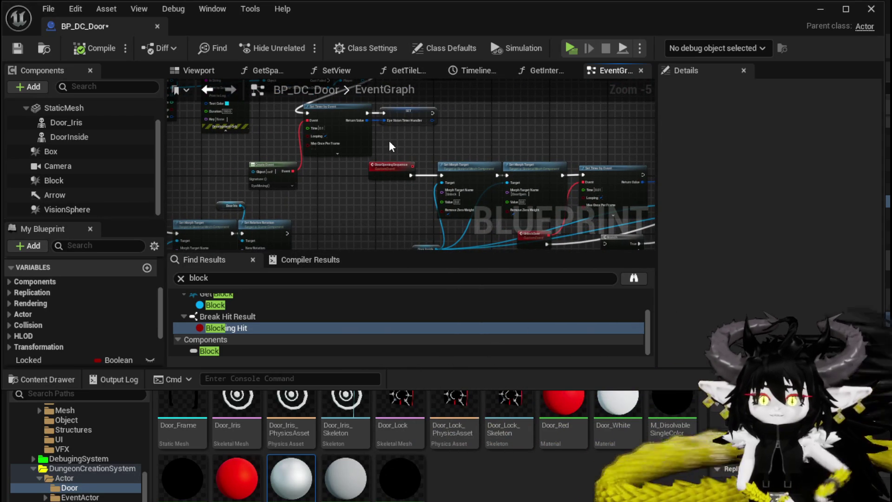
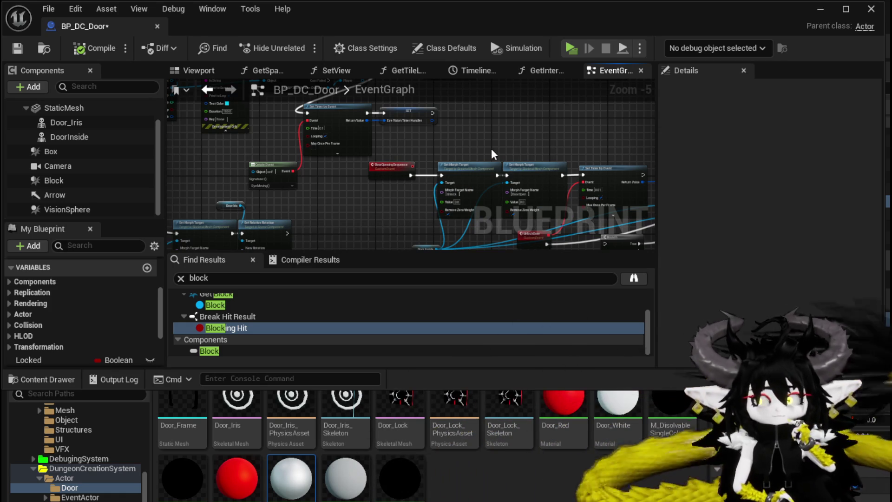
Step: Connect Print String to the Cast to BP_ThirdPersonCharacter node in the event graph
{"action": "mouse_move", "coordinate": [434, 148]}
{"action": "left_mouse_down"}
{"action": "mouse_move", "coordinate": [409, 158]}
{"action": "mouse_move", "coordinate": [385, 186]}
{"action": "mouse_move", "coordinate": [378, 168]}
{"action": "mouse_move", "coordinate": [481, 200]}
{"action": "left_mouse_up"}
{"action": "scroll", "coordinate": [278, 181], "scroll_direction": "up", "scroll_amount": 2}
{"action": "left_click_drag", "start_coordinate": [427, 181], "coordinate": [447, 178]}
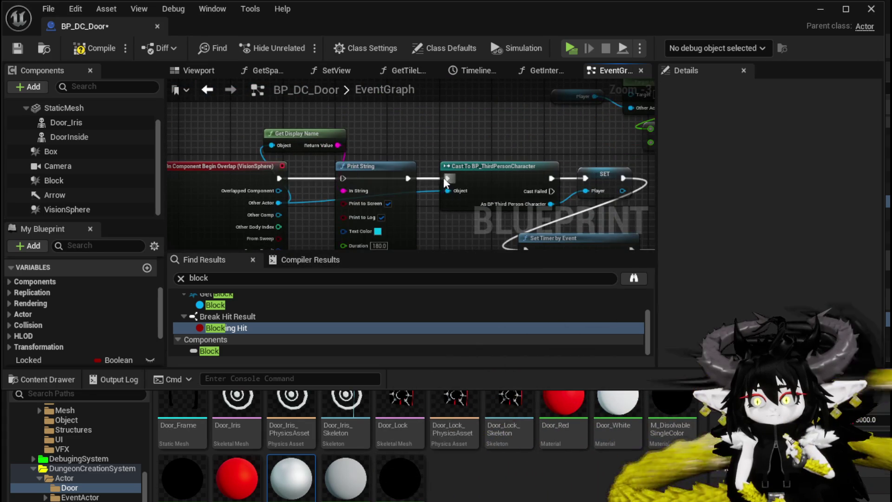
{"action": "scroll", "coordinate": [318, 181], "scroll_direction": "down", "scroll_amount": 3}
{"action": "scroll", "coordinate": [597, 144], "scroll_direction": "up", "scroll_amount": 2}
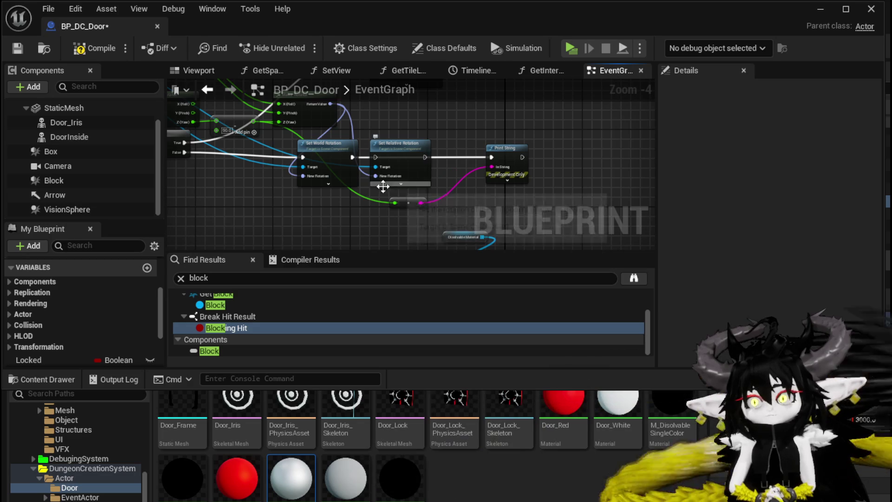
{"action": "scroll", "coordinate": [334, 185], "scroll_direction": "down", "scroll_amount": 3}
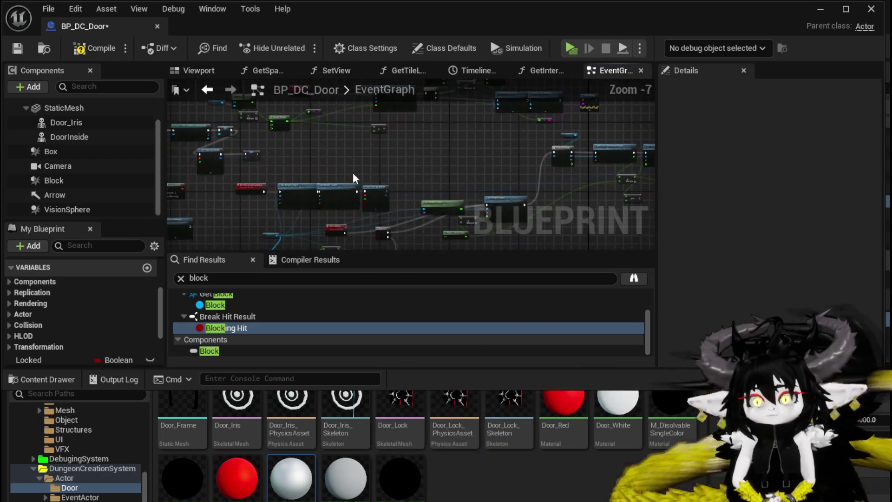
{"action": "scroll", "coordinate": [369, 175], "scroll_direction": "up", "scroll_amount": 3}
Step: Set the looping Set Timer by Event Time to 0.01 and save the blueprint
{"action": "left_click_drag", "start_coordinate": [326, 173], "coordinate": [317, 245]}
{"action": "scroll", "coordinate": [268, 163], "scroll_direction": "up", "scroll_amount": 4}
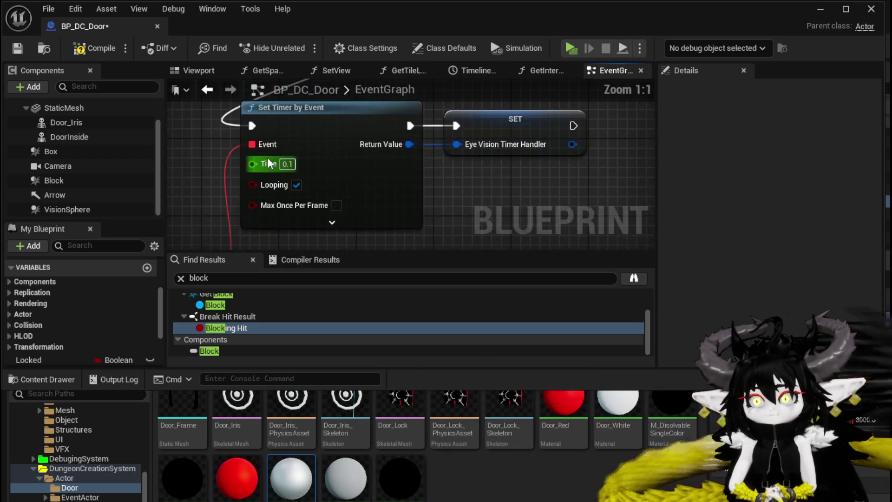
{"action": "left_click", "coordinate": [287, 164]}
{"action": "type", "text": "0.01"}
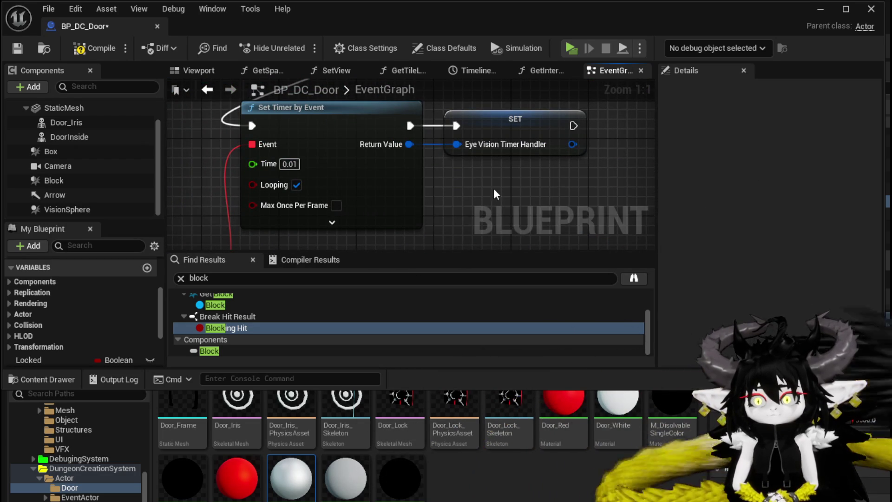
{"action": "left_click", "coordinate": [12, 53]}
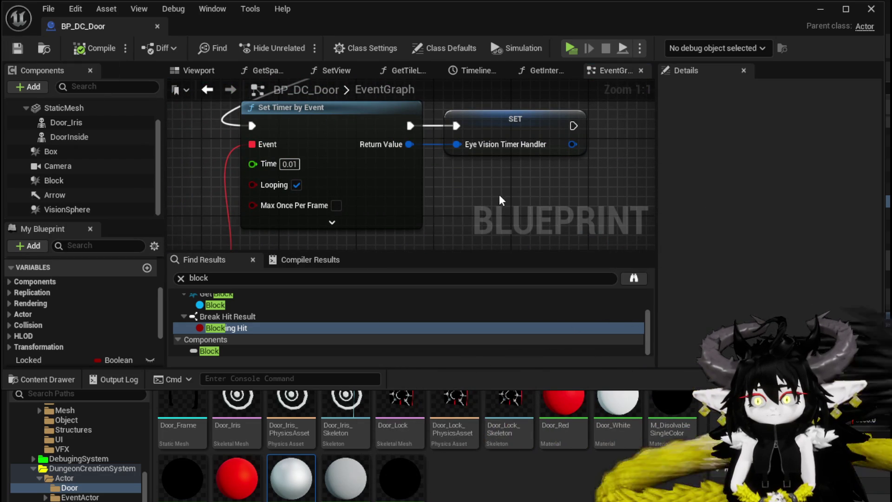
Step: Browse the event graph, briefly opening and dismissing the blueprint actions list
{"action": "scroll", "coordinate": [386, 174], "scroll_direction": "down", "scroll_amount": 7}
{"action": "left_click_drag", "start_coordinate": [387, 174], "coordinate": [320, 209]}
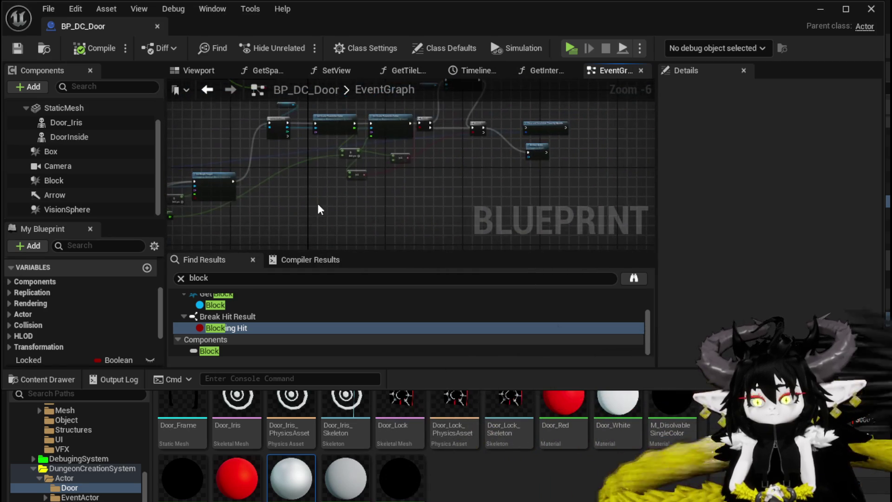
{"action": "scroll", "coordinate": [352, 193], "scroll_direction": "up", "scroll_amount": 3}
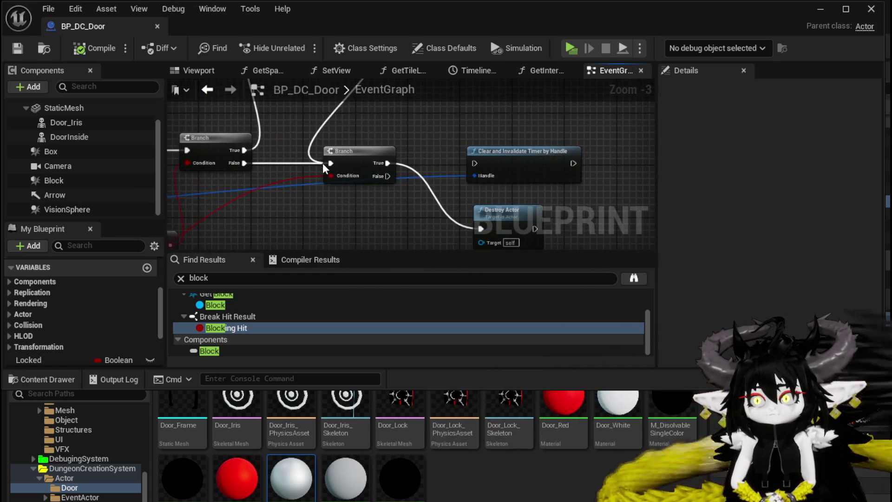
{"action": "scroll", "coordinate": [332, 163], "scroll_direction": "down", "scroll_amount": 3}
{"action": "right_click", "coordinate": [346, 208]}
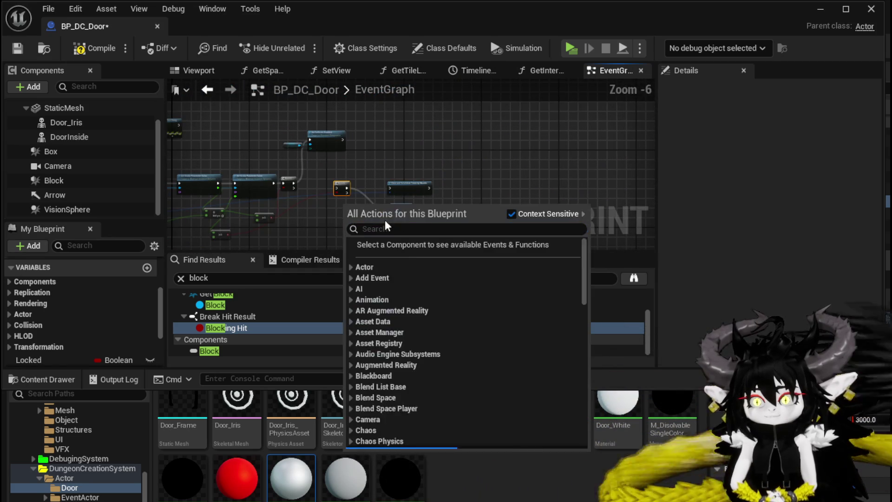
{"action": "left_click", "coordinate": [396, 163]}
{"action": "scroll", "coordinate": [349, 205], "scroll_direction": "up", "scroll_amount": 2}
Step: Move to the Destroy Actor and Door Opening Sequence nodes and drag out a new connection
{"action": "mouse_move", "coordinate": [464, 167]}
{"action": "left_mouse_down"}
{"action": "mouse_move", "coordinate": [522, 151]}
{"action": "mouse_move", "coordinate": [502, 84]}
{"action": "mouse_move", "coordinate": [232, 171]}
{"action": "left_mouse_up"}
{"action": "left_click_drag", "start_coordinate": [483, 157], "coordinate": [310, 221]}
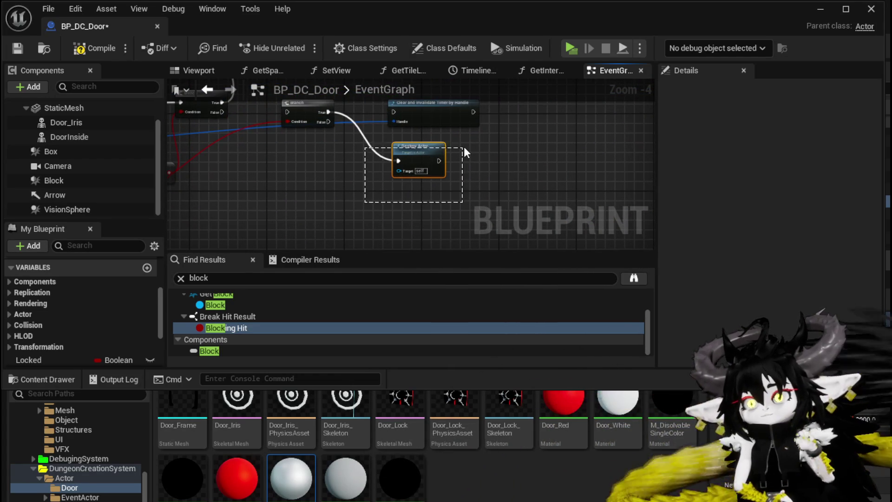
{"action": "scroll", "coordinate": [464, 148], "scroll_direction": "down", "scroll_amount": 6}
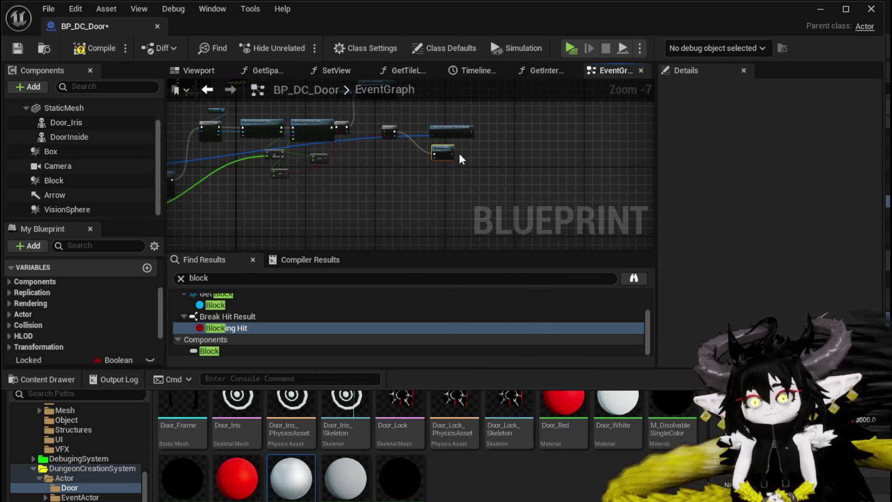
{"action": "scroll", "coordinate": [454, 197], "scroll_direction": "down", "scroll_amount": 2}
{"action": "left_click_drag", "start_coordinate": [454, 198], "coordinate": [325, 134]}
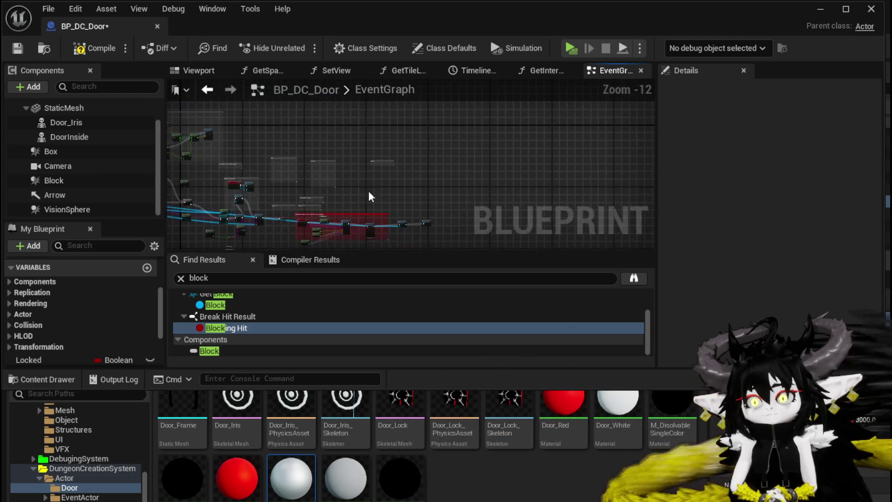
{"action": "scroll", "coordinate": [326, 135], "scroll_direction": "up", "scroll_amount": 5}
{"action": "scroll", "coordinate": [325, 135], "scroll_direction": "up", "scroll_amount": 4}
{"action": "left_click_drag", "start_coordinate": [410, 181], "coordinate": [345, 205]}
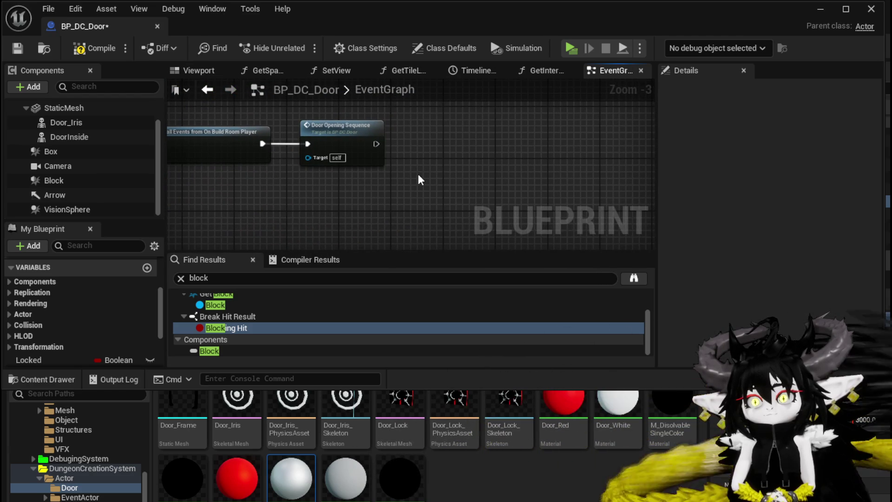
{"action": "left_click_drag", "start_coordinate": [375, 143], "coordinate": [440, 145]}
Step: Add a Set Timer by Event node after Door Opening Sequence with Time 1
{"action": "type", "text": "S"}
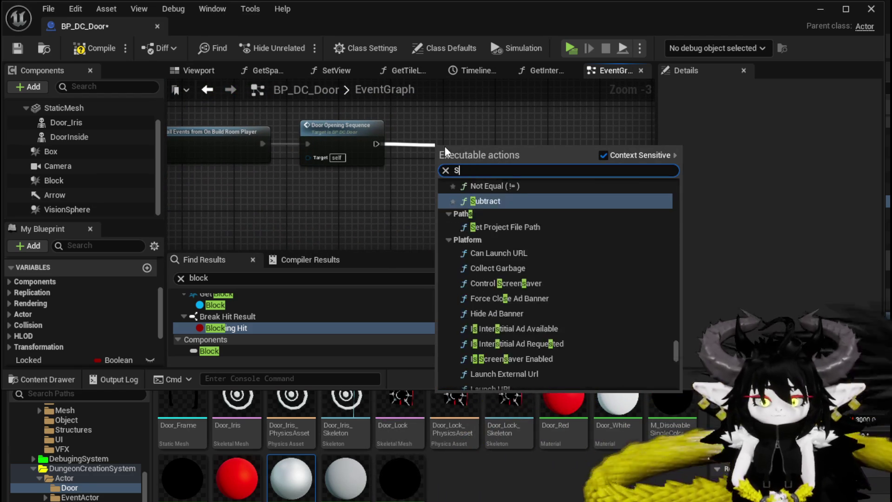
{"action": "type", "text": "et timer by"}
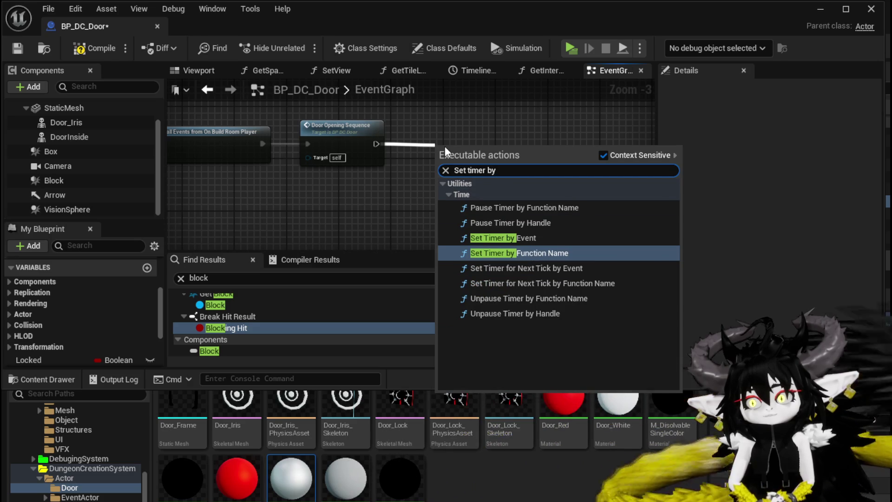
{"action": "key", "text": "Up"}
{"action": "key", "text": "Return"}
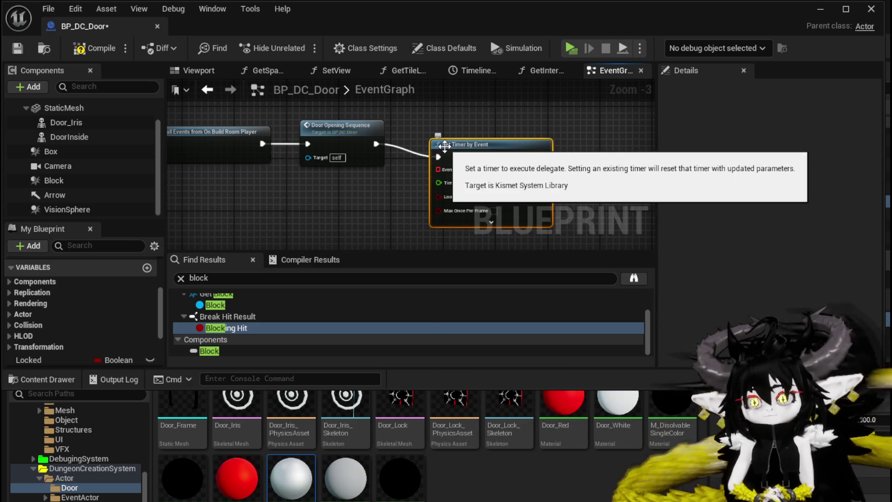
{"action": "mouse_move", "coordinate": [444, 146]}
{"action": "left_mouse_down"}
{"action": "mouse_move", "coordinate": [390, 143]}
{"action": "mouse_move", "coordinate": [358, 123]}
{"action": "mouse_move", "coordinate": [438, 134]}
{"action": "left_mouse_up"}
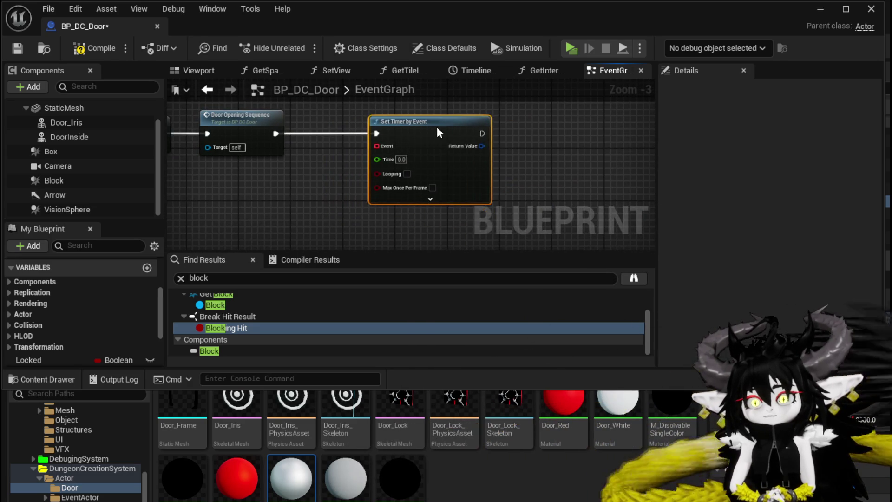
{"action": "mouse_move", "coordinate": [294, 191]}
{"action": "left_mouse_down"}
{"action": "mouse_move", "coordinate": [264, 195]}
{"action": "mouse_move", "coordinate": [385, 138]}
{"action": "left_mouse_up"}
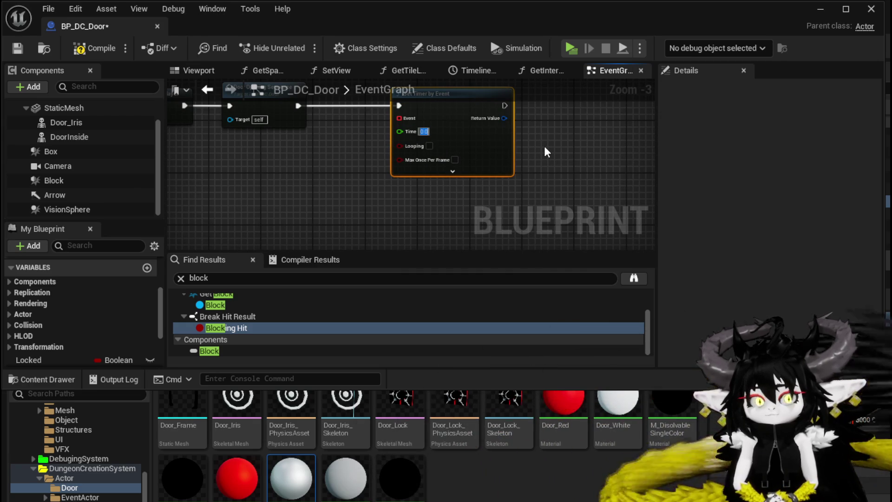
{"action": "type", "text": "1"}
{"action": "key", "text": "Return"}
Step: Add a custom event named RemoveActor below the timer node
{"action": "left_click", "coordinate": [545, 151]}
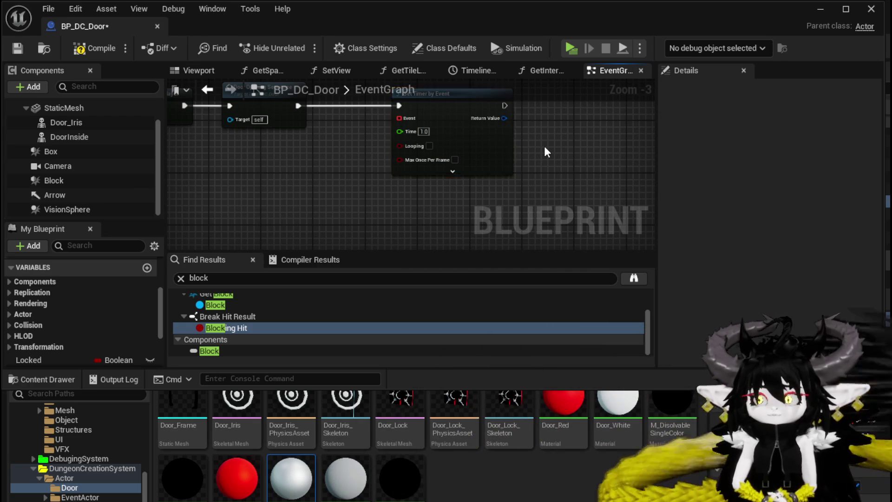
{"action": "left_click_drag", "start_coordinate": [545, 151], "coordinate": [409, 178]}
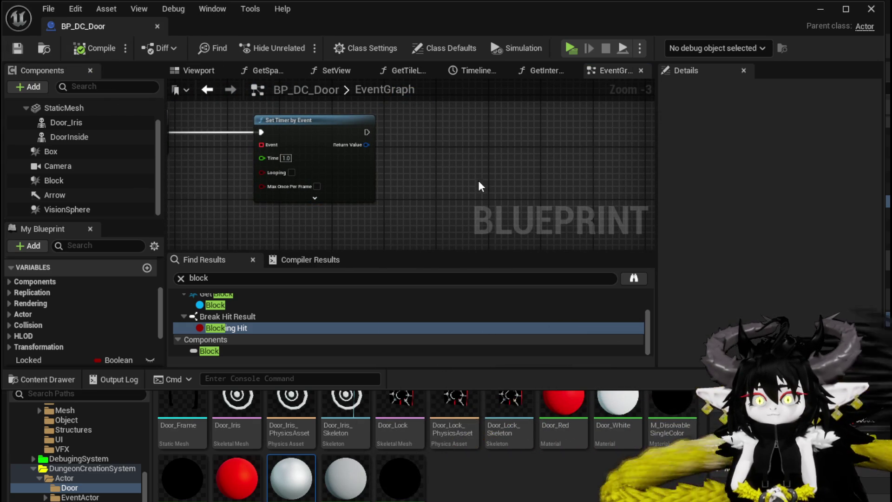
{"action": "left_click_drag", "start_coordinate": [413, 197], "coordinate": [500, 170]}
{"action": "right_click", "coordinate": [197, 219]}
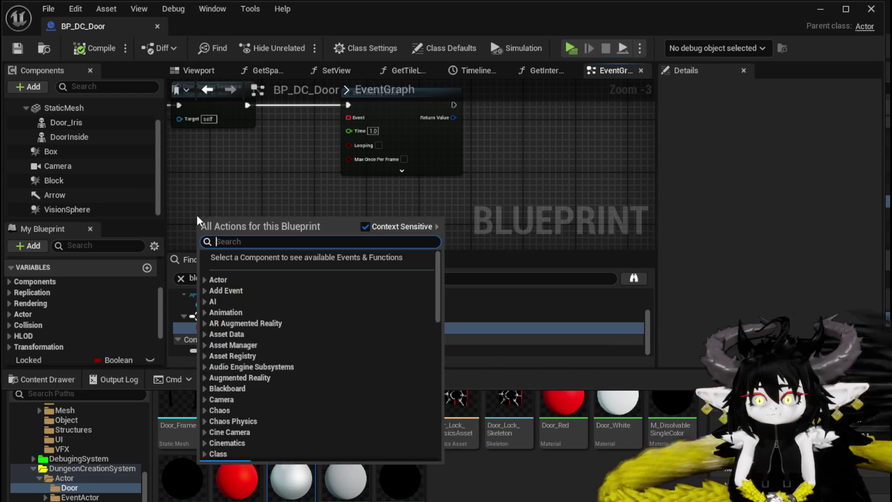
{"action": "type", "text": "custom ev"}
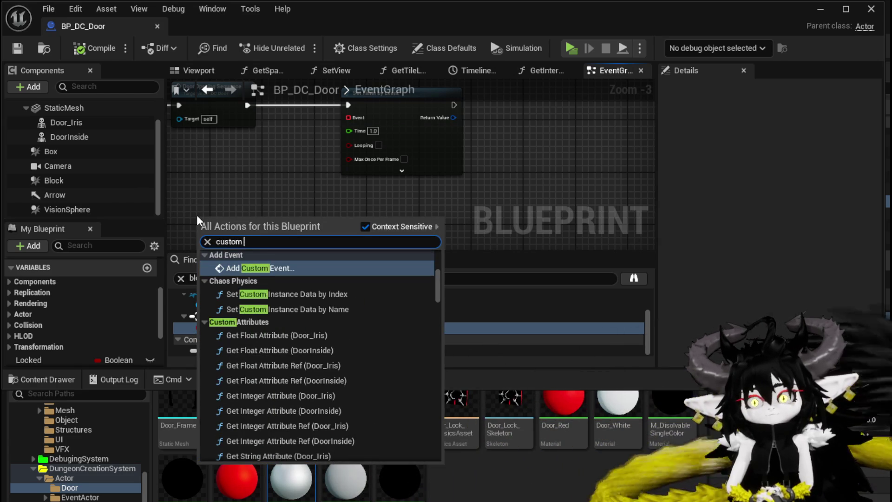
{"action": "key", "text": "Return"}
{"action": "type", "text": "RemoveAct"}
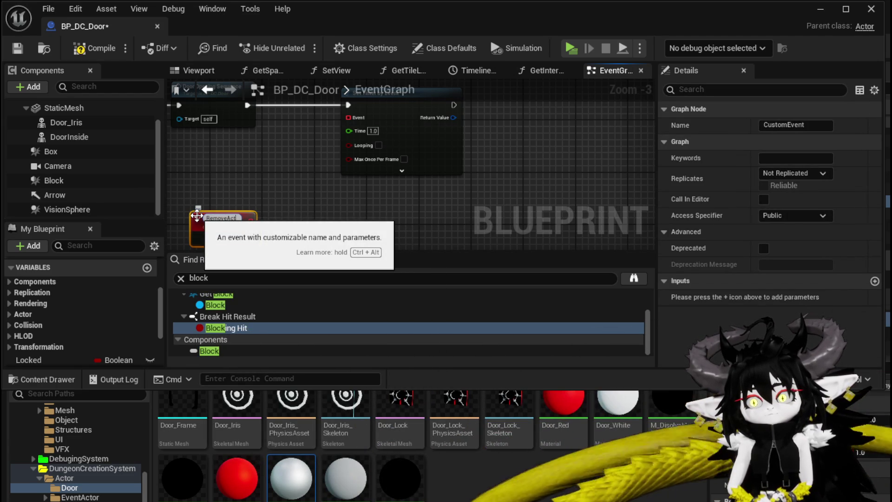
{"action": "type", "text": "or"}
{"action": "key", "text": "Return"}
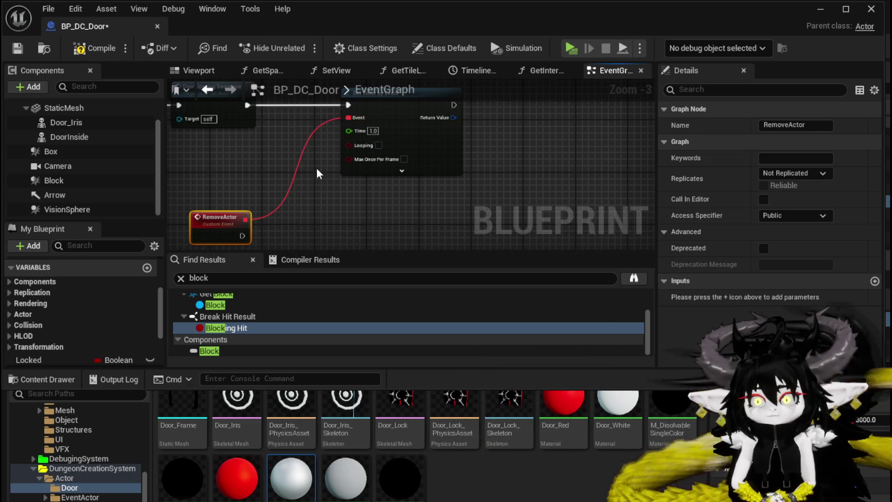
Step: Add a Destroy Actor node and wire RemoveActor into it
{"action": "right_click", "coordinate": [334, 186]}
{"action": "type", "text": "Destr"}
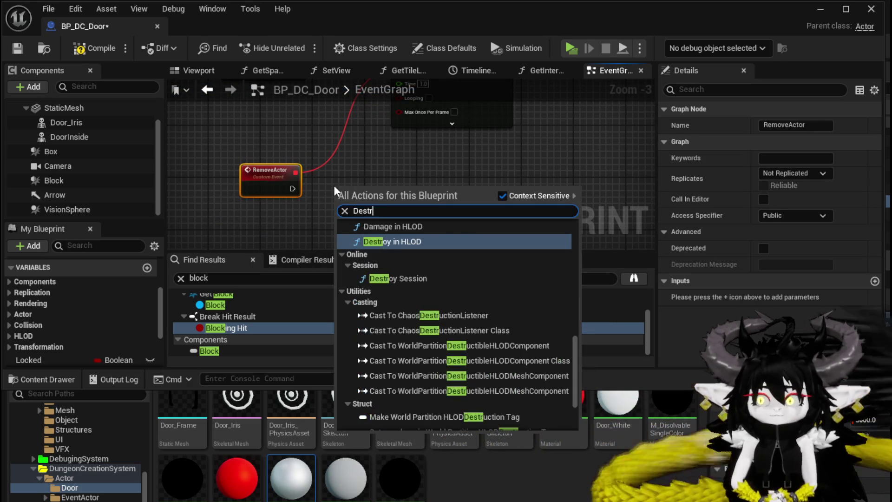
{"action": "scroll", "coordinate": [470, 264], "scroll_direction": "up", "scroll_amount": 10}
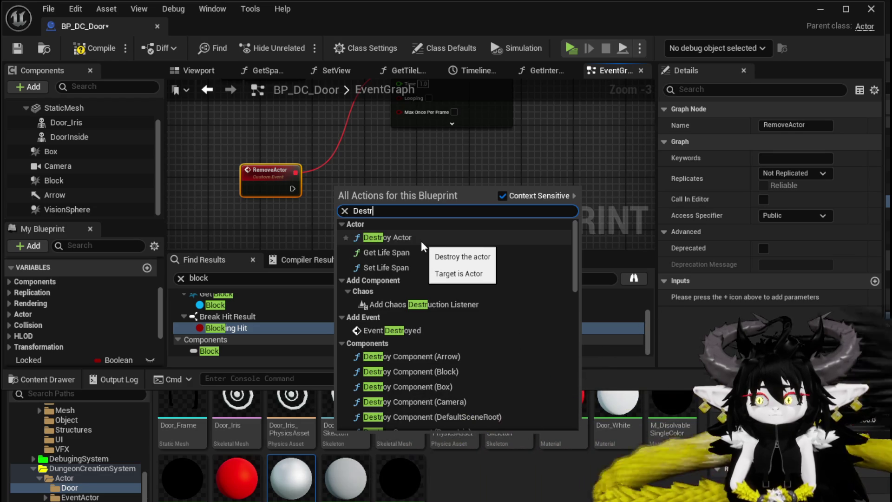
{"action": "left_click", "coordinate": [421, 241]}
{"action": "left_click_drag", "start_coordinate": [293, 189], "coordinate": [337, 212]}
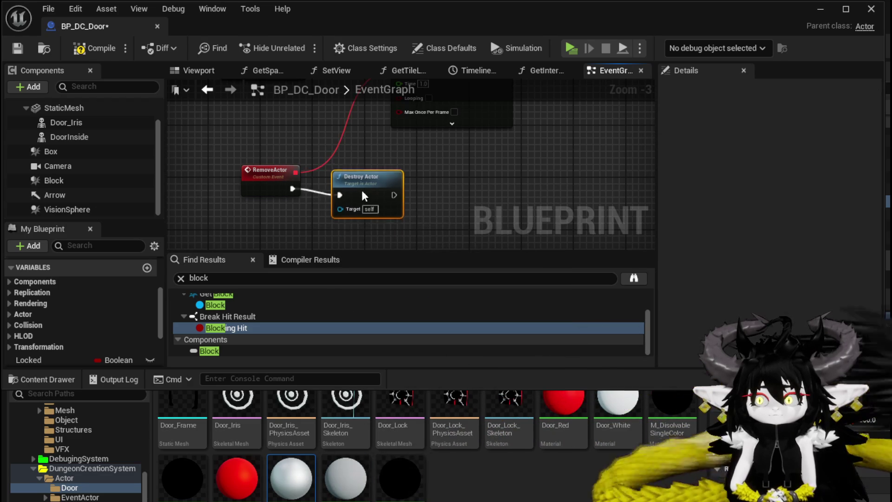
{"action": "scroll", "coordinate": [358, 195], "scroll_direction": "down", "scroll_amount": 1}
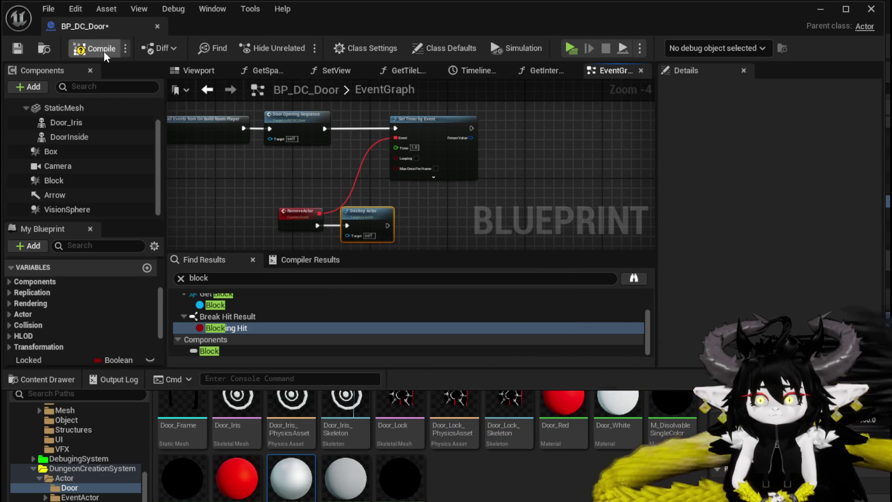
Step: Launch a standalone play test, walk through the first gate, and pick the next room
{"action": "left_click", "coordinate": [820, 9]}
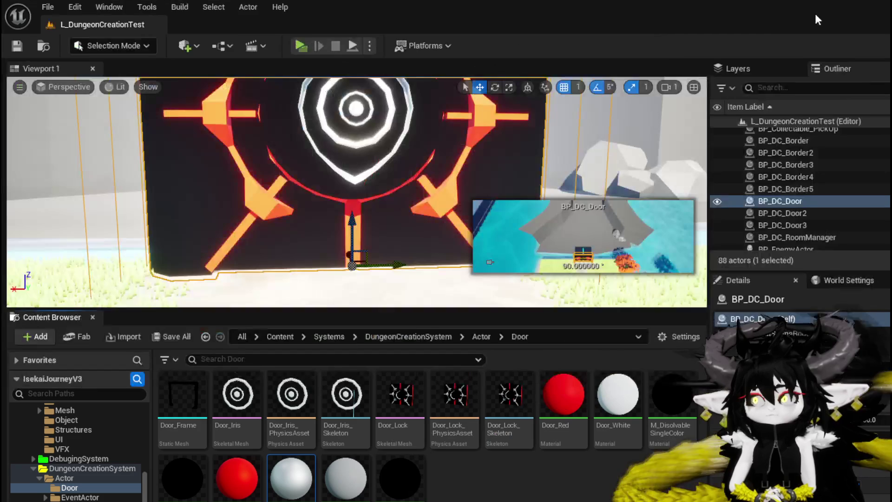
{"action": "left_click", "coordinate": [290, 43]}
{"action": "key", "text": "w"}
{"action": "key", "text": "w"}
{"action": "key", "text": "w"}
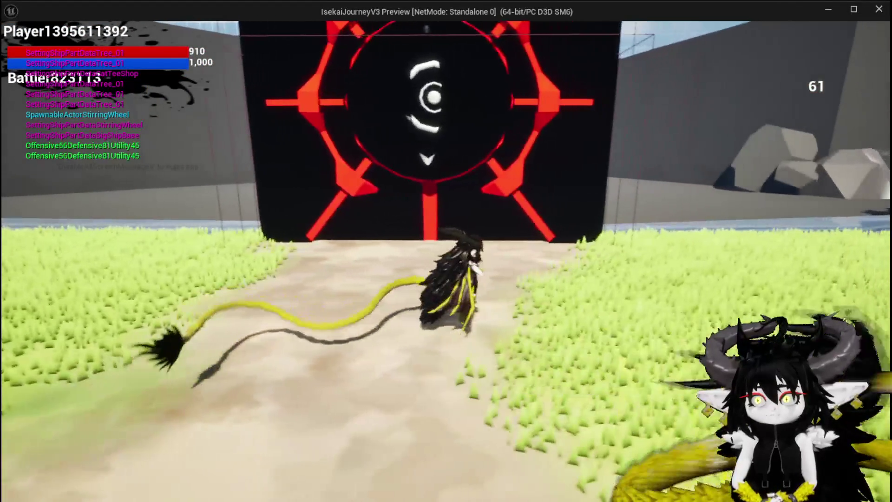
{"action": "key", "text": "w"}
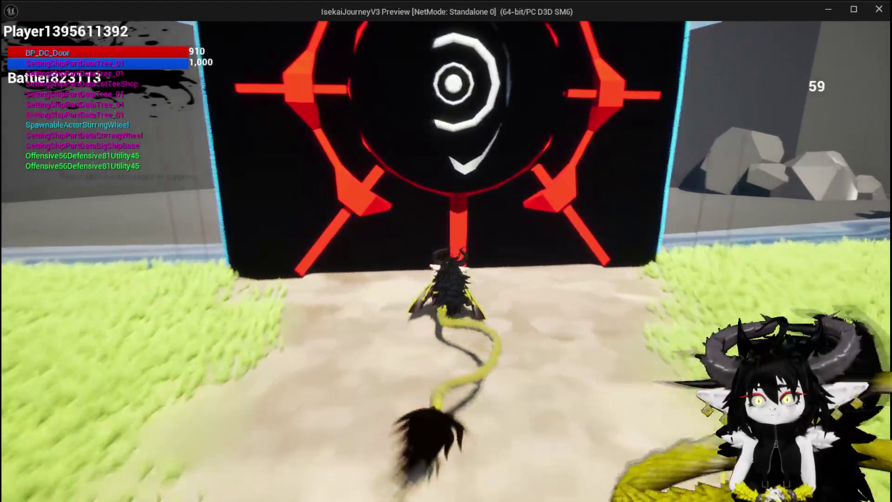
{"action": "key", "text": "w"}
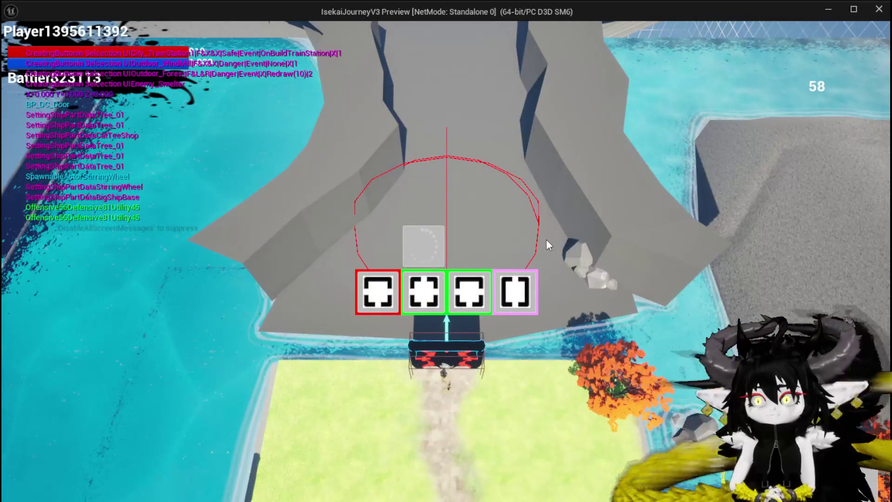
{"action": "mouse_move", "coordinate": [444, 298]}
{"action": "left_click", "coordinate": [381, 291]}
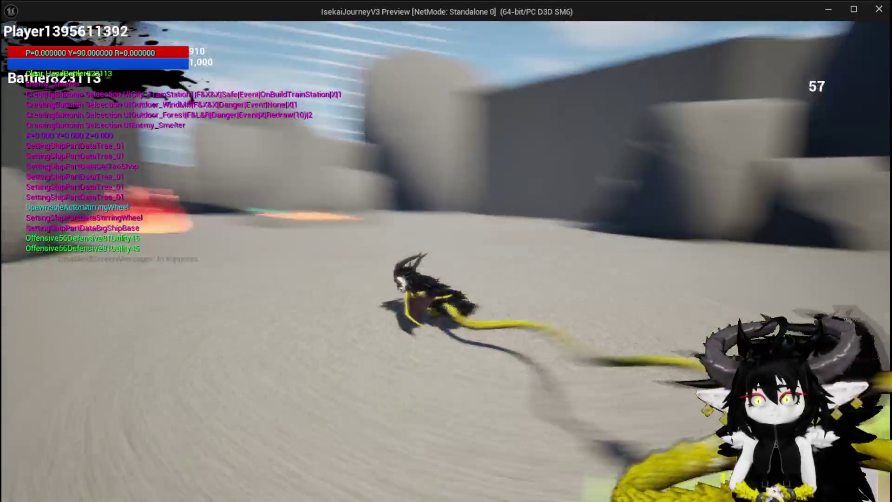
Step: Run across the grass to the next door, pick another room, and stop playing
{"action": "key", "text": "w"}
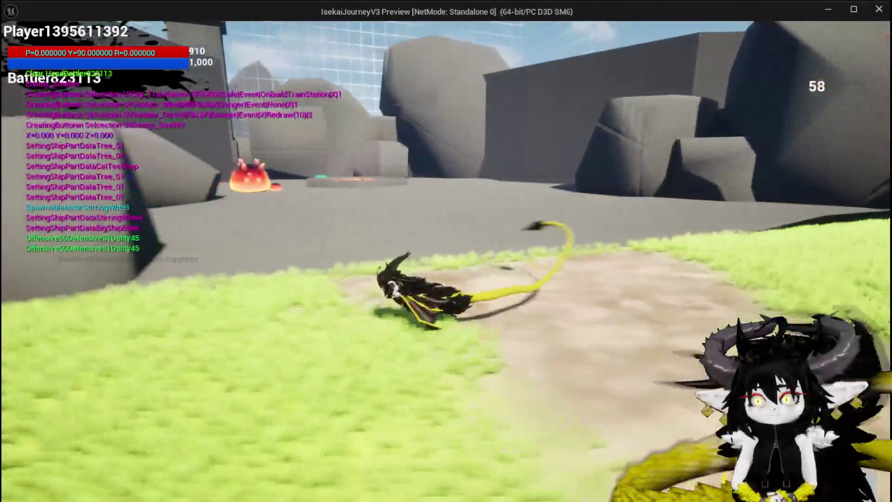
{"action": "key", "text": "w"}
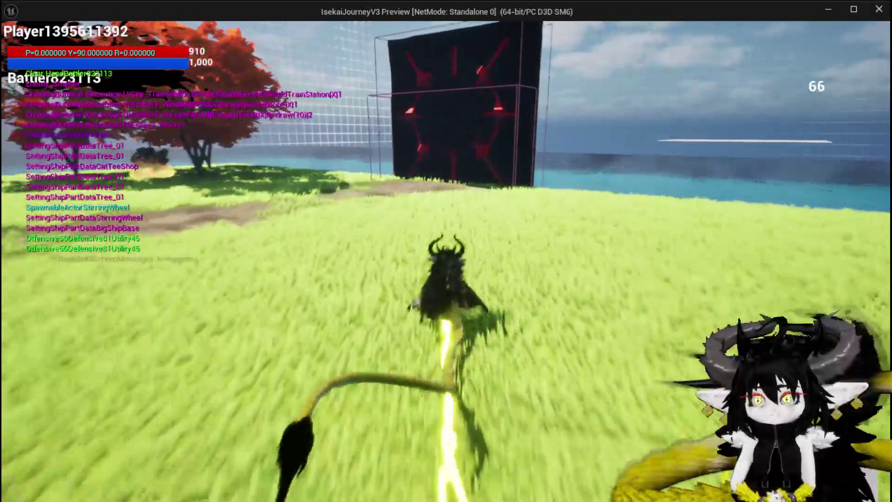
{"action": "key", "text": "w"}
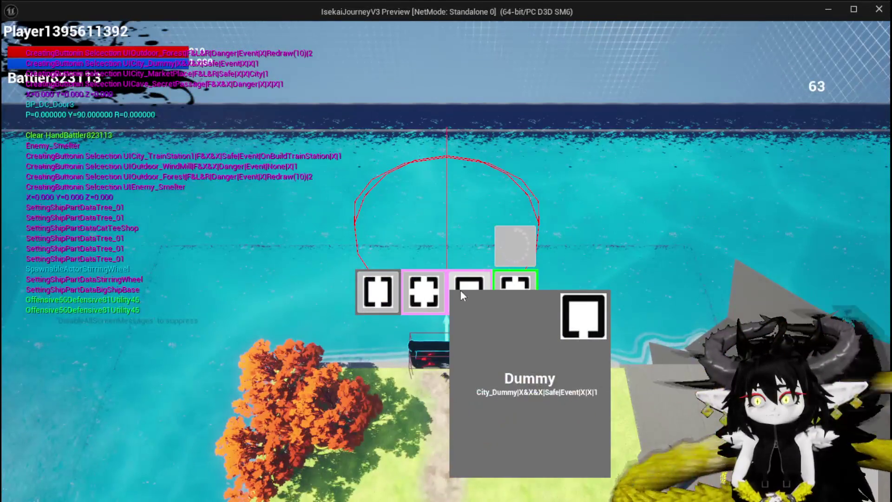
{"action": "left_click", "coordinate": [420, 289]}
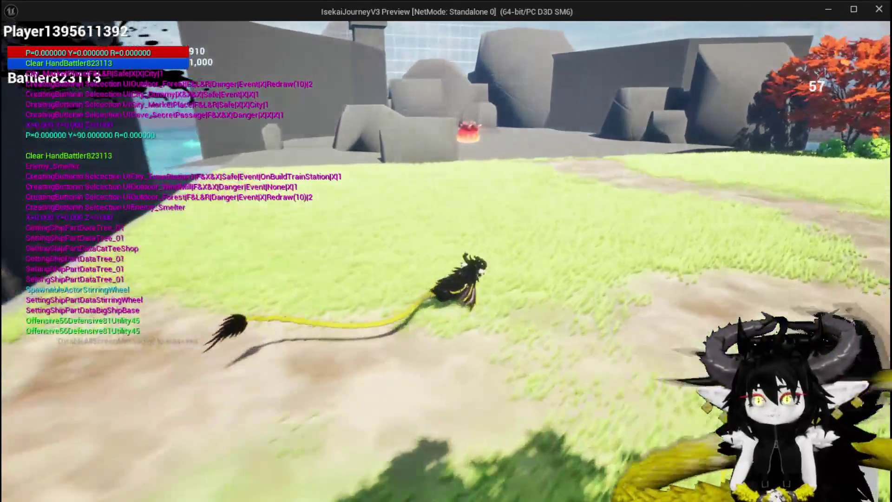
{"action": "key", "text": "Escape"}
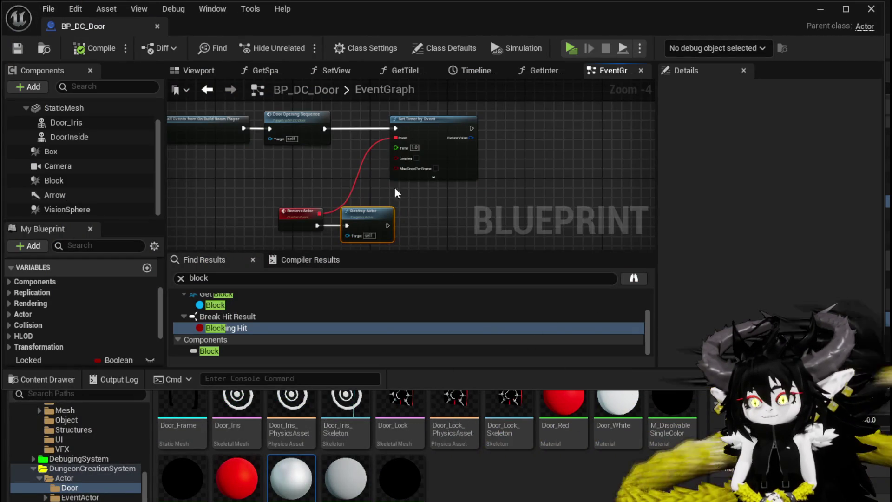
Step: Change the RemoveActor timer's Time to 1.5 seconds and return to the level editor
{"action": "scroll", "coordinate": [389, 193], "scroll_direction": "up", "scroll_amount": 3}
{"action": "type", "text": "1.5"}
{"action": "key", "text": "Return"}
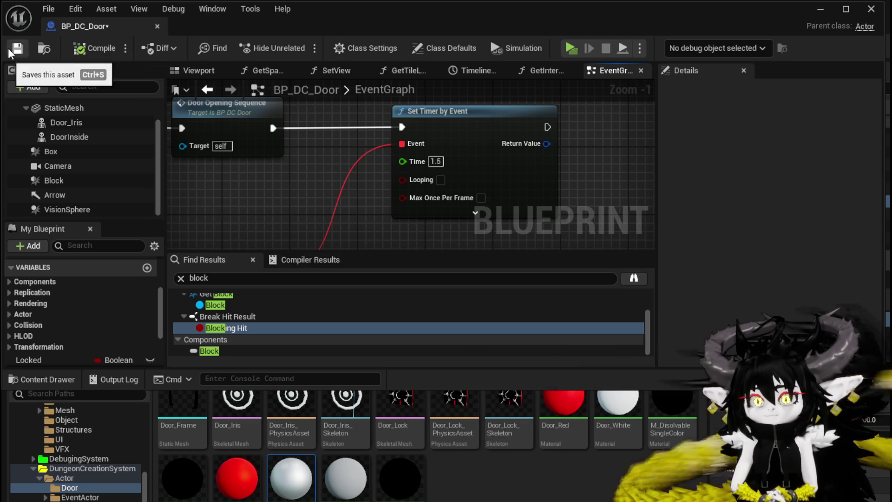
{"action": "left_click", "coordinate": [819, 10]}
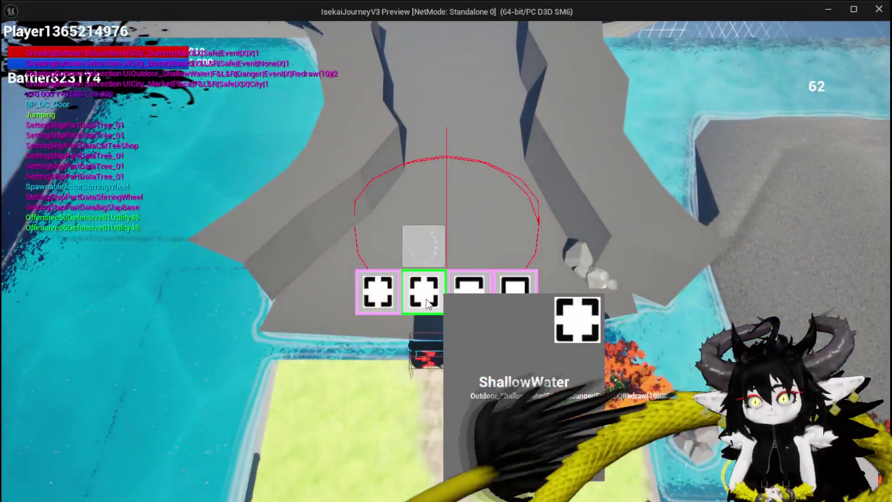
Step: Generate the ShallowWater room, cross the water, and reach the next red door
{"action": "left_click", "coordinate": [427, 302]}
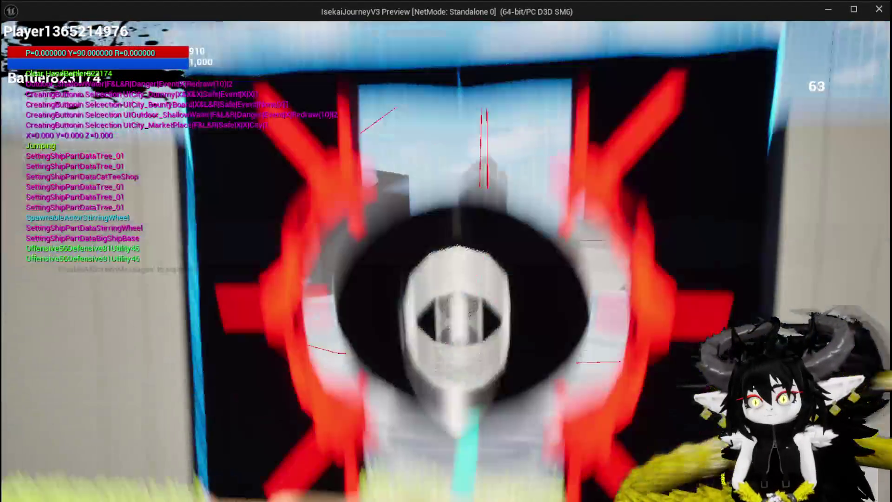
{"action": "key", "text": "w"}
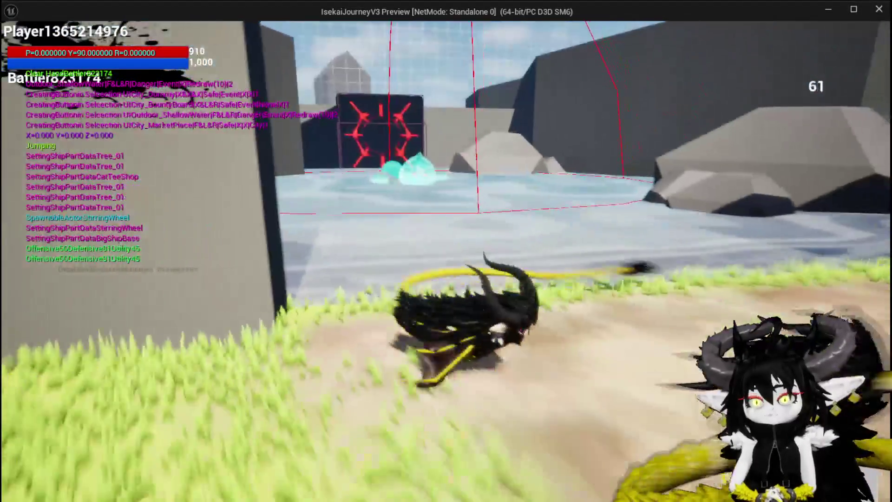
{"action": "key", "text": "space"}
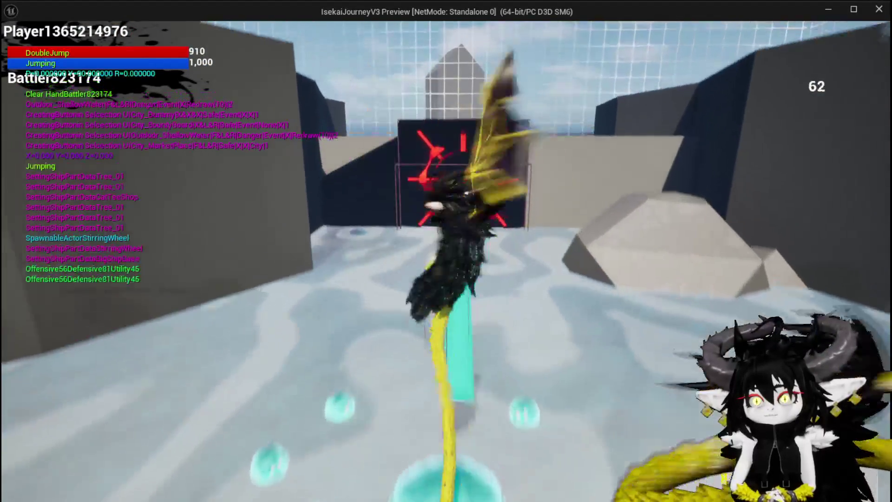
{"action": "key", "text": "w"}
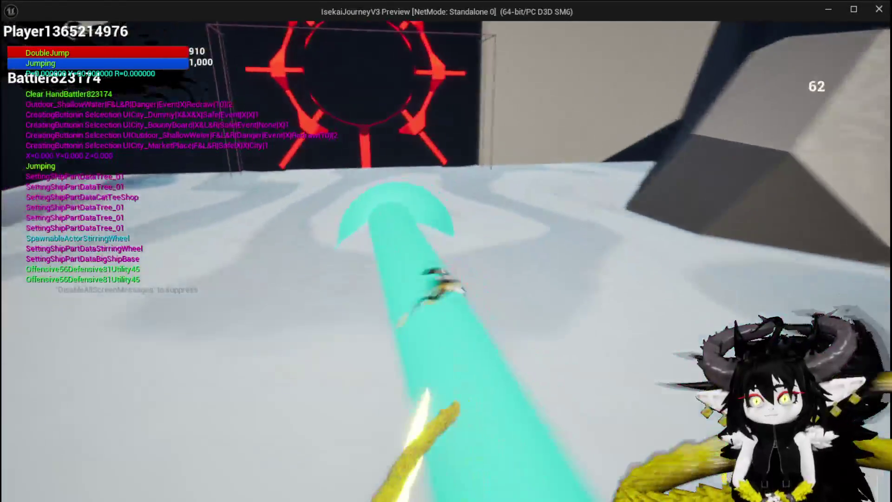
{"action": "key", "text": "w"}
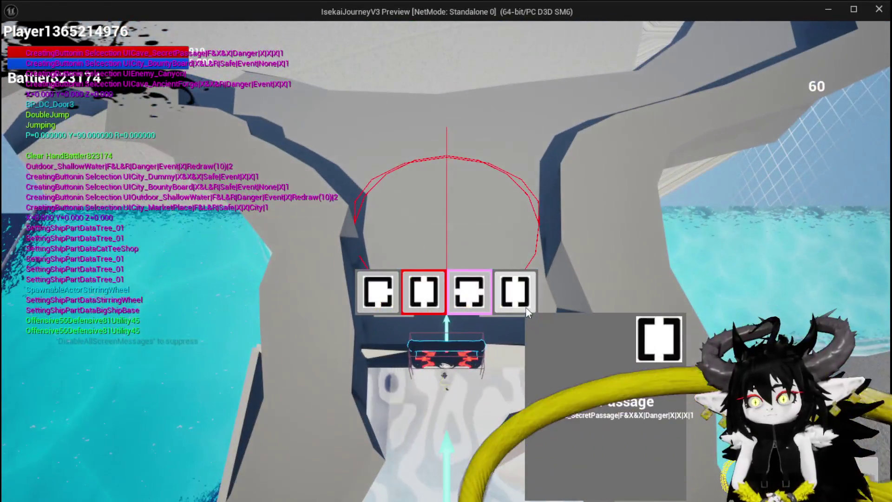
Step: Generate the Secret Passage room, climb the cave, and jump toward the next door
{"action": "left_click", "coordinate": [525, 307]}
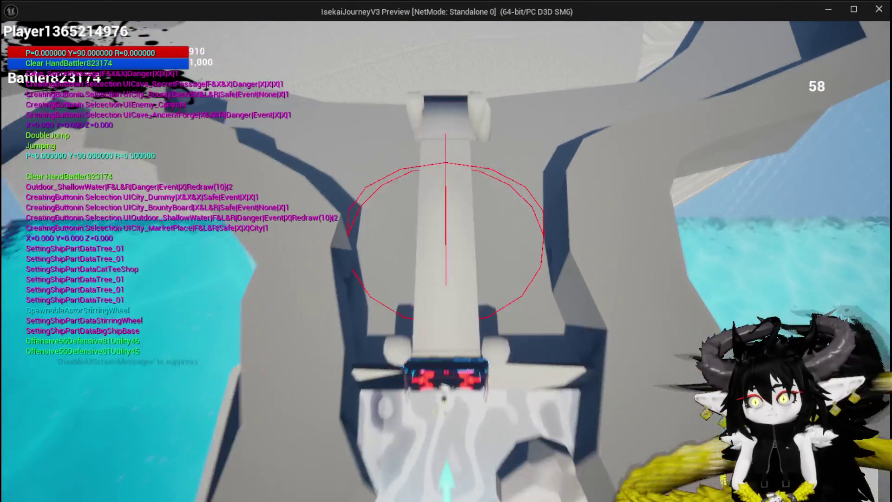
{"action": "key", "text": "w"}
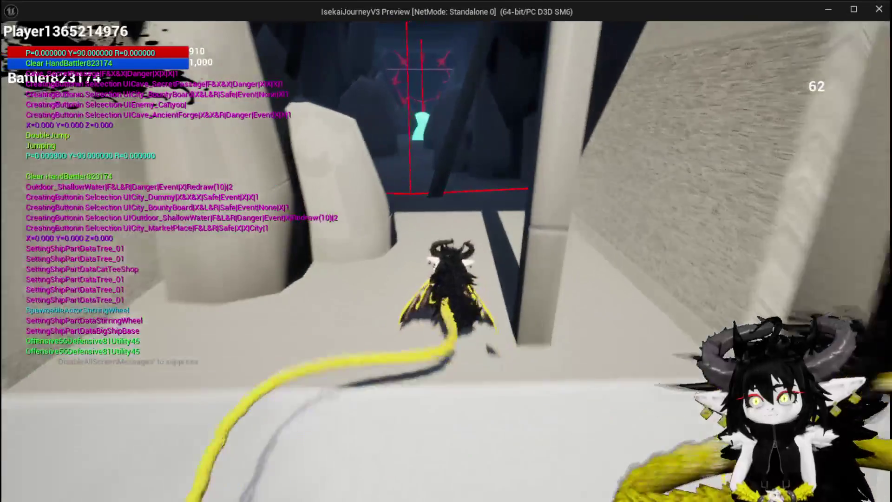
{"action": "key", "text": "w"}
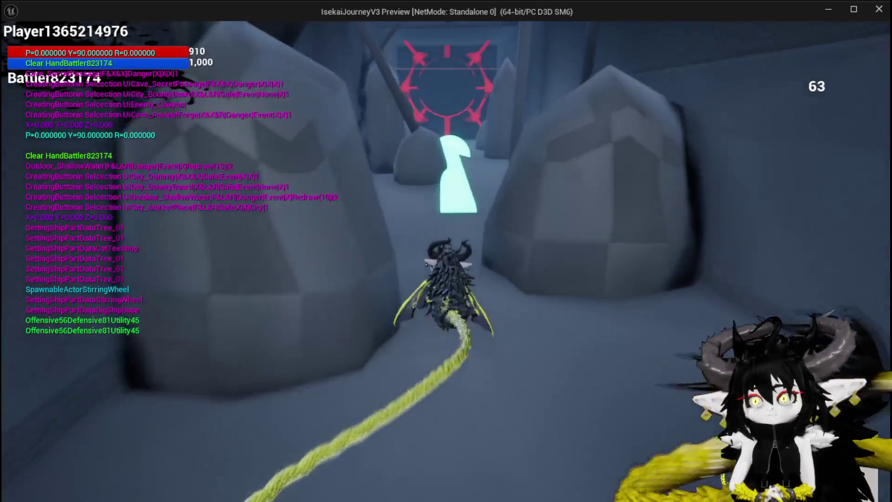
{"action": "key", "text": "w"}
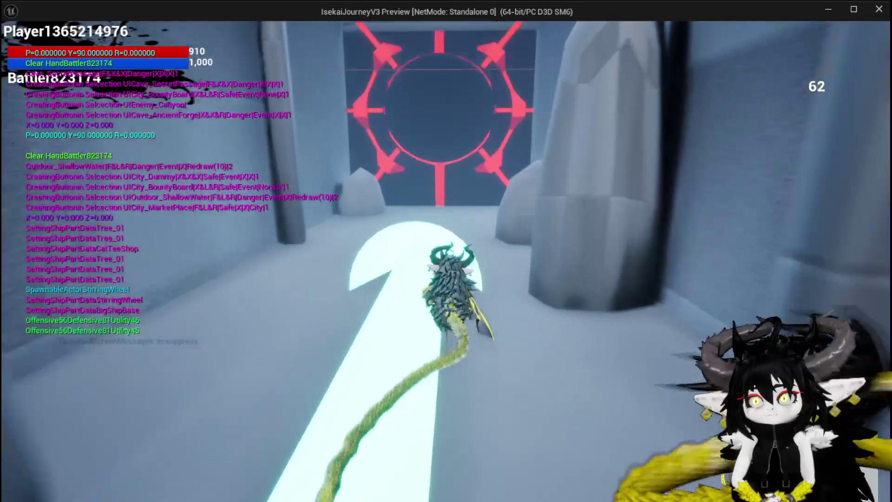
{"action": "key", "text": "w"}
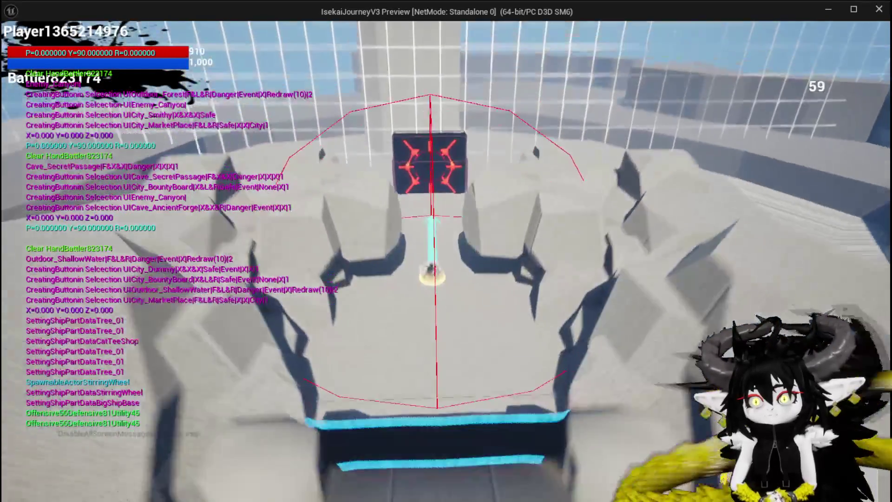
{"action": "key", "text": "w"}
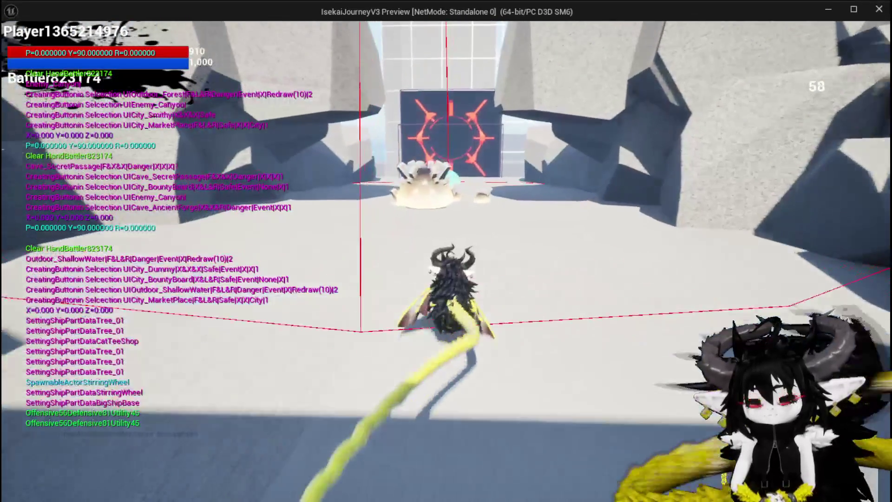
{"action": "key", "text": "space"}
{"action": "key", "text": "space"}
{"action": "key", "text": "w"}
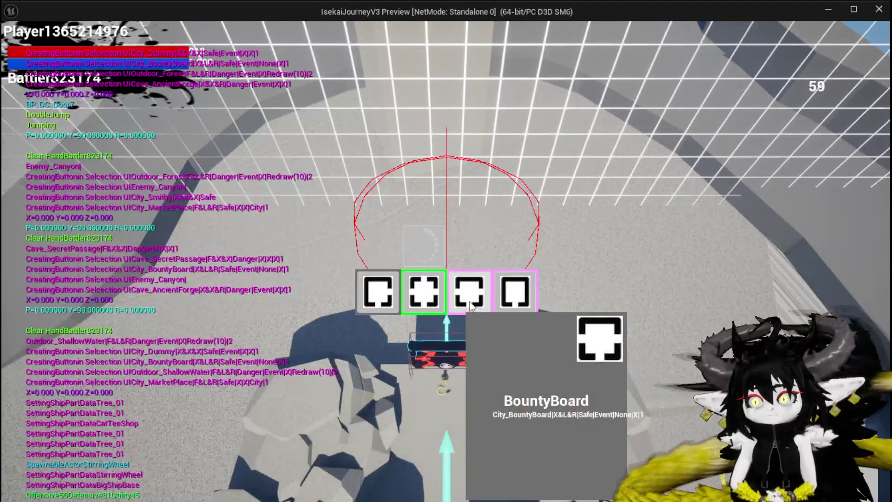
Step: Generate and pass through the BountyBoard, MarketPlace and Smithy rooms
{"action": "left_click", "coordinate": [470, 304]}
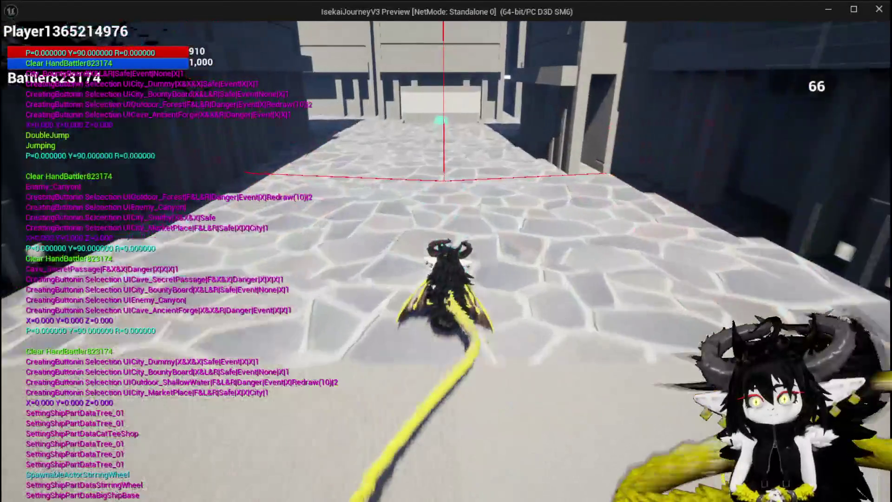
{"action": "key", "text": "space"}
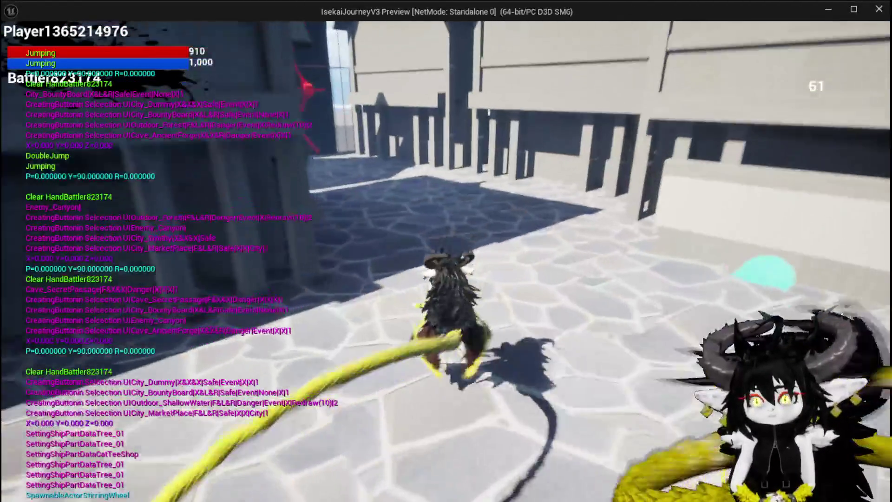
{"action": "key", "text": "space"}
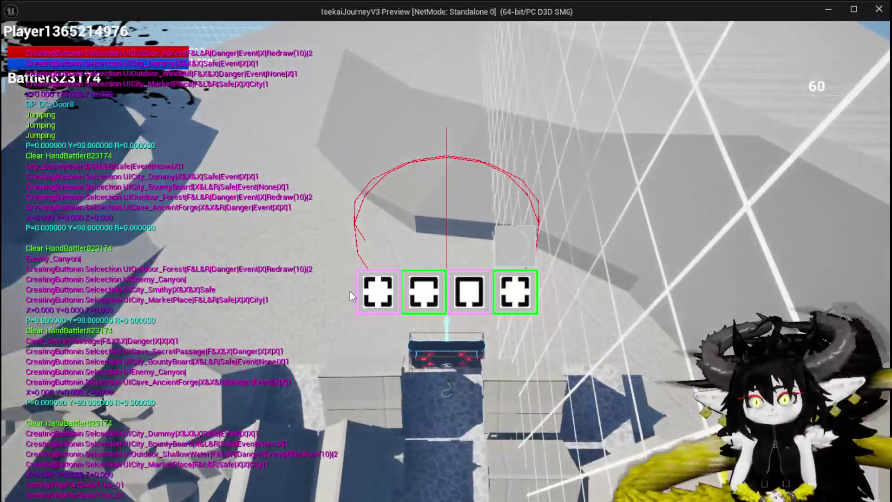
{"action": "left_click", "coordinate": [374, 291]}
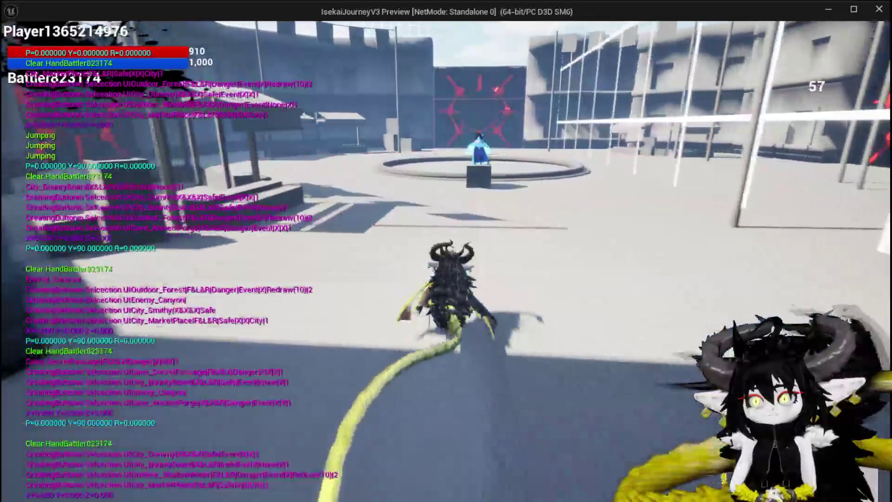
{"action": "key", "text": "space"}
{"action": "key", "text": "space"}
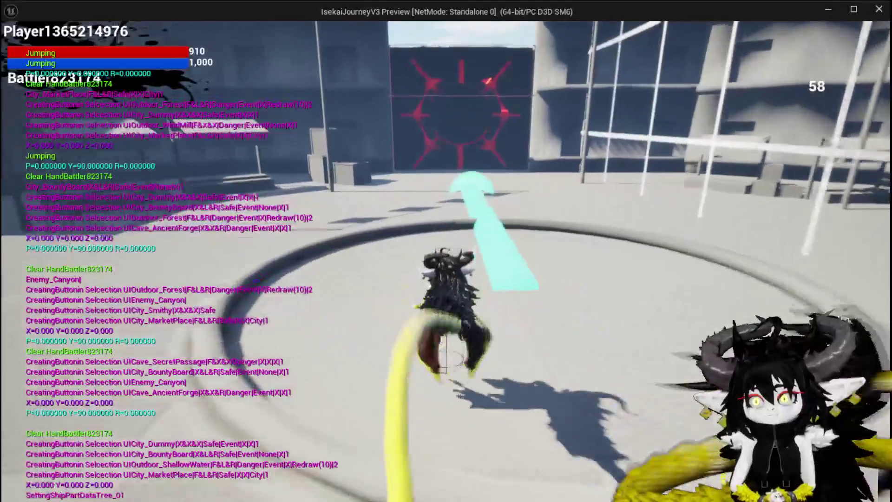
{"action": "key", "text": "space"}
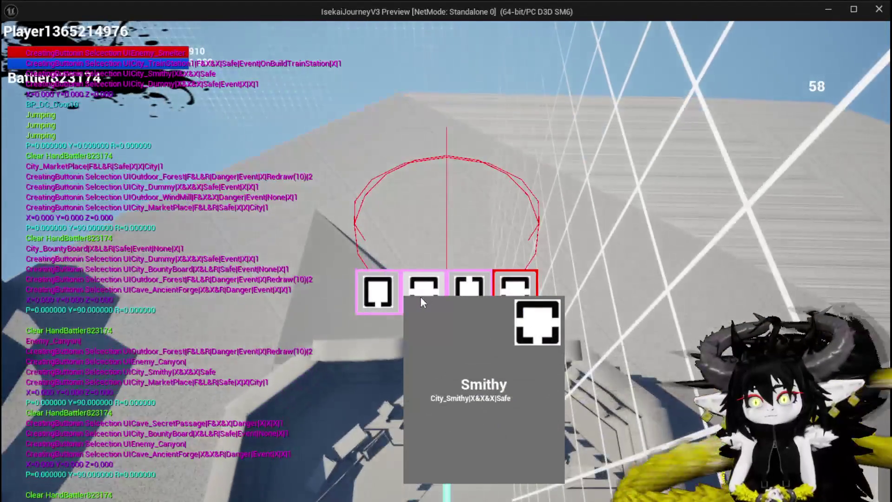
{"action": "left_click", "coordinate": [421, 298]}
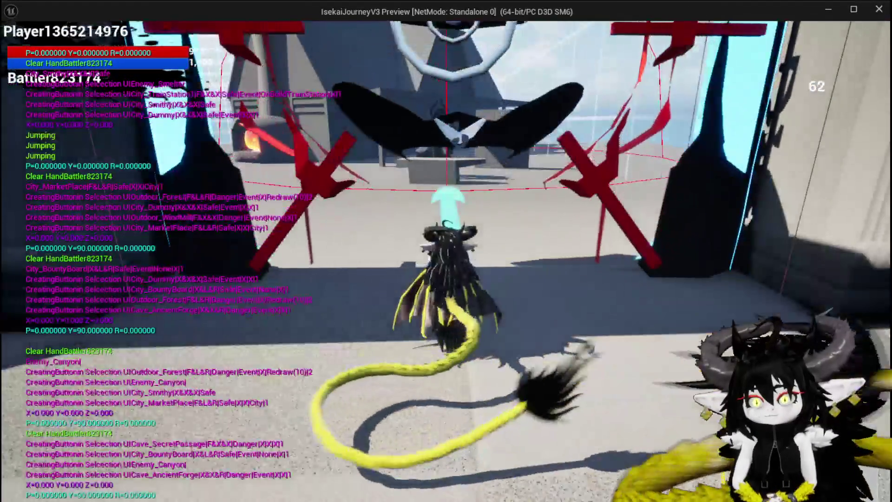
{"action": "key", "text": "space"}
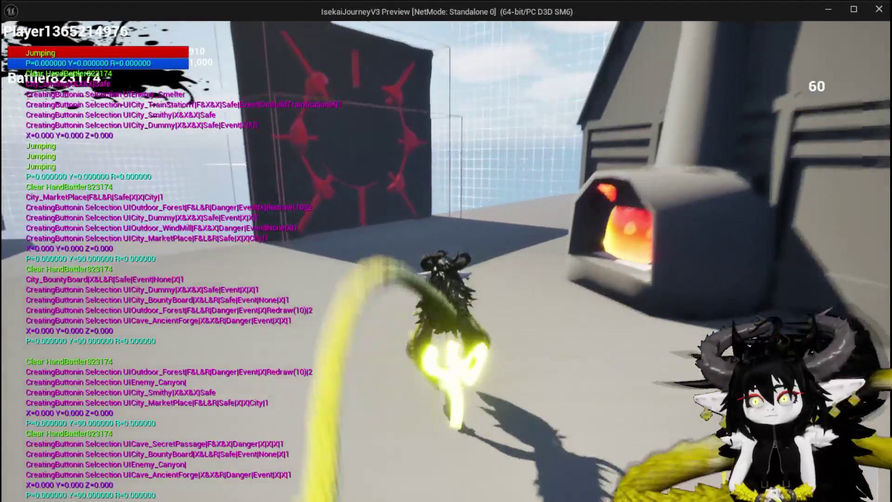
{"action": "key", "text": "w"}
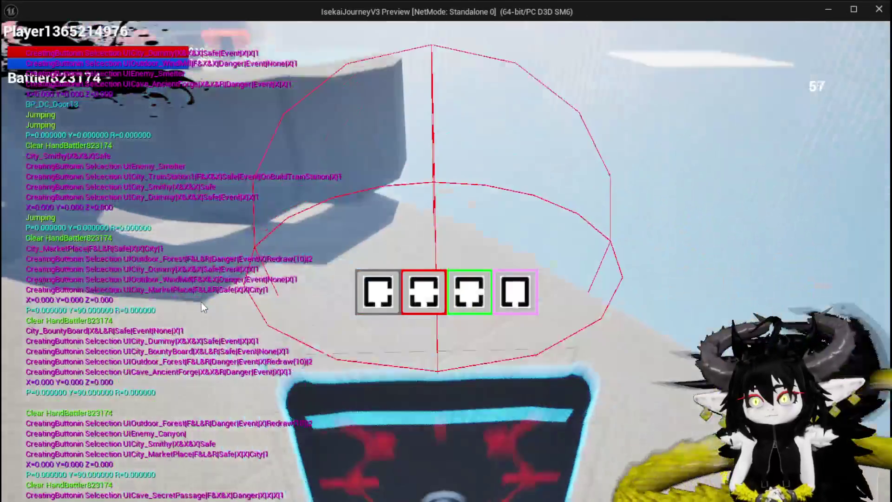
Step: Generate the windmill, train station and forest rooms, then stop playing and save all
{"action": "mouse_move", "coordinate": [428, 304]}
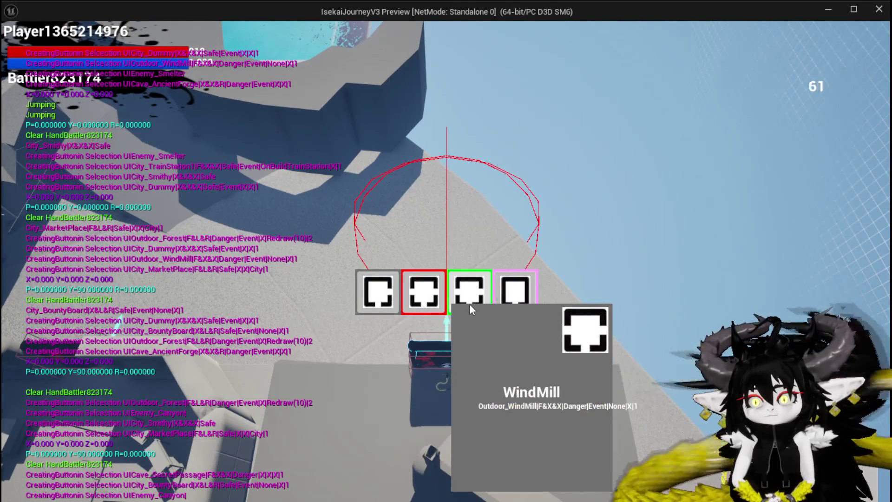
{"action": "left_click", "coordinate": [412, 295]}
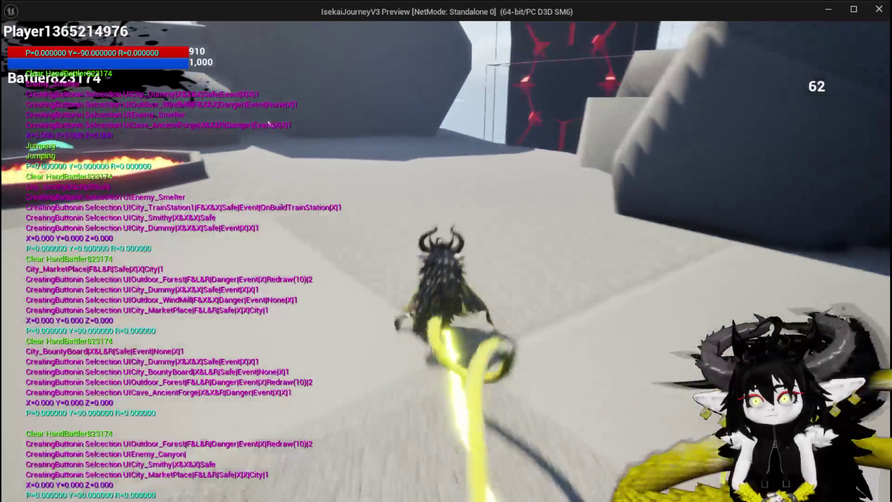
{"action": "key", "text": "space"}
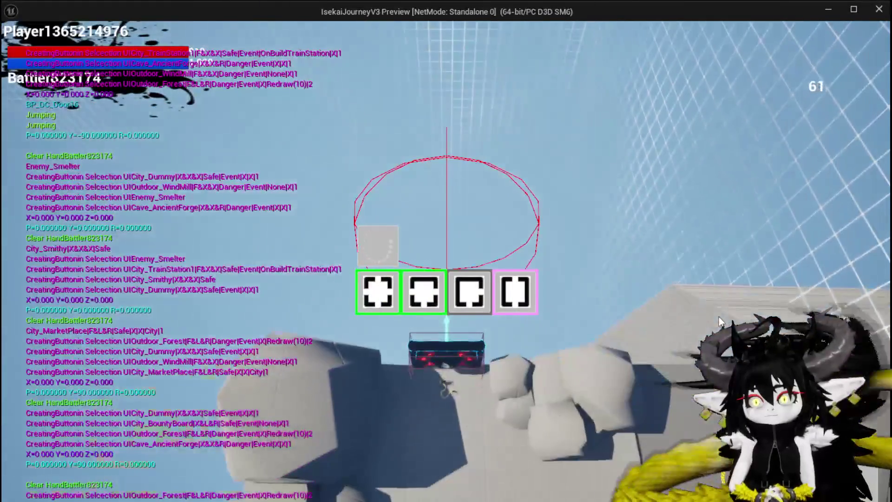
{"action": "left_click", "coordinate": [423, 288]}
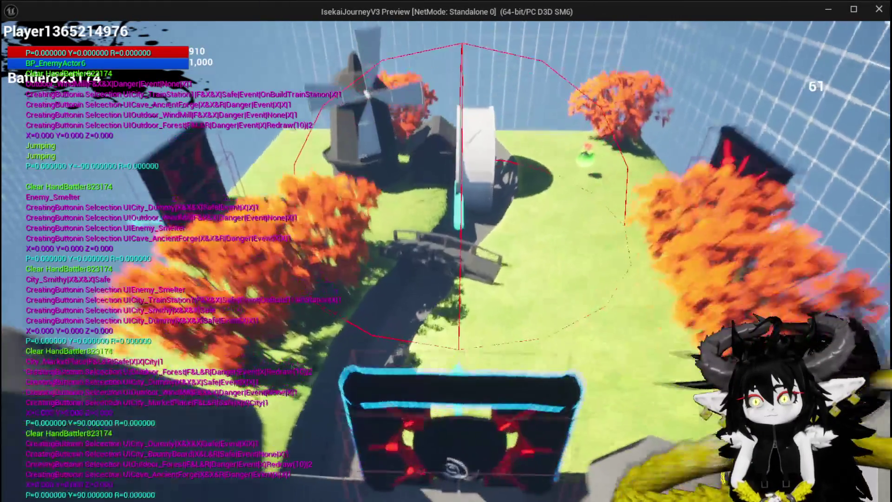
{"action": "key", "text": "space"}
{"action": "key", "text": "space"}
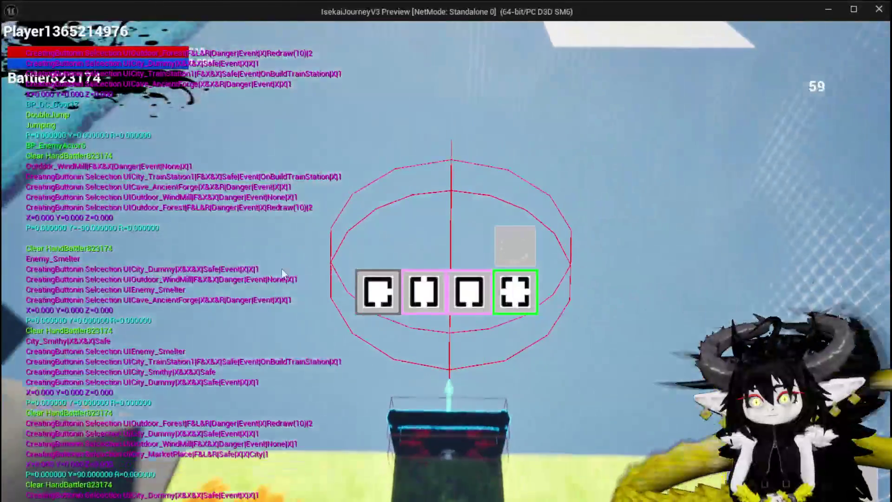
{"action": "left_click", "coordinate": [422, 291]}
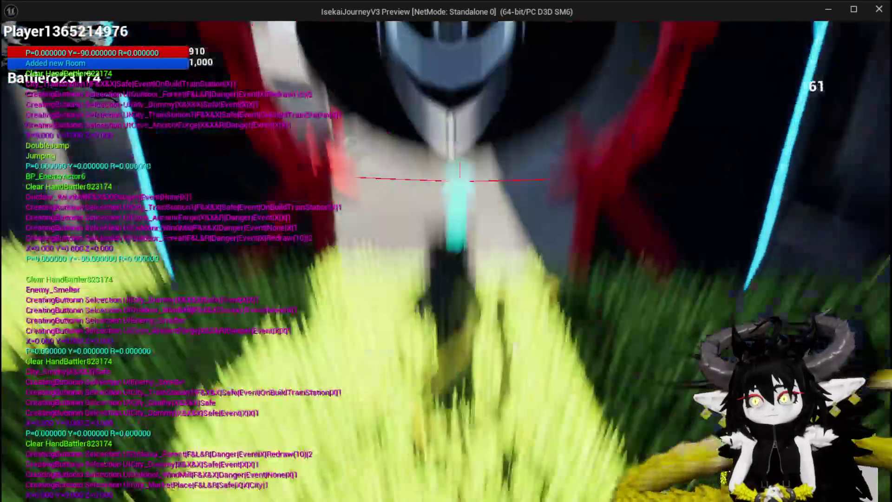
{"action": "key", "text": "space"}
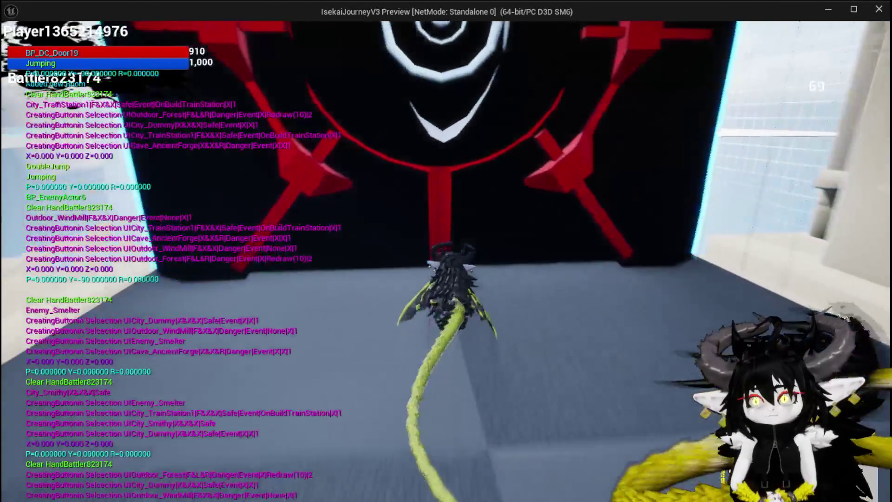
{"action": "mouse_move", "coordinate": [441, 293]}
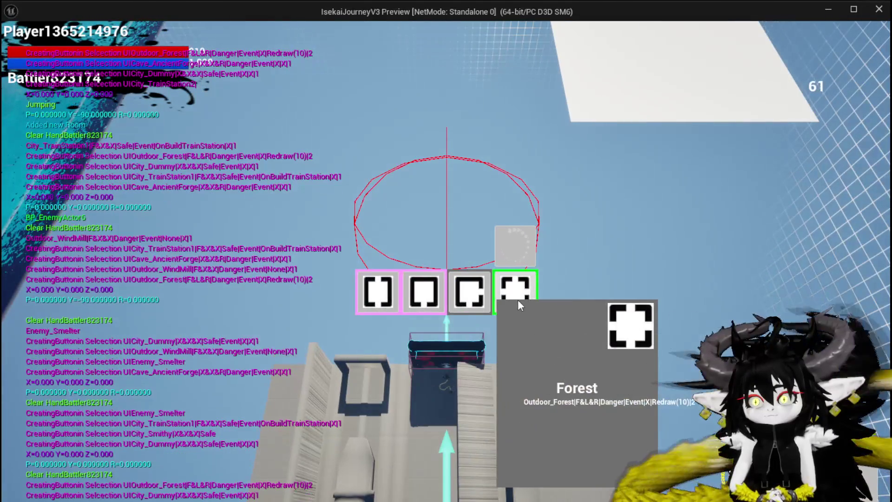
{"action": "left_click", "coordinate": [517, 300]}
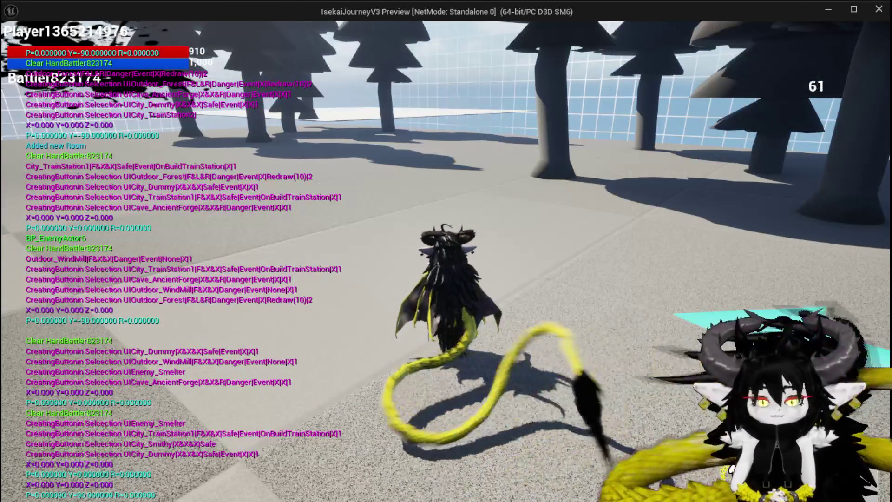
{"action": "key", "text": "Escape"}
{"action": "left_click", "coordinate": [17, 46]}
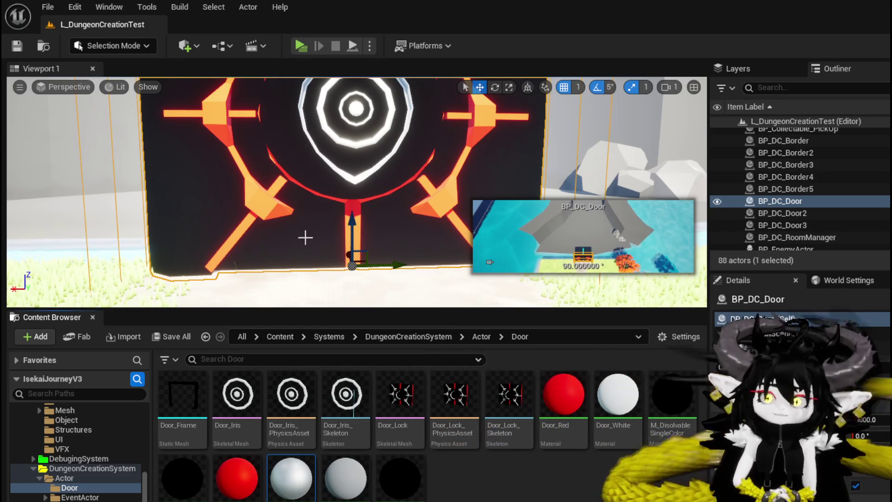
Step: Zoom and swing the viewport camera around the BP_DC_Door gate to inspect its iris
{"action": "scroll", "coordinate": [278, 220], "scroll_direction": "down", "scroll_amount": 6}
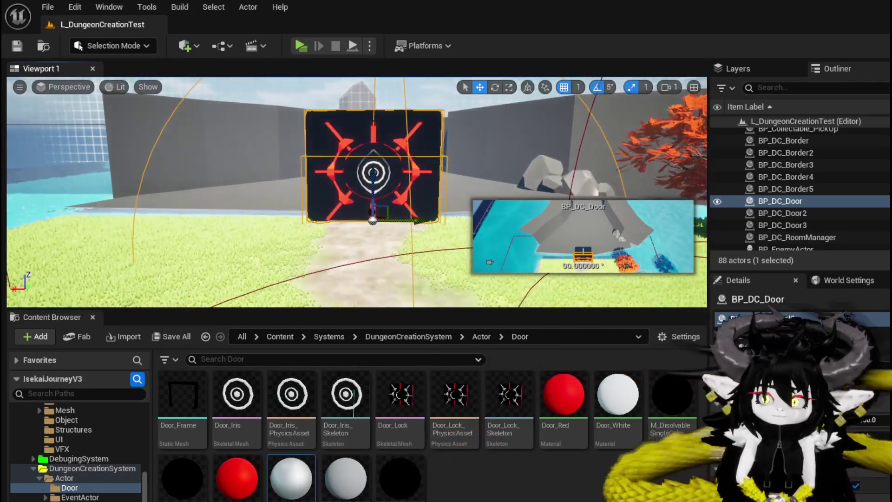
{"action": "scroll", "coordinate": [357, 192], "scroll_direction": "up", "scroll_amount": 5}
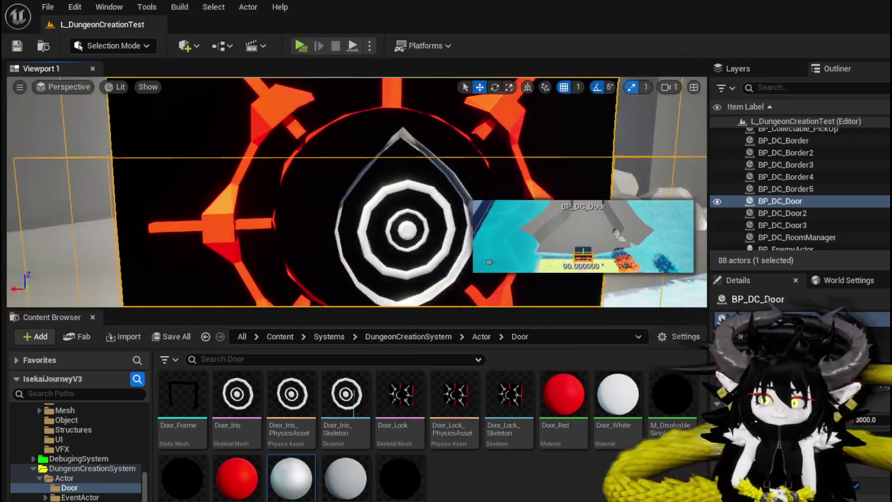
{"action": "mouse_move", "coordinate": [356, 192]}
{"action": "left_mouse_down"}
{"action": "mouse_move", "coordinate": [316, 192]}
{"action": "mouse_move", "coordinate": [409, 193]}
{"action": "left_mouse_up"}
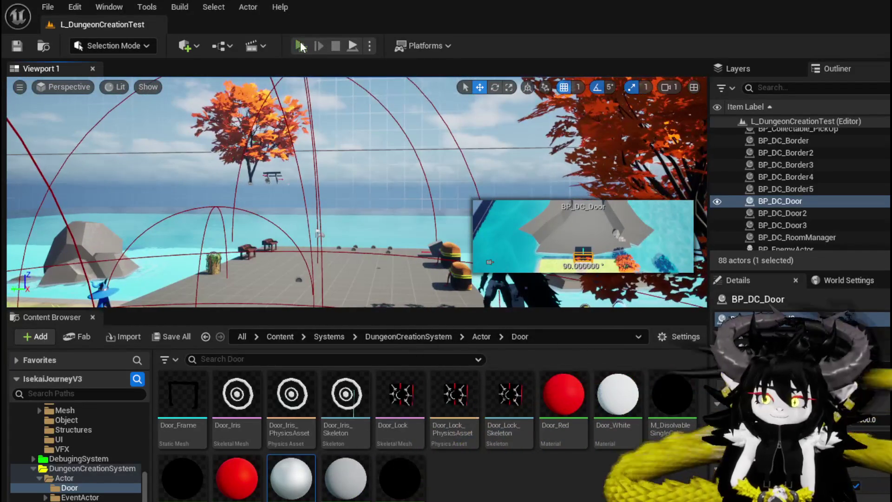
{"action": "left_click", "coordinate": [301, 46]}
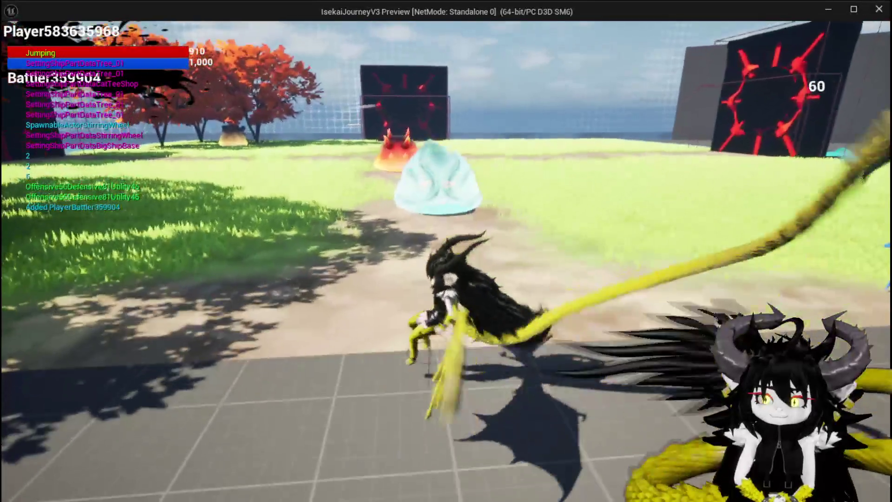
{"action": "key", "text": "space"}
{"action": "key", "text": "space"}
{"action": "key", "text": "space"}
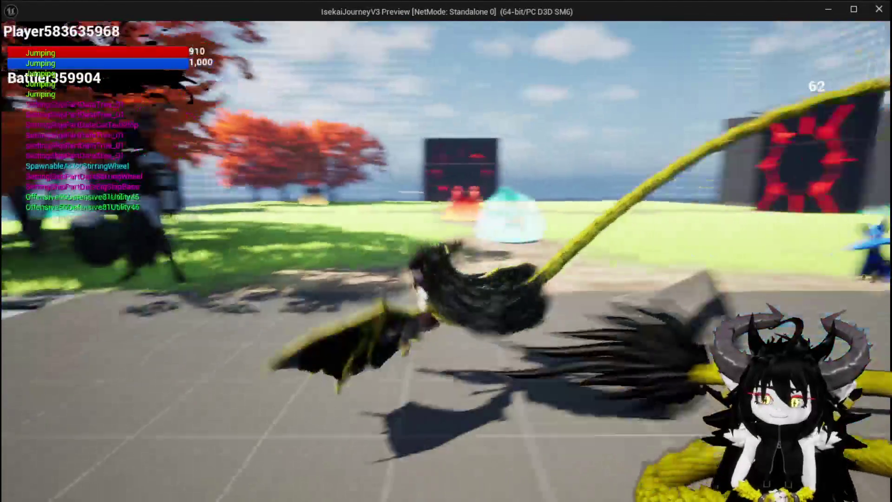
{"action": "key", "text": "space"}
{"action": "key", "text": "space"}
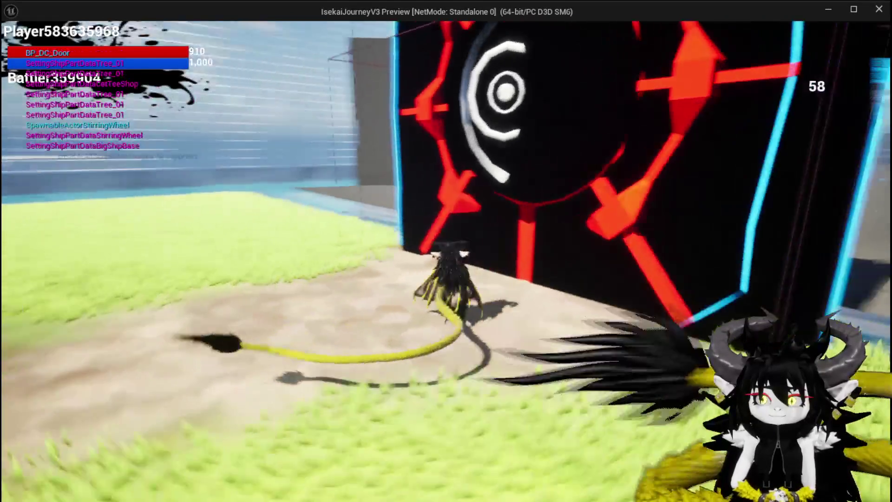
{"action": "key", "text": "space"}
{"action": "key", "text": "space"}
{"action": "key", "text": "d"}
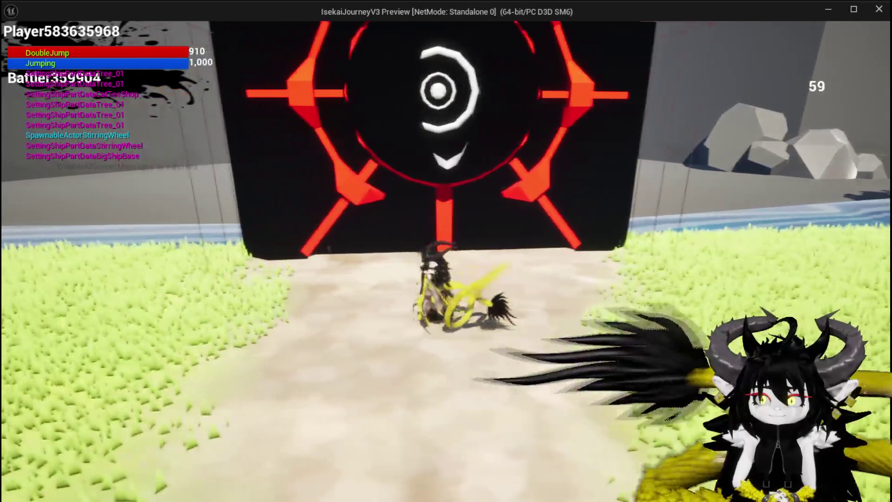
{"action": "key", "text": "w"}
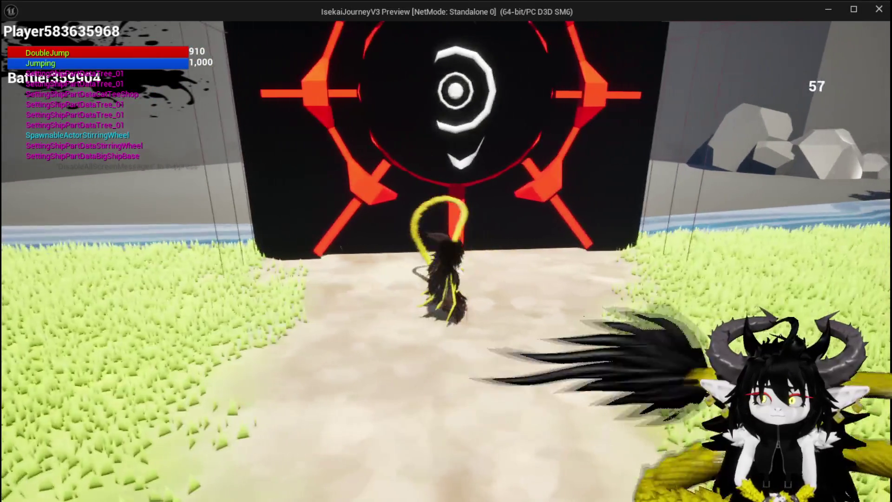
{"action": "key", "text": "w"}
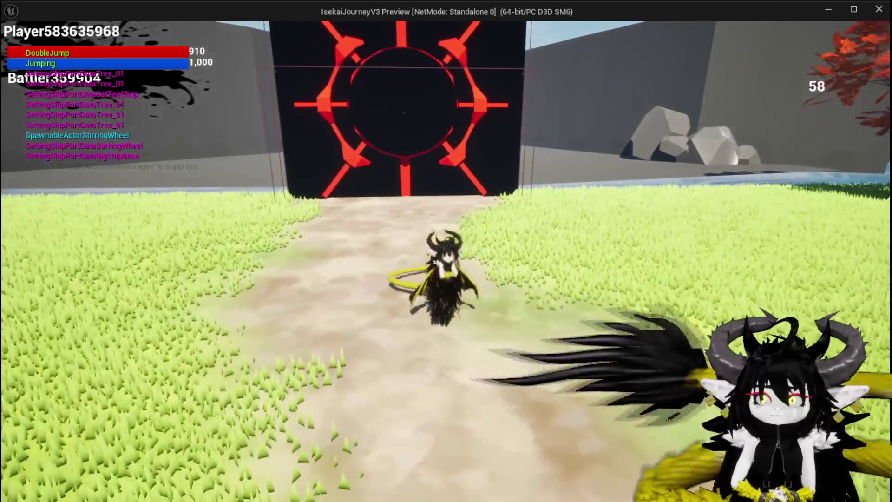
{"action": "key", "text": "s"}
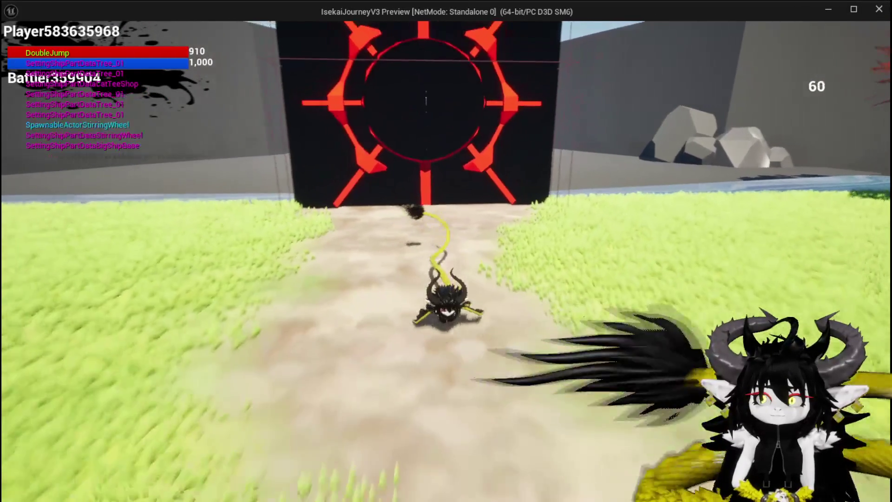
{"action": "key", "text": "w"}
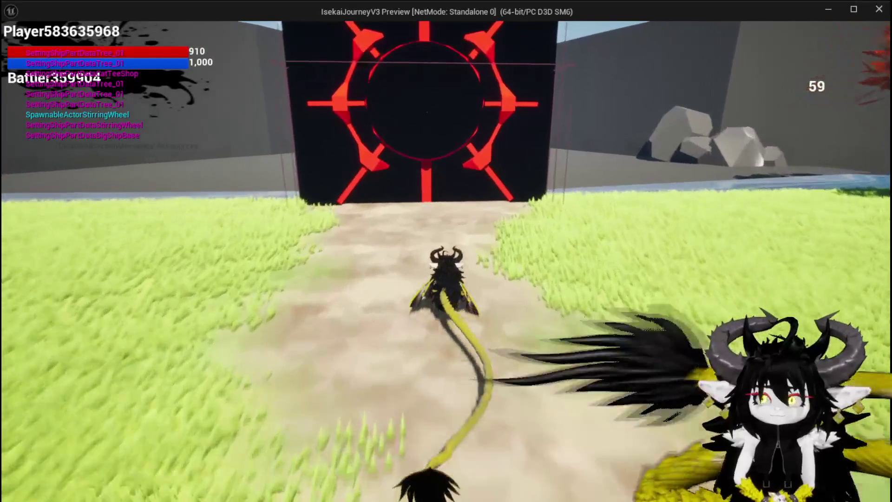
{"action": "key", "text": "Escape"}
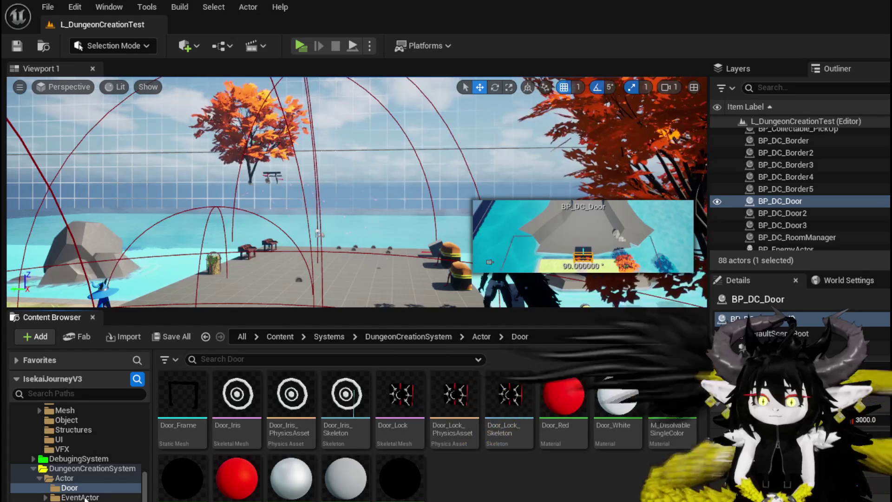
Step: Open BP_DC_Door from the Actor folder and copy Door_Iris's Element 0 material
{"action": "left_click", "coordinate": [79, 478]}
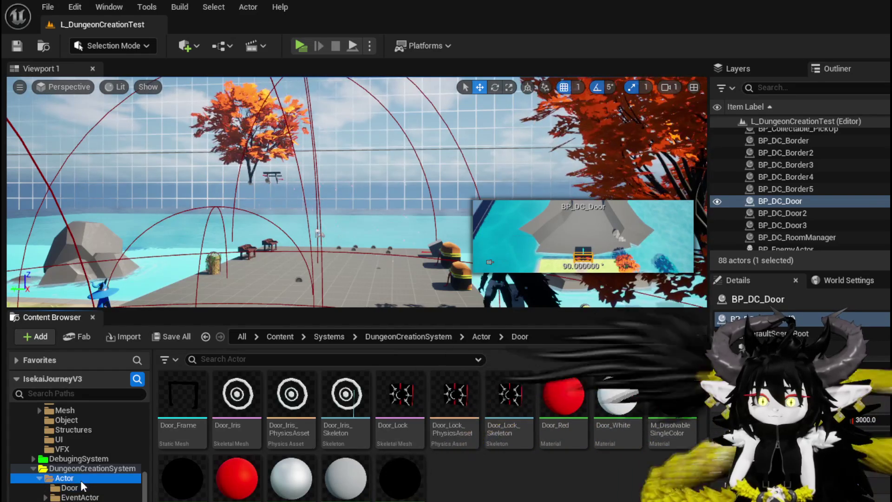
{"action": "double_click", "coordinate": [395, 396]}
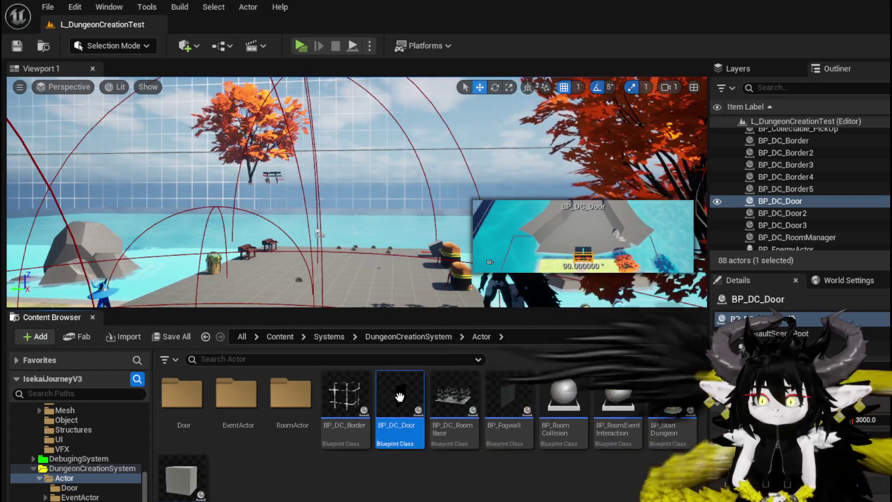
{"action": "scroll", "coordinate": [65, 125], "scroll_direction": "up", "scroll_amount": 2}
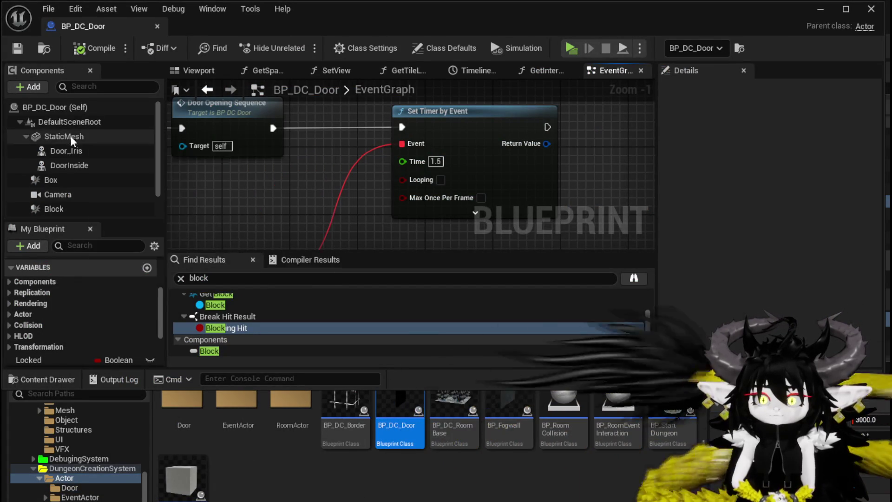
{"action": "left_click", "coordinate": [82, 136]}
{"action": "left_click", "coordinate": [82, 149]}
{"action": "scroll", "coordinate": [738, 237], "scroll_direction": "down", "scroll_amount": 10}
{"action": "scroll", "coordinate": [740, 239], "scroll_direction": "down", "scroll_amount": 4}
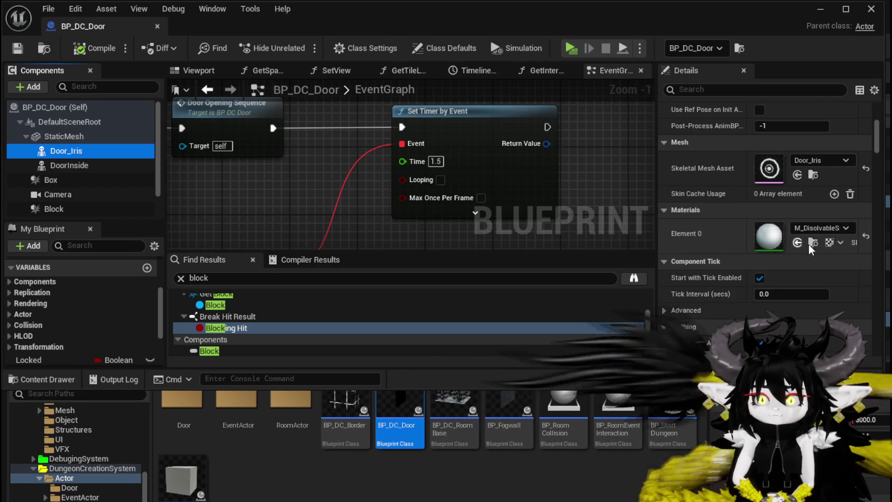
{"action": "right_click", "coordinate": [774, 247]}
{"action": "left_click", "coordinate": [826, 279]}
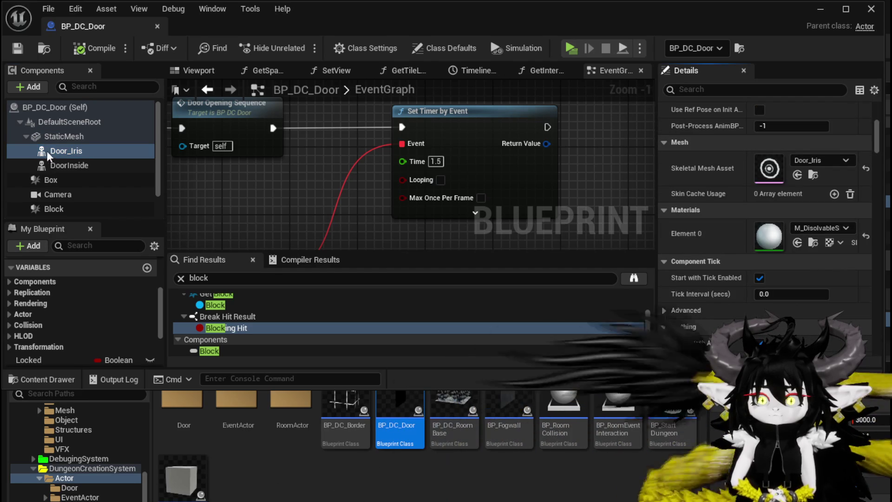
Step: Paste that material into DoorInside's Element 0 and compile the Blueprint
{"action": "left_click", "coordinate": [43, 163]}
{"action": "right_click", "coordinate": [776, 239]}
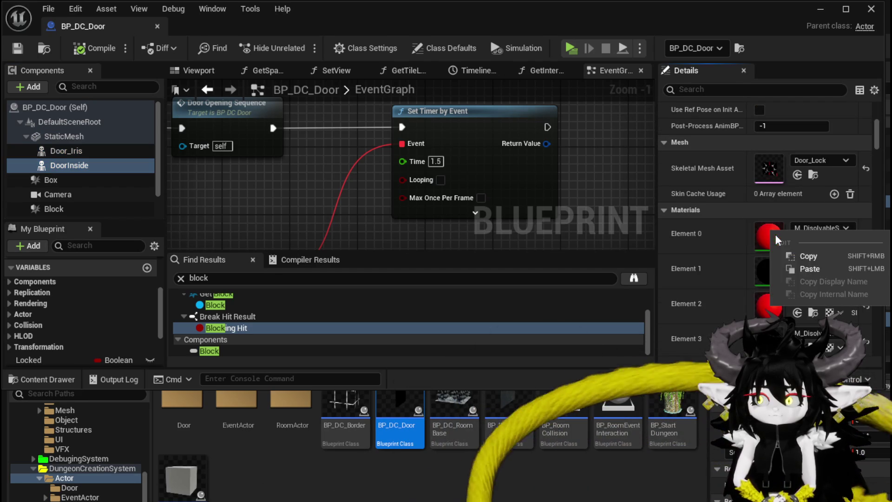
{"action": "left_click", "coordinate": [814, 270]}
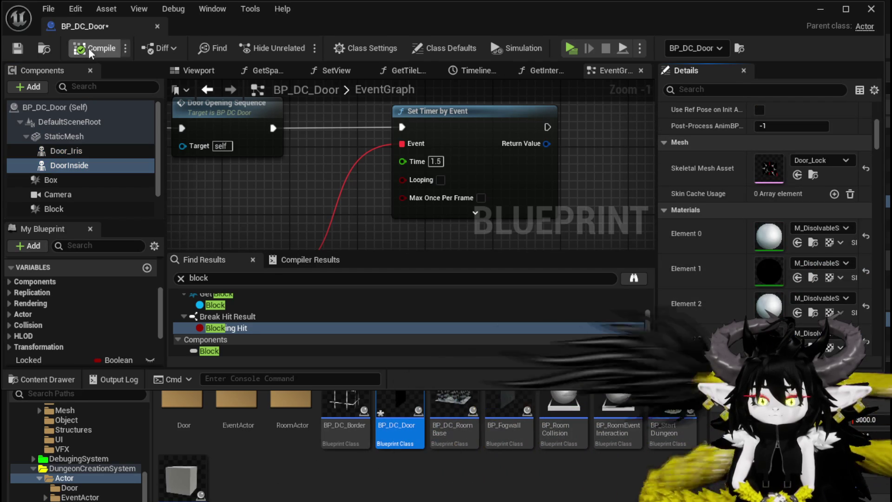
{"action": "left_click", "coordinate": [17, 48]}
{"action": "left_click", "coordinate": [818, 10]}
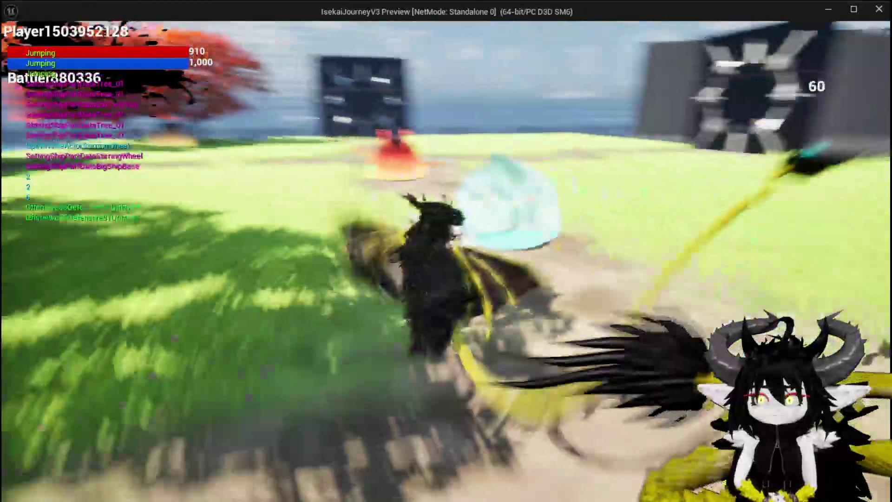
Step: Jump toward the gate in the play test, stop it, and select the door iris in Blender
{"action": "key", "text": "space"}
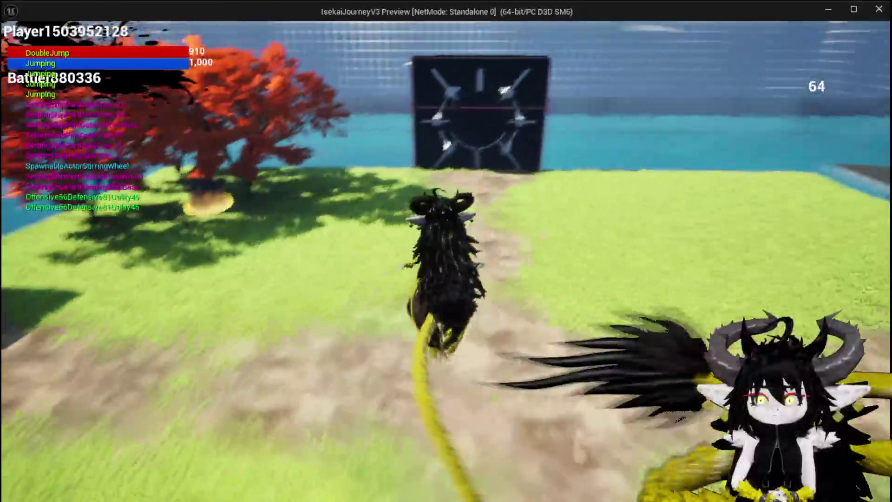
{"action": "key", "text": "space"}
{"action": "key", "text": "space"}
{"action": "key", "text": "space"}
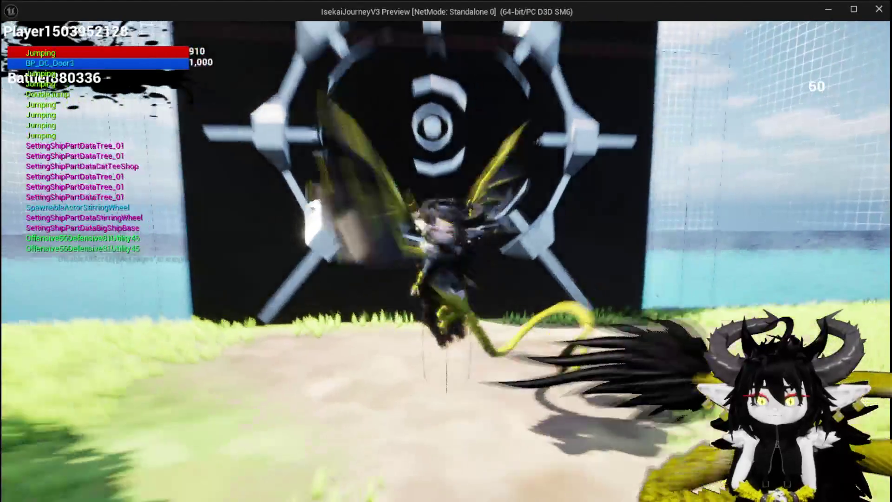
{"action": "key", "text": "space"}
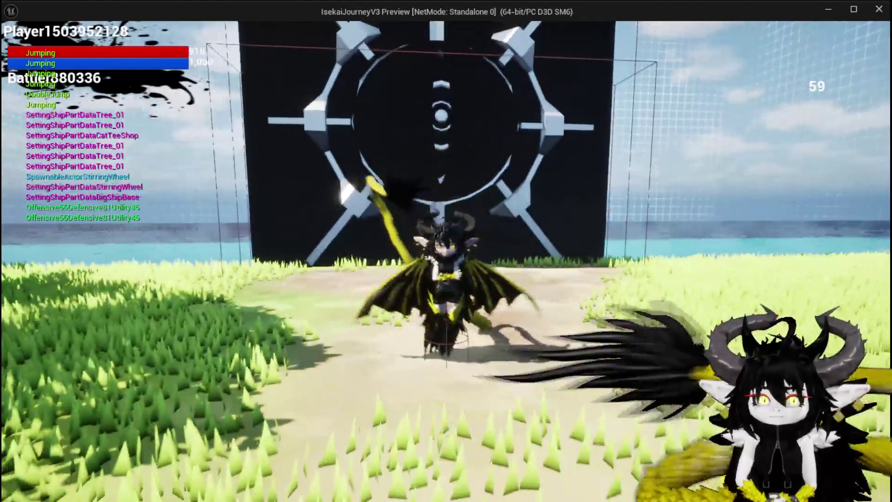
{"action": "key", "text": "Escape"}
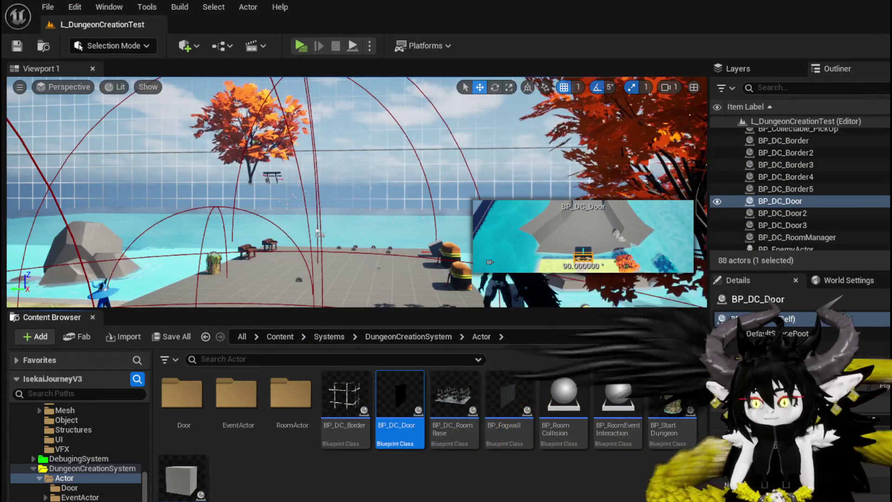
{"action": "key", "text": "ctrl+e"}
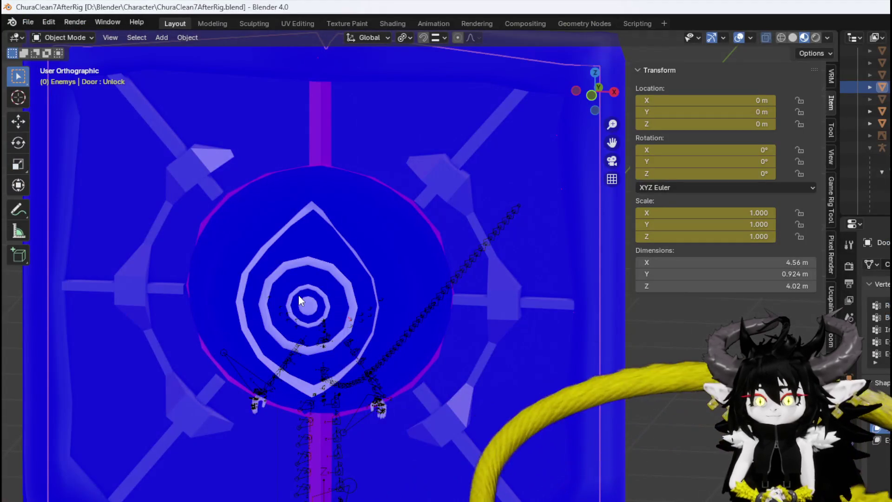
{"action": "left_click", "coordinate": [300, 274]}
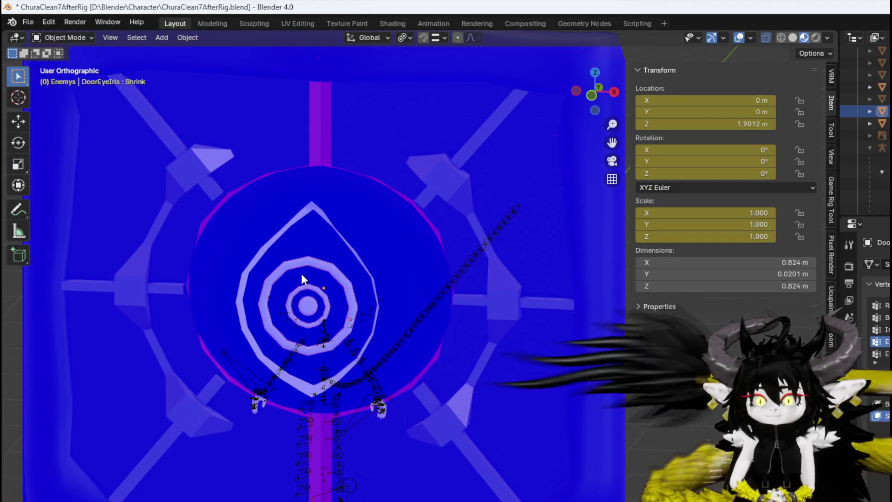
Step: Try moving the iris geometry to its origin, undo it, and set Location Z to 0 m
{"action": "mouse_move", "coordinate": [380, 278]}
{"action": "left_mouse_down"}
{"action": "mouse_move", "coordinate": [288, 269]}
{"action": "mouse_move", "coordinate": [352, 273]}
{"action": "left_mouse_up"}
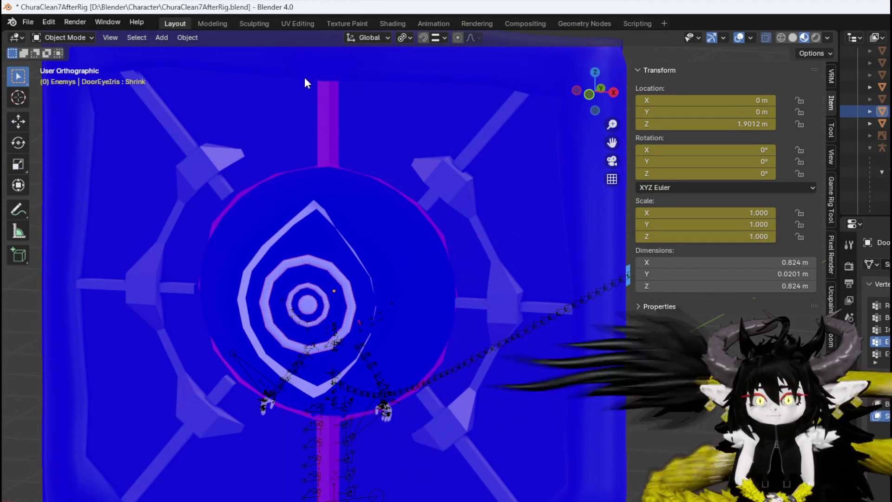
{"action": "left_click", "coordinate": [185, 38]}
{"action": "mouse_move", "coordinate": [336, 65]}
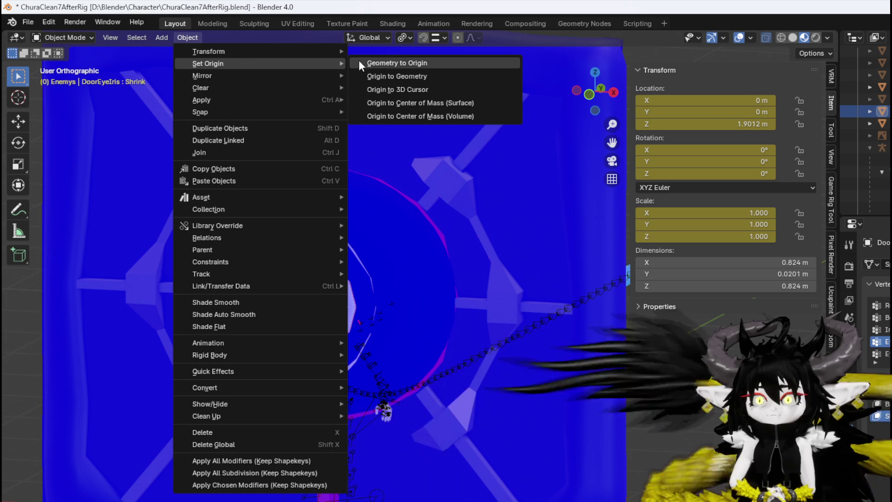
{"action": "left_click", "coordinate": [394, 63]}
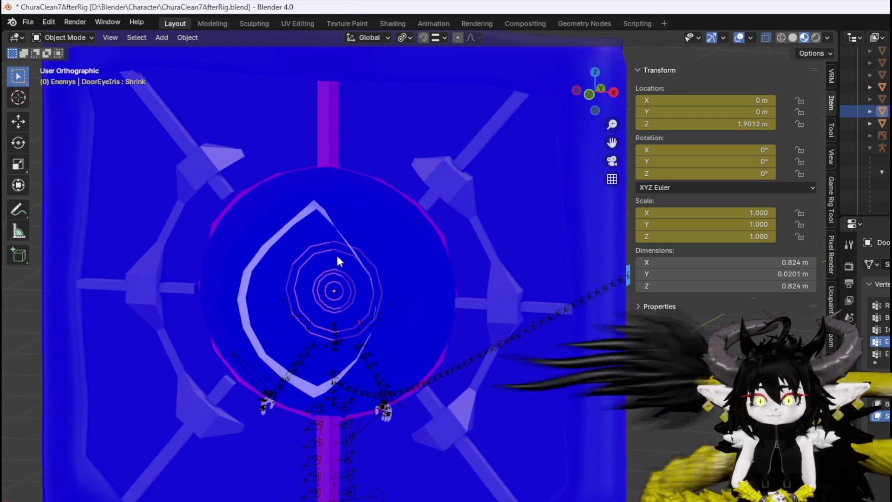
{"action": "scroll", "coordinate": [336, 256], "scroll_direction": "up", "scroll_amount": 2}
{"action": "left_click_drag", "start_coordinate": [400, 258], "coordinate": [361, 260]}
{"action": "key", "text": "ctrl+z"}
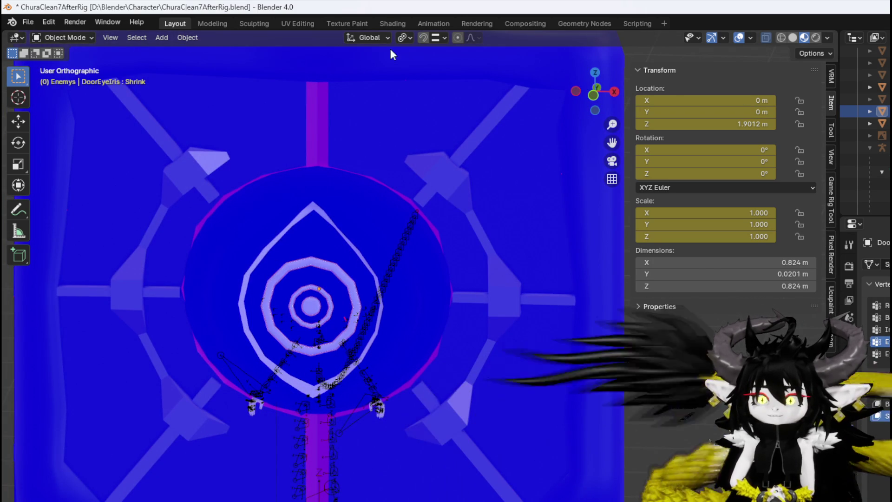
{"action": "left_click", "coordinate": [188, 38]}
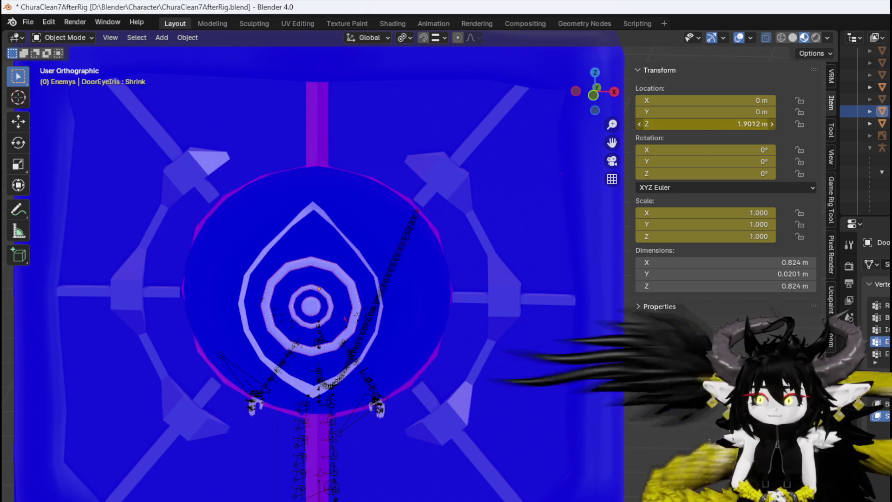
{"action": "type", "text": "0"}
{"action": "key", "text": "Return"}
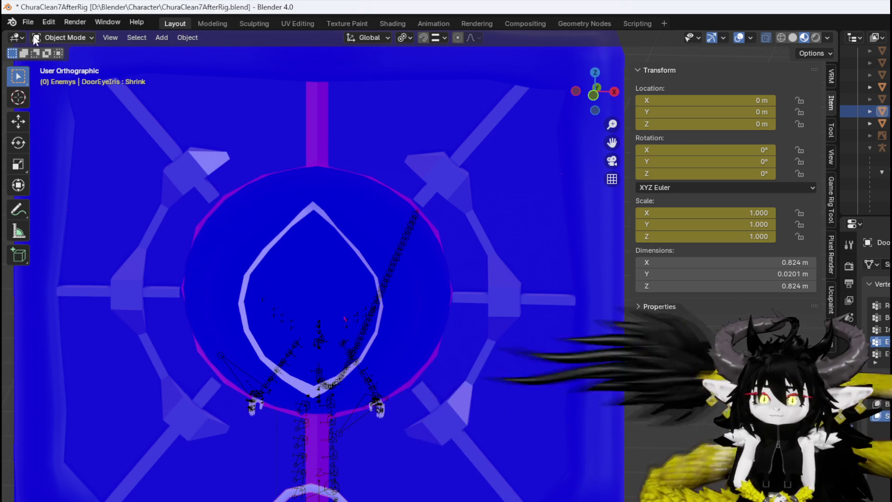
Step: Export the door iris as FBX and save ChuraClean7AfterRig.blend
{"action": "left_click", "coordinate": [28, 22]}
{"action": "mouse_move", "coordinate": [70, 205]}
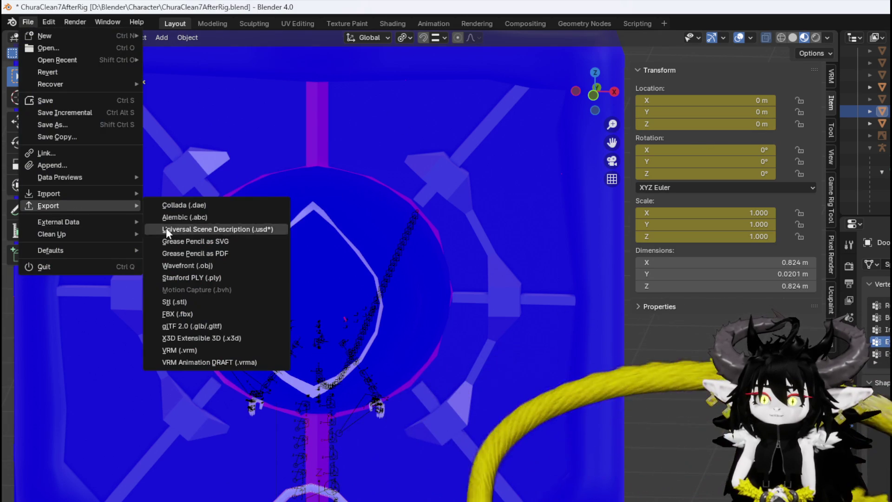
{"action": "left_click", "coordinate": [177, 314]}
{"action": "key", "text": "Escape"}
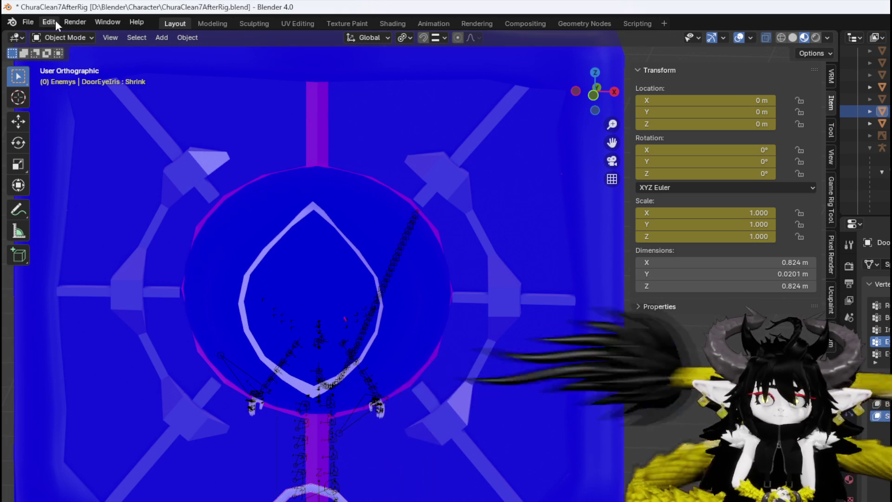
{"action": "left_click", "coordinate": [28, 22]}
{"action": "left_click", "coordinate": [68, 103]}
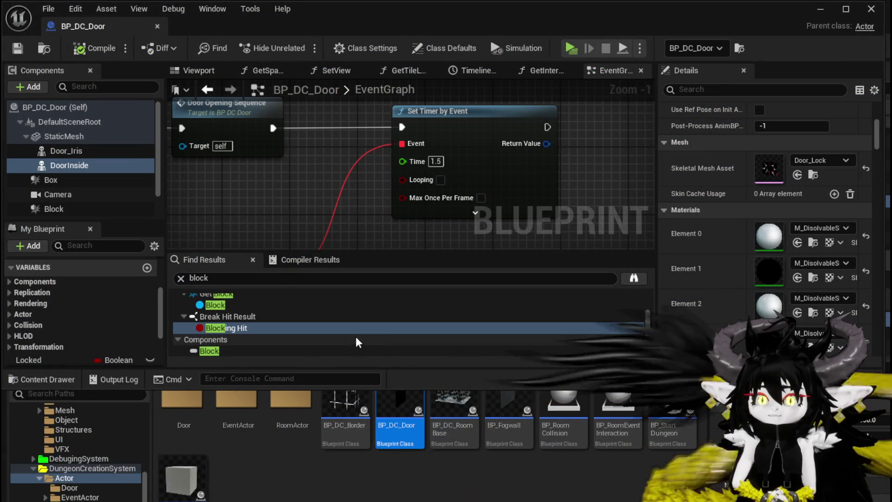
Step: Import Door_Iris.fbx into the Actor folder with Force All Mesh as Type set to Skeletal Mesh
{"action": "left_click", "coordinate": [820, 9]}
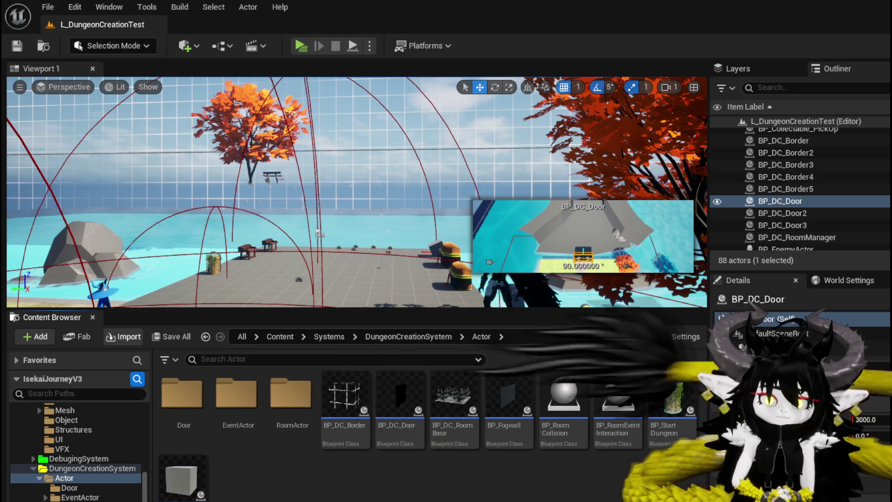
{"action": "scroll", "coordinate": [647, 350], "scroll_direction": "down", "scroll_amount": 8}
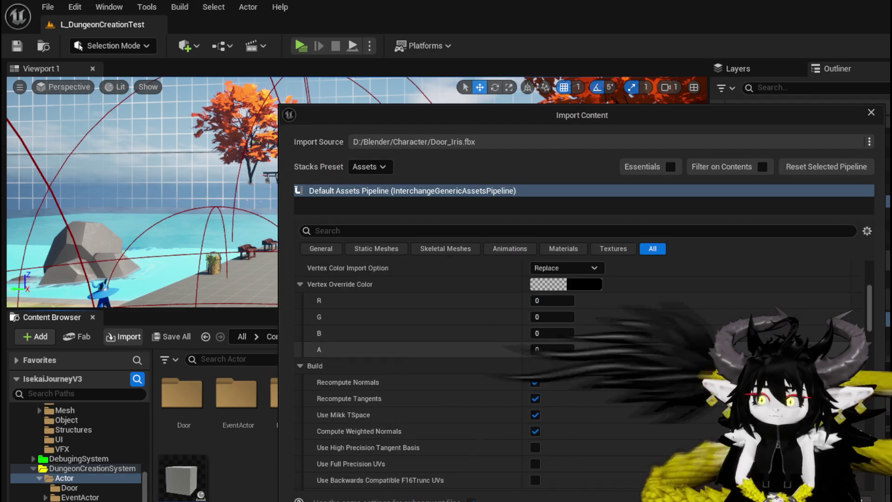
{"action": "scroll", "coordinate": [661, 357], "scroll_direction": "up", "scroll_amount": 8}
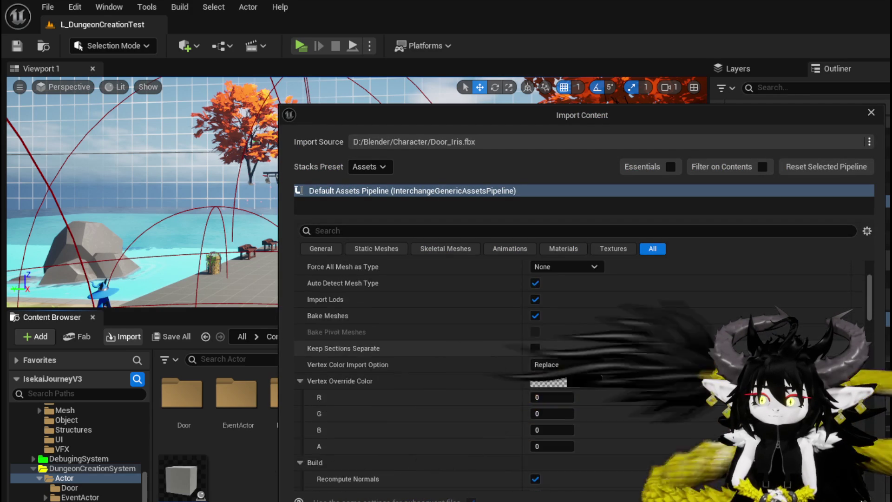
{"action": "scroll", "coordinate": [569, 353], "scroll_direction": "up", "scroll_amount": 1}
{"action": "left_click", "coordinate": [566, 383]}
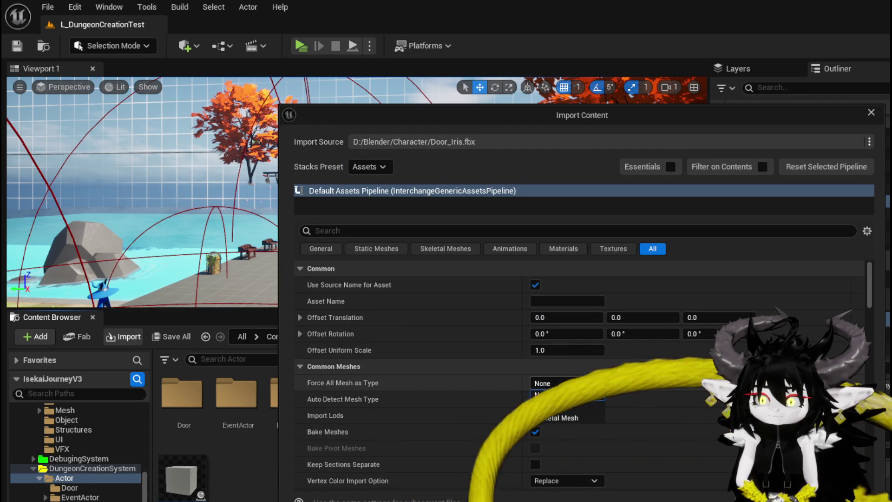
{"action": "left_click", "coordinate": [550, 418]}
{"action": "scroll", "coordinate": [664, 400], "scroll_direction": "down", "scroll_amount": 10}
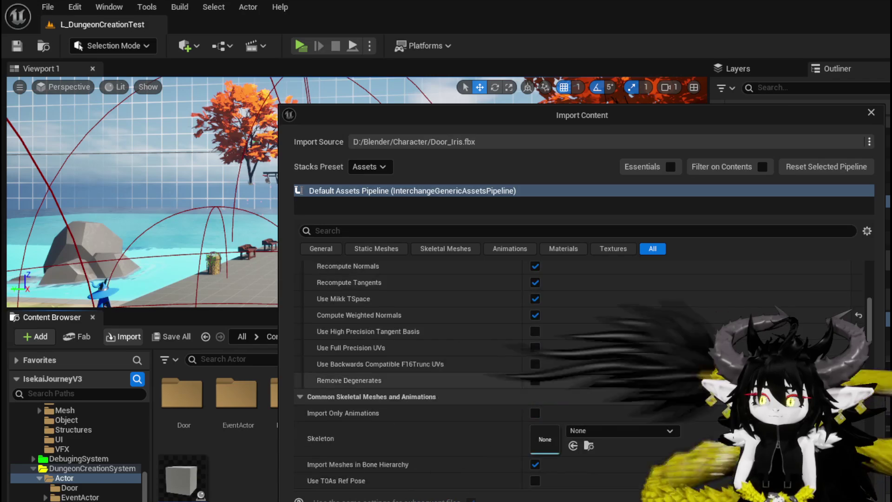
{"action": "scroll", "coordinate": [664, 384], "scroll_direction": "down", "scroll_amount": 12}
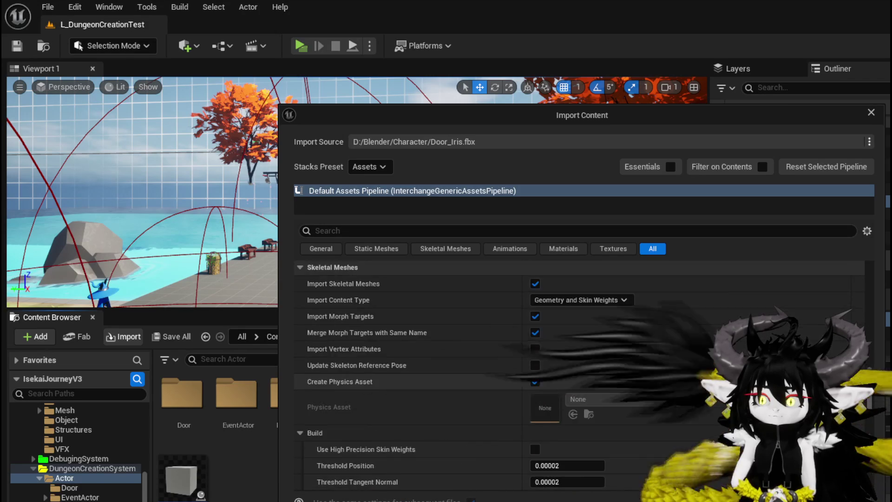
{"action": "scroll", "coordinate": [664, 388], "scroll_direction": "down", "scroll_amount": 3}
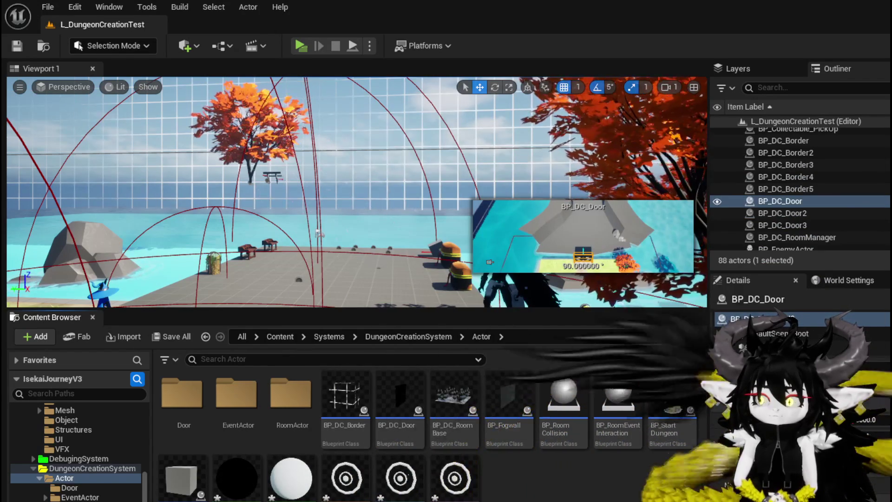
Step: Save the newly imported Door_Iris assets and place a Door_Iris mesh in the level
{"action": "key", "text": "ctrl+shift+s"}
{"action": "key", "text": "Return"}
{"action": "mouse_move", "coordinate": [454, 479]}
{"action": "left_mouse_down"}
{"action": "mouse_move", "coordinate": [401, 327]}
{"action": "mouse_move", "coordinate": [371, 279]}
{"action": "mouse_move", "coordinate": [382, 161]}
{"action": "left_mouse_up"}
{"action": "key", "text": "f"}
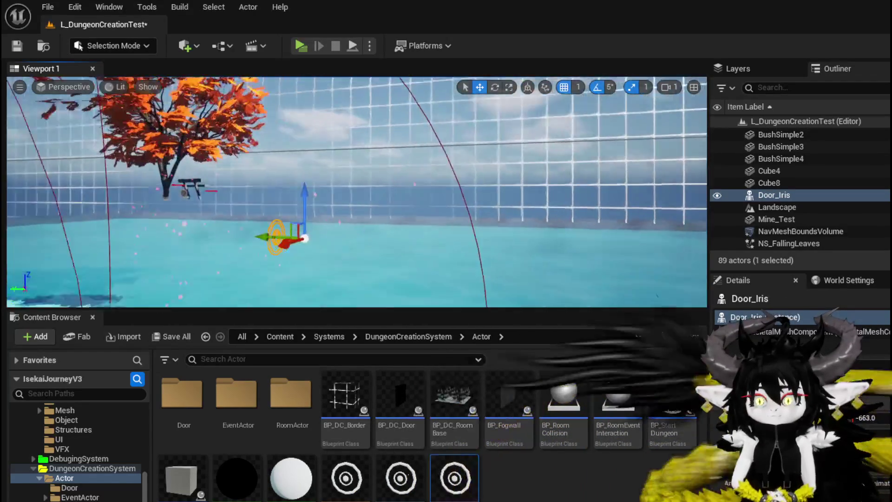
Step: Rotate the placed Door_Iris about 20 degrees to inspect it, then delete it and save the level
{"action": "key", "text": "e"}
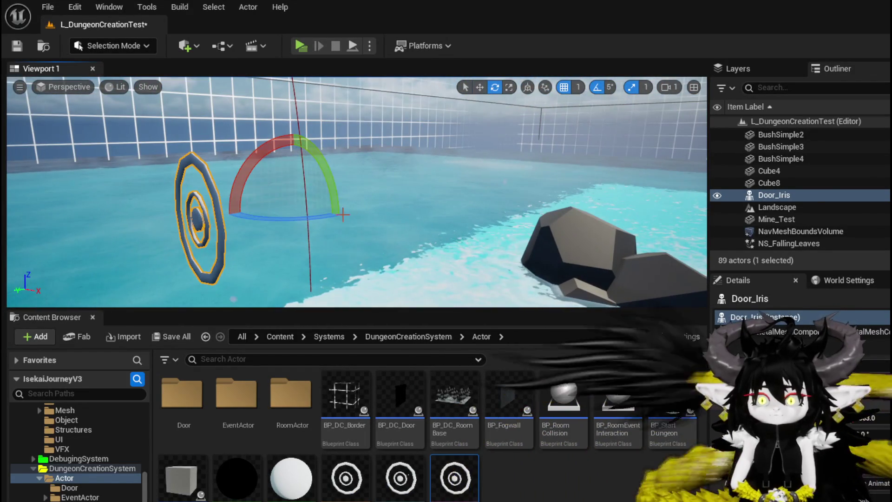
{"action": "mouse_move", "coordinate": [263, 154]}
{"action": "left_mouse_down"}
{"action": "mouse_move", "coordinate": [279, 153]}
{"action": "mouse_move", "coordinate": [242, 156]}
{"action": "mouse_move", "coordinate": [272, 153]}
{"action": "mouse_move", "coordinate": [265, 139]}
{"action": "mouse_move", "coordinate": [279, 140]}
{"action": "left_mouse_up"}
{"action": "left_click_drag", "start_coordinate": [332, 229], "coordinate": [323, 230]}
{"action": "left_click_drag", "start_coordinate": [344, 165], "coordinate": [338, 200]}
{"action": "key", "text": "Delete"}
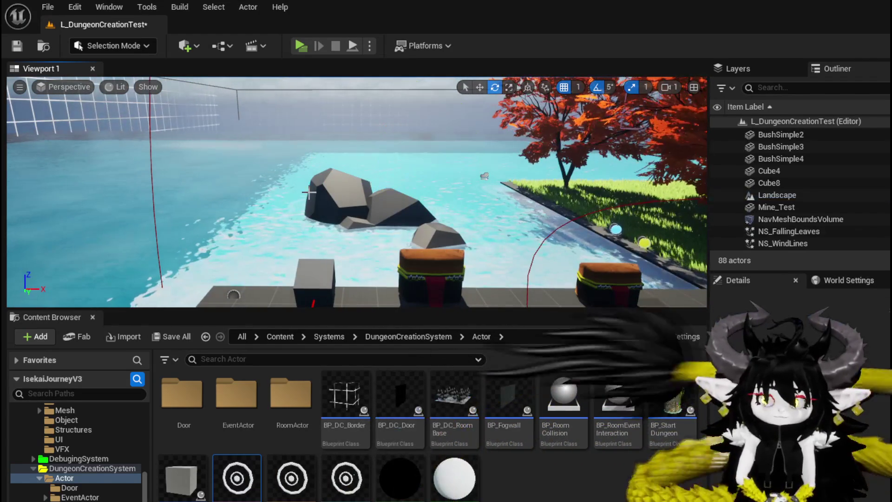
{"action": "left_click", "coordinate": [17, 46]}
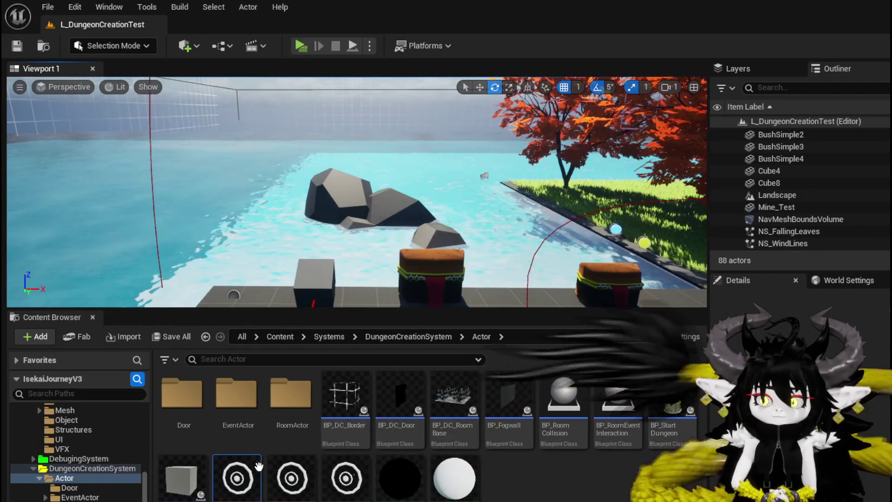
Step: Browse the Door folder, then open the BP_DC_Door Blueprint from the Actor folder
{"action": "left_click", "coordinate": [70, 488]}
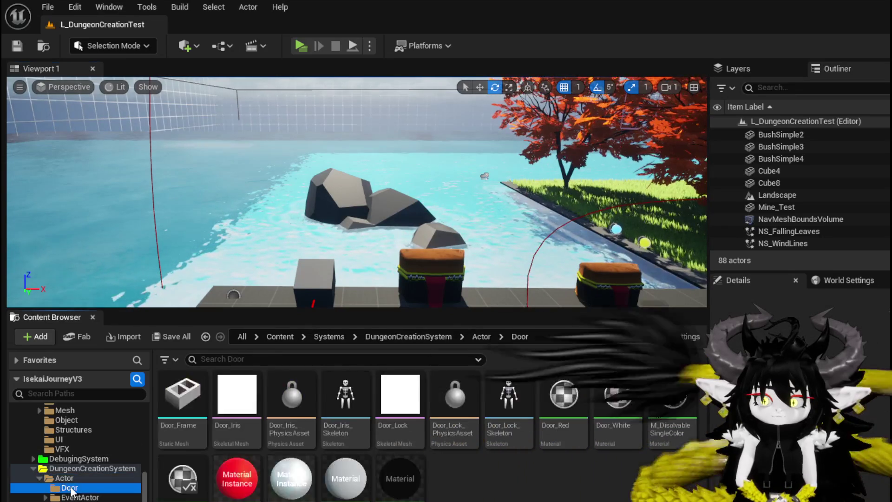
{"action": "left_click", "coordinate": [64, 478]}
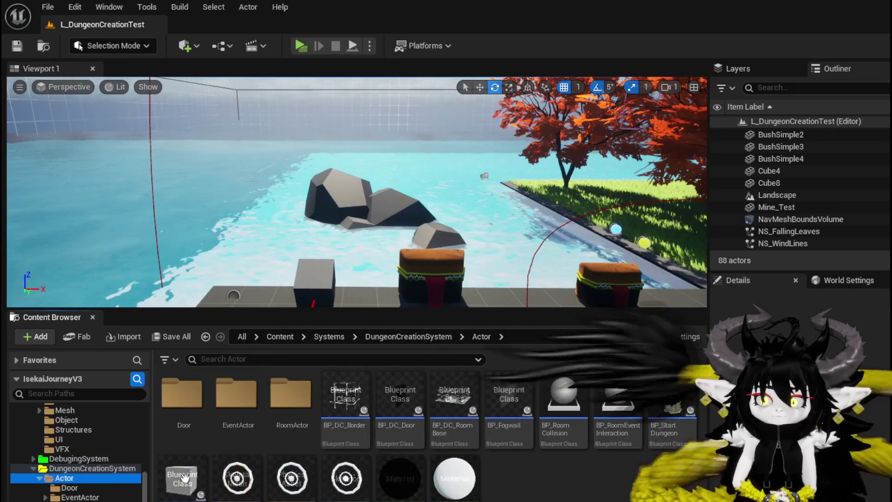
{"action": "double_click", "coordinate": [426, 412]}
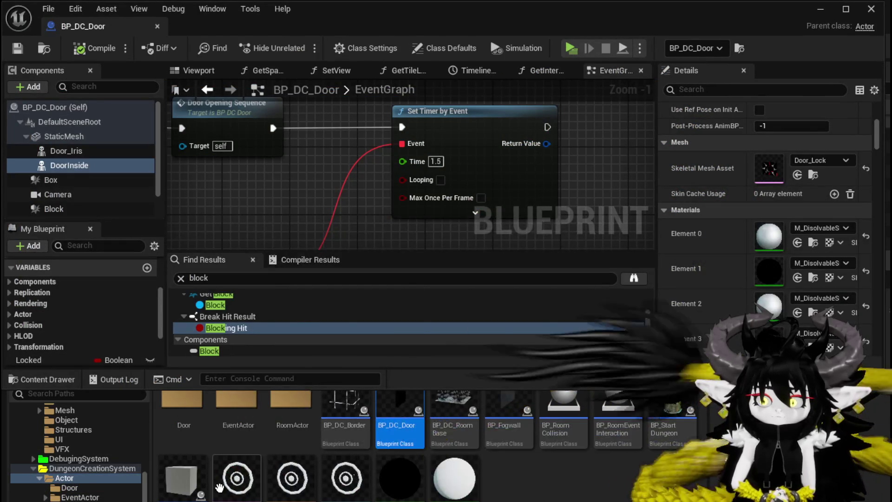
Step: Assign the new Door_Iris mesh to BP_DC_Door's Door_Iris component and save the Blueprint
{"action": "key", "text": "Up"}
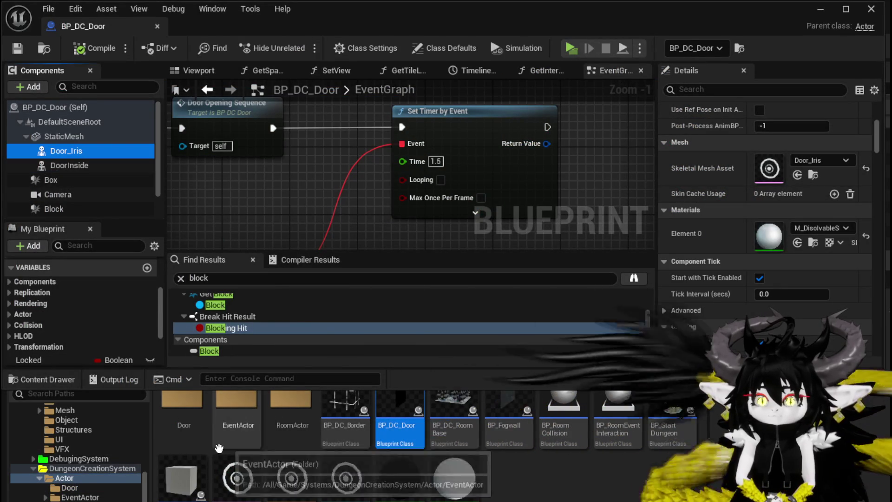
{"action": "left_click_drag", "start_coordinate": [245, 477], "coordinate": [790, 170]}
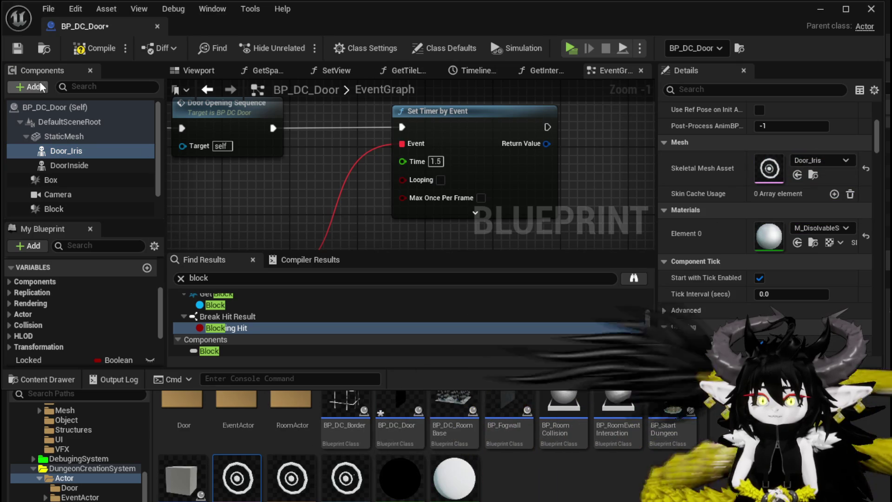
{"action": "left_click", "coordinate": [14, 48]}
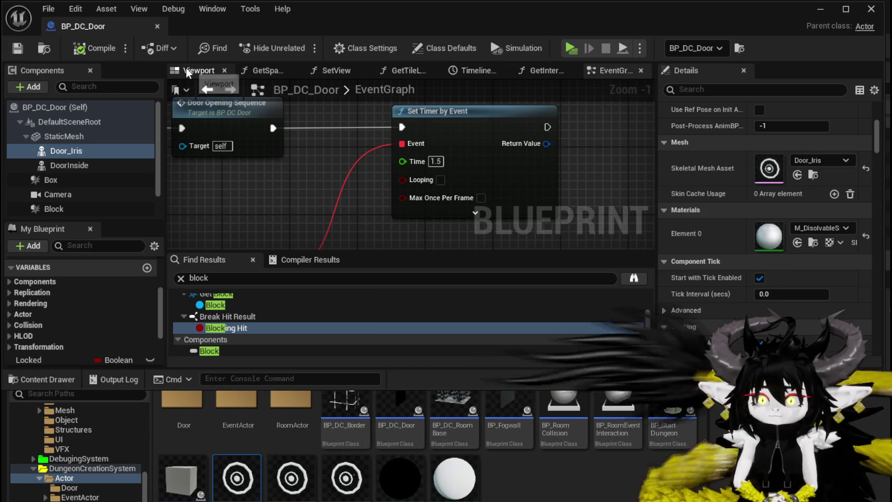
Step: Inspect the reimported centered iris in the Blueprint viewport, facing the door frame head-on
{"action": "left_click", "coordinate": [193, 70]}
{"action": "scroll", "coordinate": [418, 175], "scroll_direction": "up", "scroll_amount": 5}
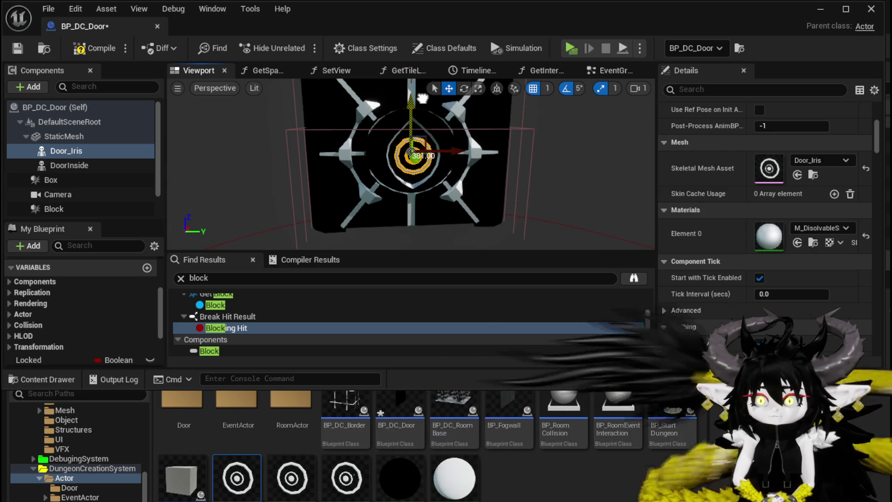
{"action": "scroll", "coordinate": [434, 172], "scroll_direction": "up", "scroll_amount": 5}
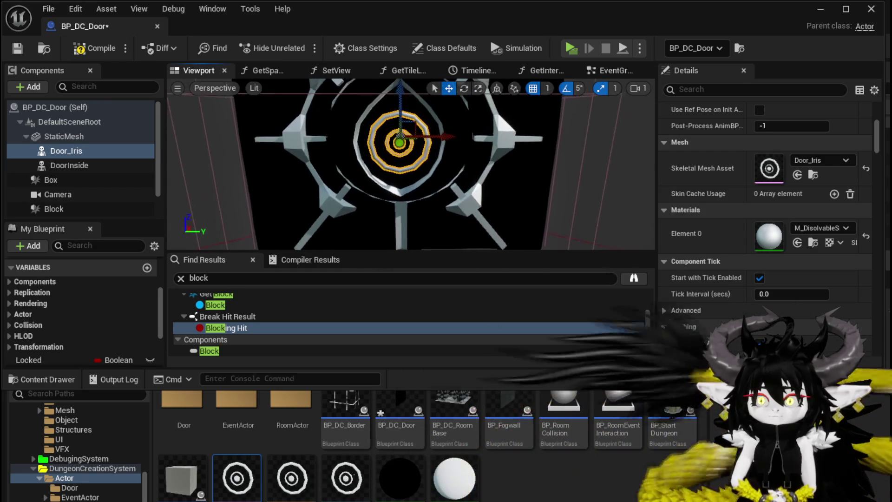
{"action": "scroll", "coordinate": [411, 165], "scroll_direction": "up", "scroll_amount": 2}
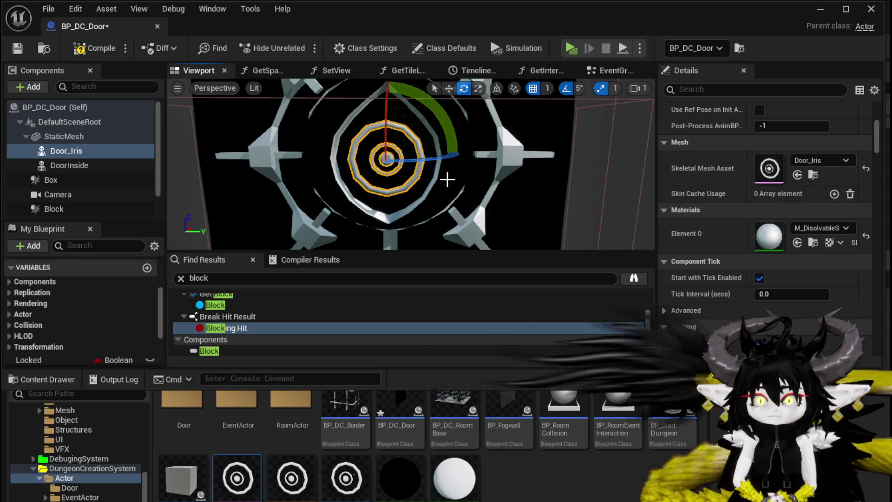
{"action": "scroll", "coordinate": [429, 235], "scroll_direction": "down", "scroll_amount": 3}
{"action": "key", "text": "w"}
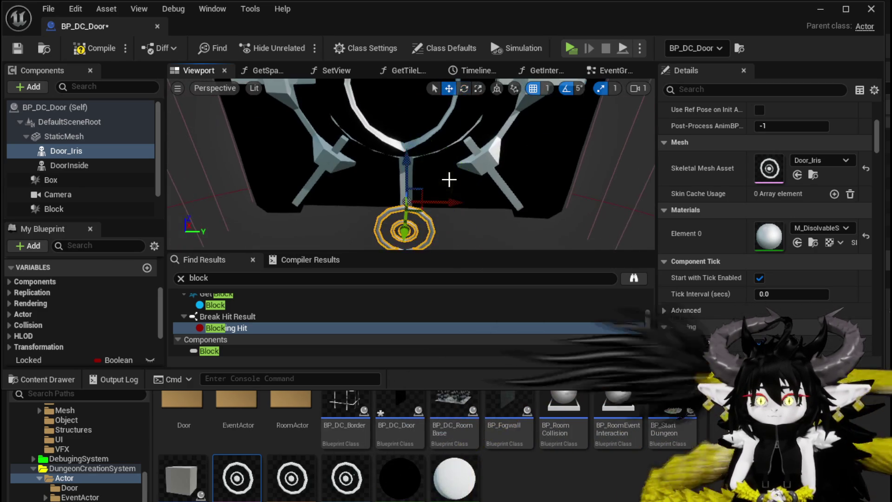
{"action": "left_click_drag", "start_coordinate": [428, 234], "coordinate": [400, 153]}
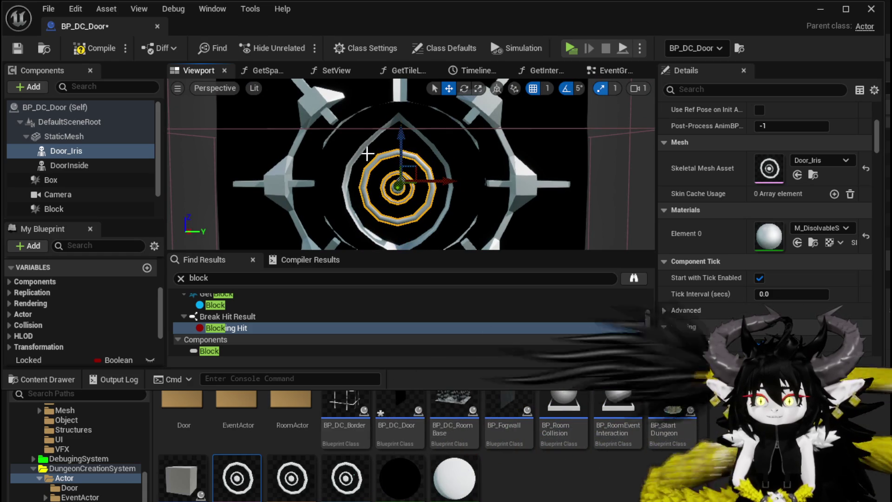
Step: Save BP_DC_Door and the L_DungeonCreationTest level through Save Content
{"action": "left_click", "coordinate": [9, 50]}
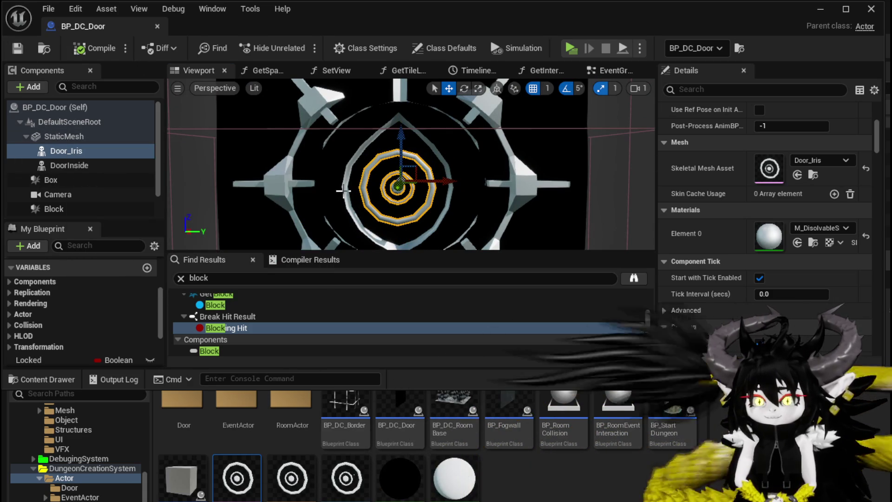
{"action": "left_click_drag", "start_coordinate": [343, 191], "coordinate": [326, 186]}
{"action": "key", "text": "ctrl+shift+s"}
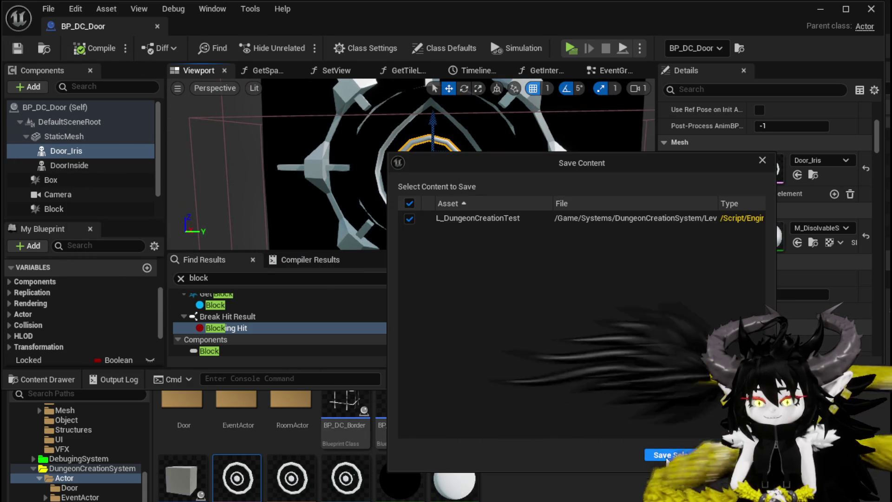
{"action": "left_click", "coordinate": [664, 456]}
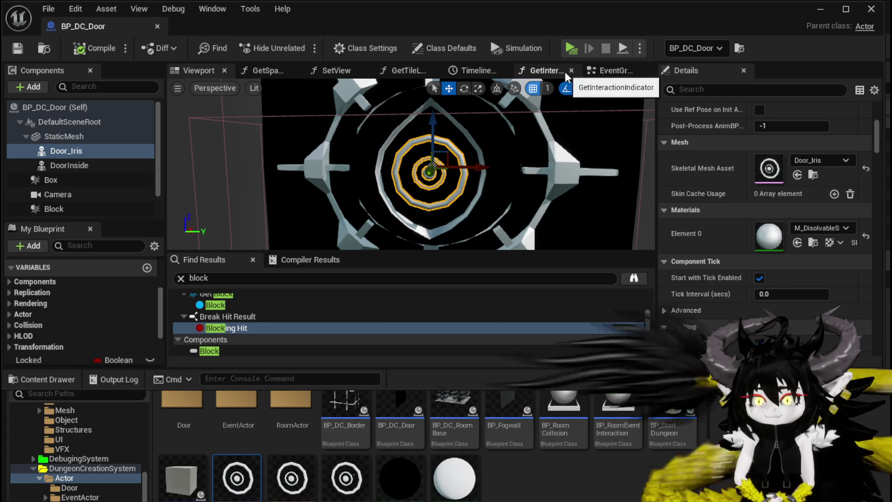
{"action": "left_click", "coordinate": [610, 70]}
Step: Connect Break Rotator Y (Pitch) to Make Rotator Y (Pitch) and compile BP_DC_Door
{"action": "scroll", "coordinate": [462, 187], "scroll_direction": "down", "scroll_amount": 9}
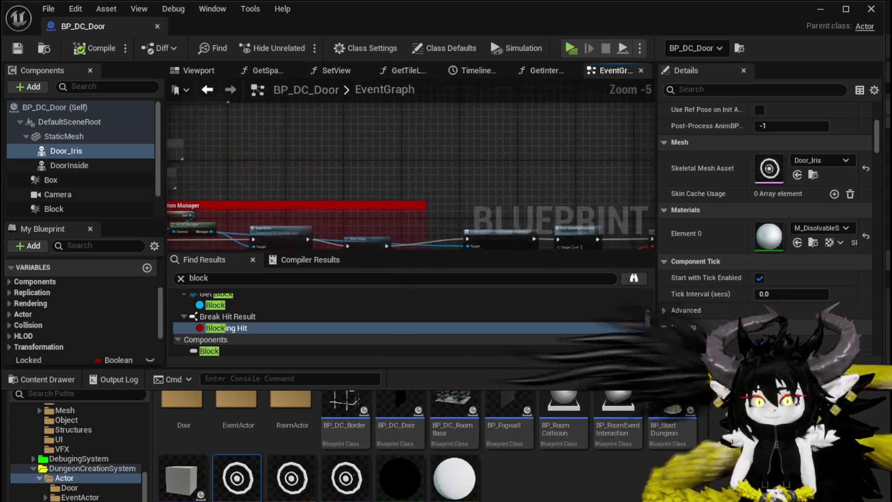
{"action": "scroll", "coordinate": [516, 209], "scroll_direction": "up", "scroll_amount": 8}
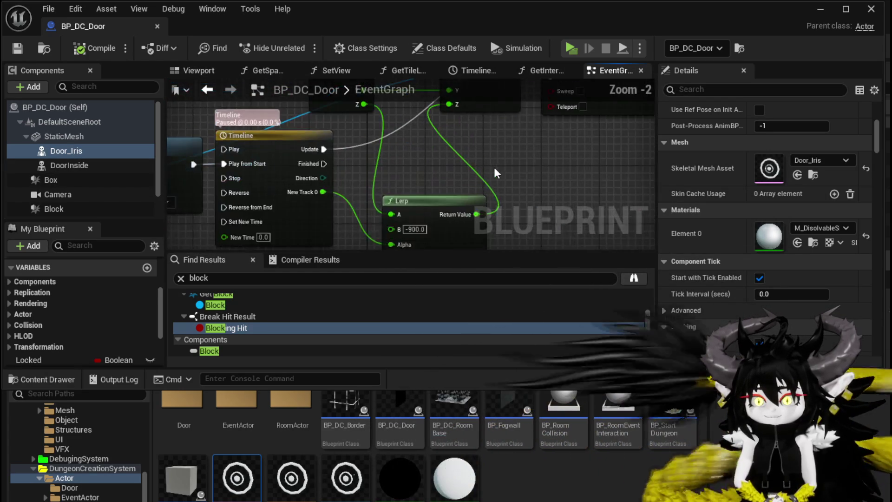
{"action": "scroll", "coordinate": [535, 141], "scroll_direction": "down", "scroll_amount": 4}
{"action": "scroll", "coordinate": [511, 163], "scroll_direction": "down", "scroll_amount": 1}
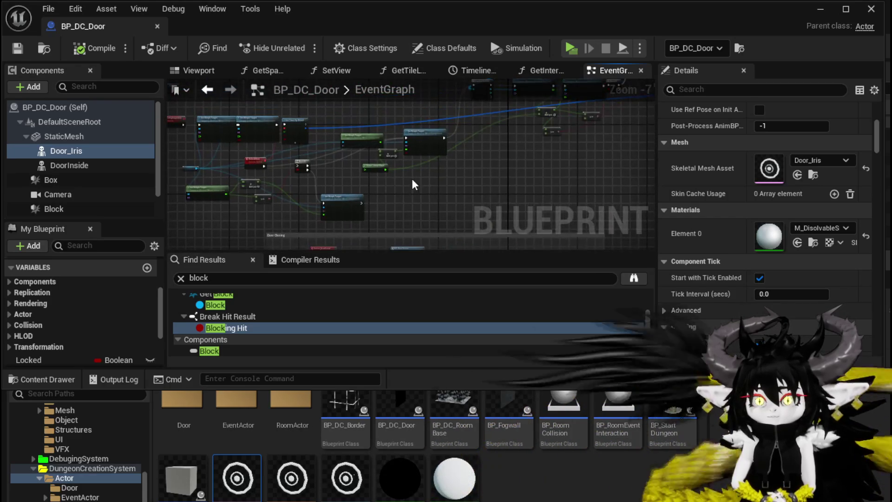
{"action": "scroll", "coordinate": [316, 170], "scroll_direction": "down", "scroll_amount": 2}
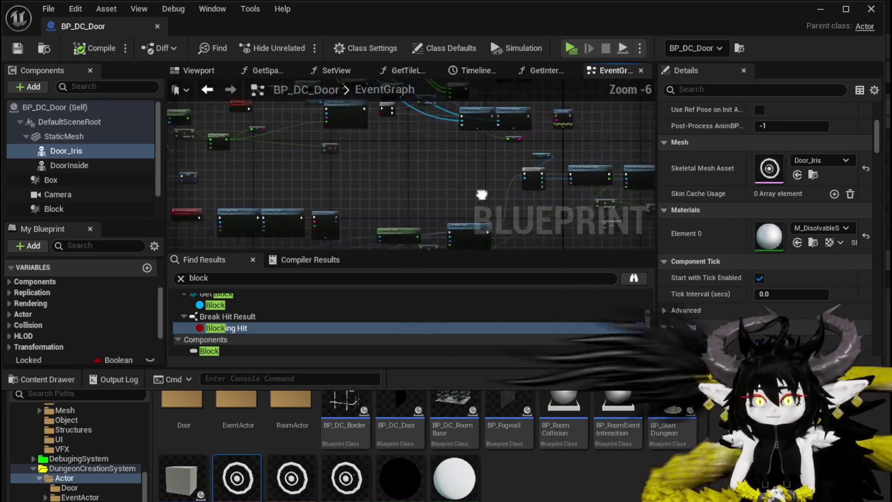
{"action": "scroll", "coordinate": [422, 199], "scroll_direction": "up", "scroll_amount": 4}
{"action": "left_click_drag", "start_coordinate": [422, 199], "coordinate": [345, 238]}
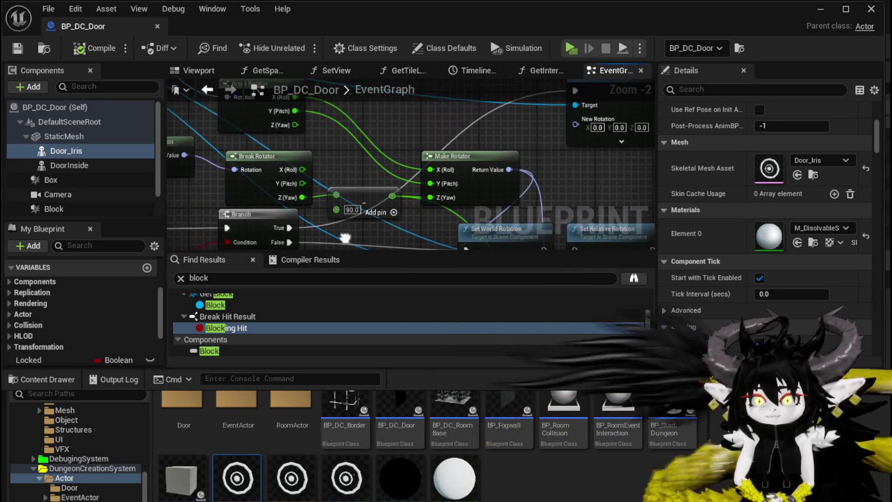
{"action": "left_click_drag", "start_coordinate": [289, 157], "coordinate": [288, 150]}
{"action": "scroll", "coordinate": [369, 161], "scroll_direction": "up", "scroll_amount": 2}
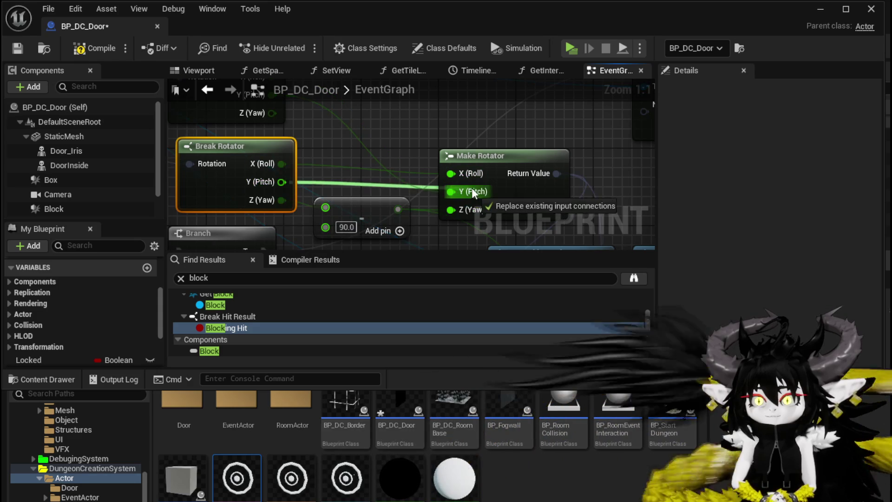
{"action": "scroll", "coordinate": [387, 143], "scroll_direction": "down", "scroll_amount": 2}
{"action": "left_click", "coordinate": [89, 52]}
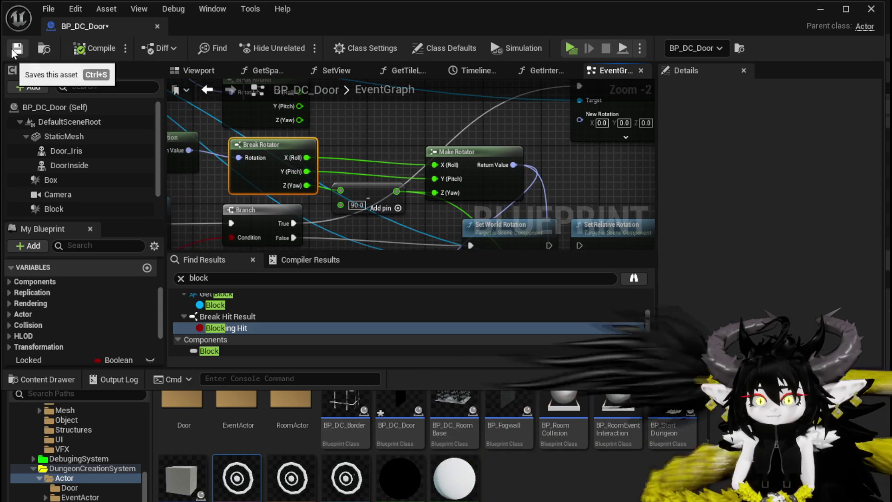
{"action": "left_click", "coordinate": [817, 10]}
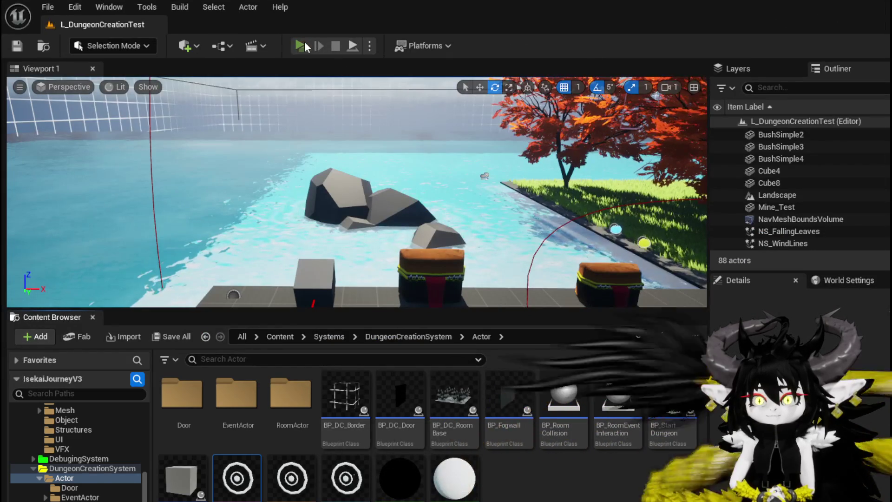
Step: Play the level, walking and double-jumping the character at the black iris door
{"action": "left_click", "coordinate": [301, 46]}
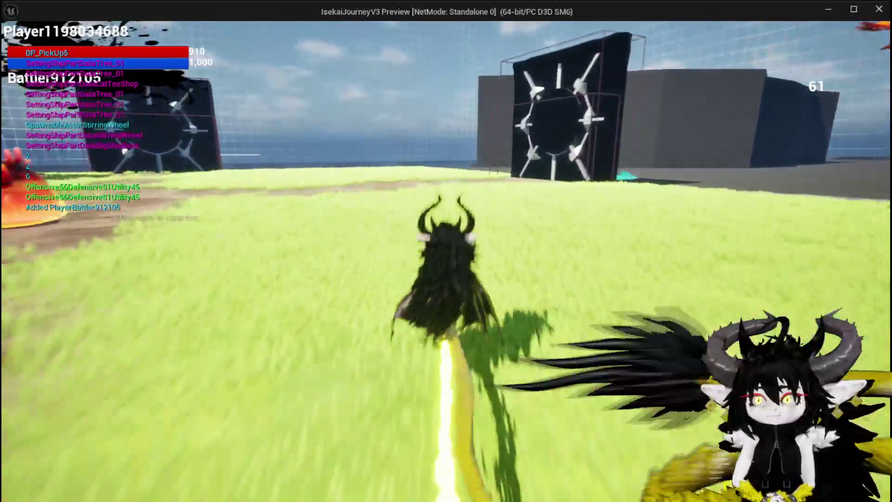
{"action": "key", "text": "space"}
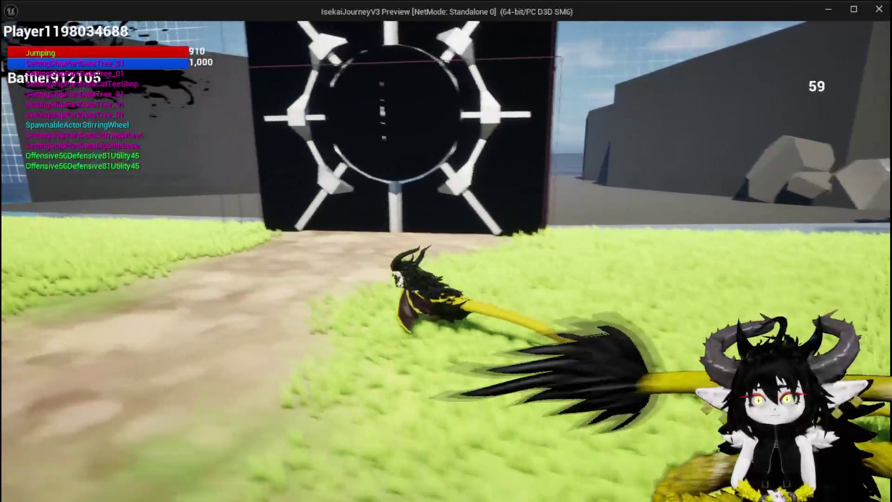
{"action": "key", "text": "w"}
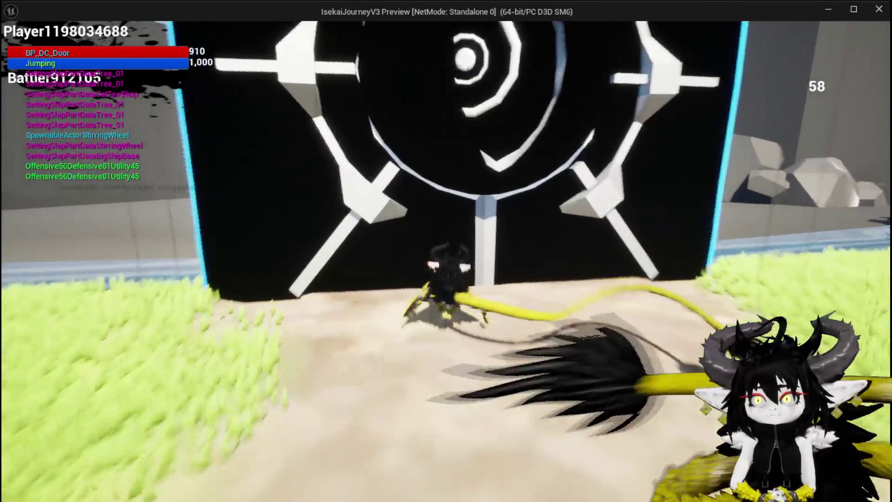
{"action": "key", "text": "w"}
{"action": "key", "text": "w"}
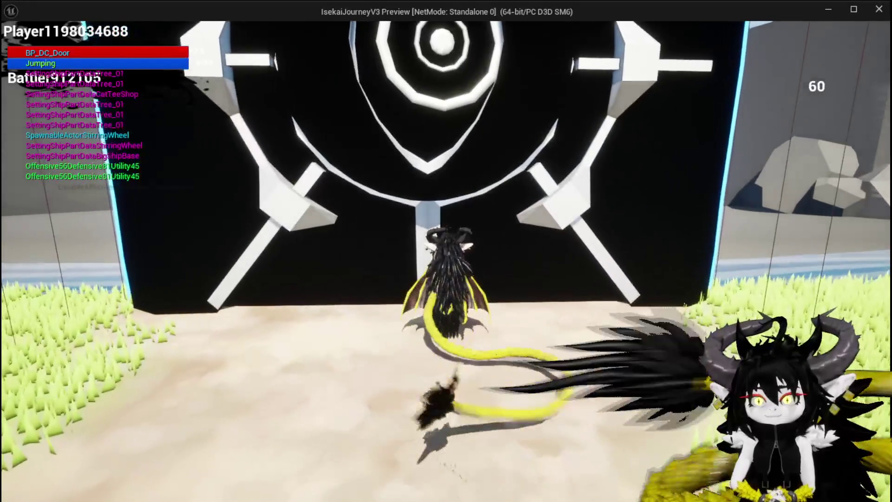
{"action": "key", "text": "space"}
{"action": "key", "text": "space"}
{"action": "key", "text": "w"}
{"action": "key", "text": "space"}
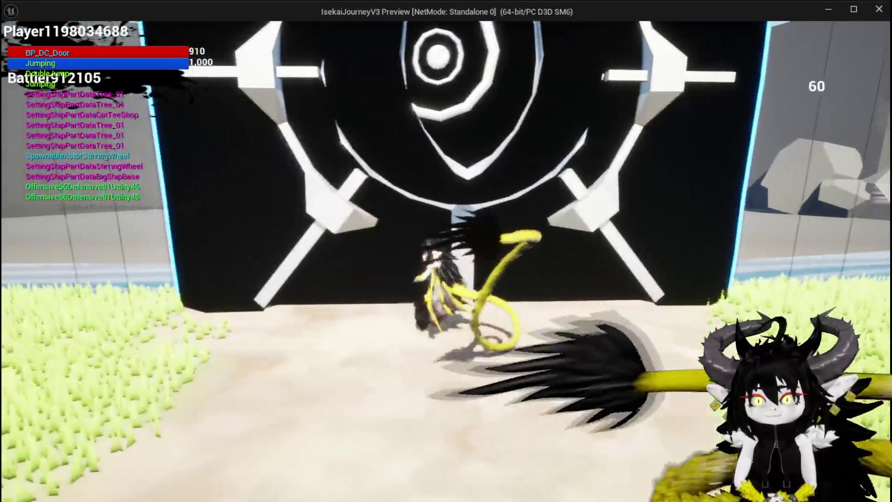
{"action": "key", "text": "s"}
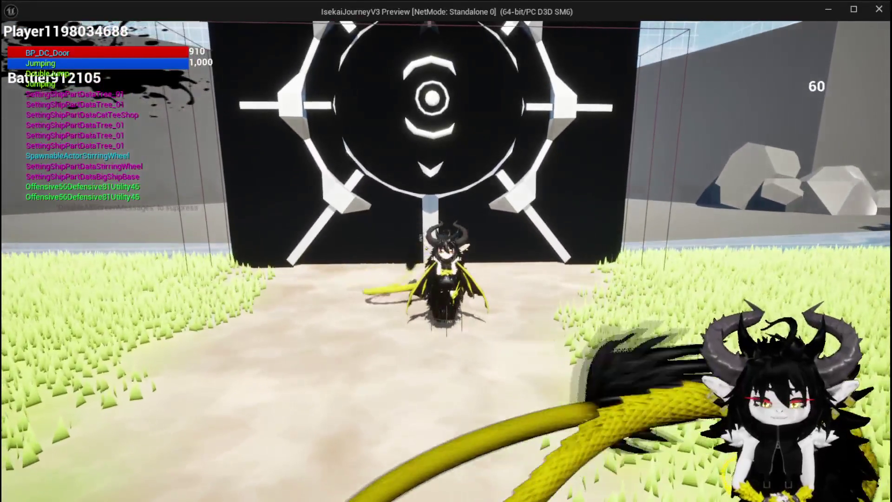
Step: Stop the game, save the level map, and return to the BP_DC_Door editor
{"action": "key", "text": "Escape"}
{"action": "left_click", "coordinate": [17, 45]}
{"action": "key", "text": "alt+Tab"}
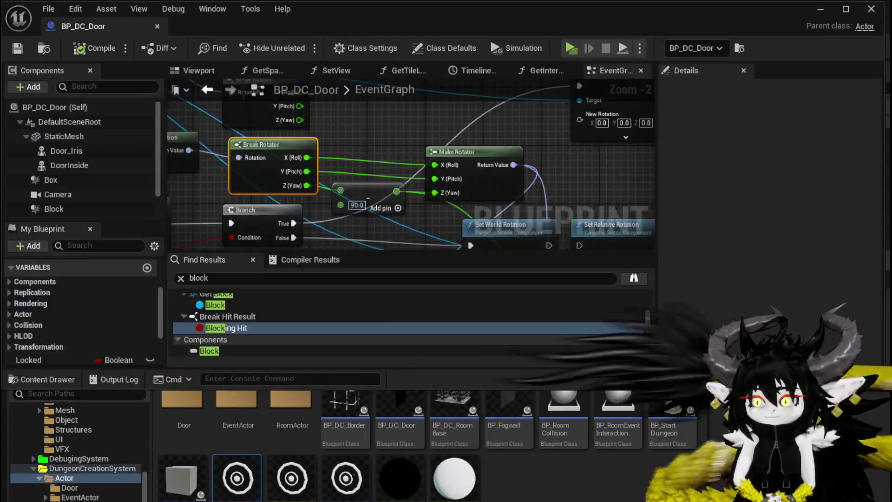
{"action": "left_click_drag", "start_coordinate": [463, 152], "coordinate": [461, 146]}
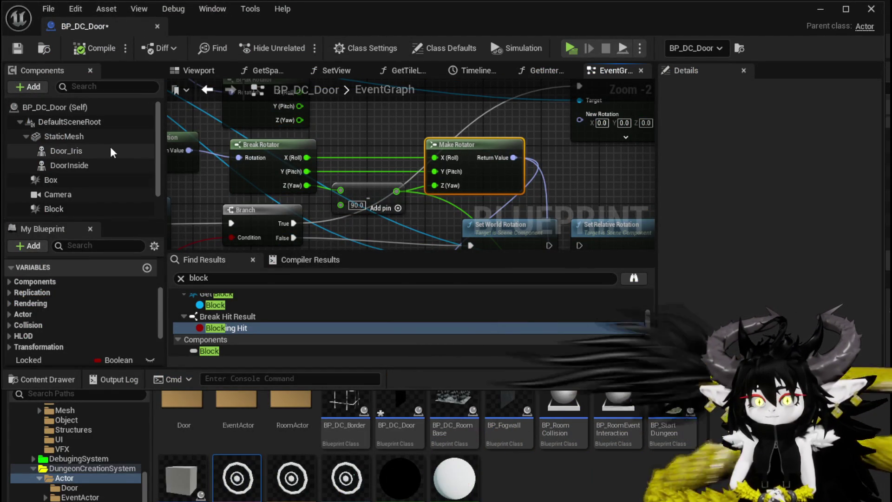
{"action": "left_click", "coordinate": [85, 151]}
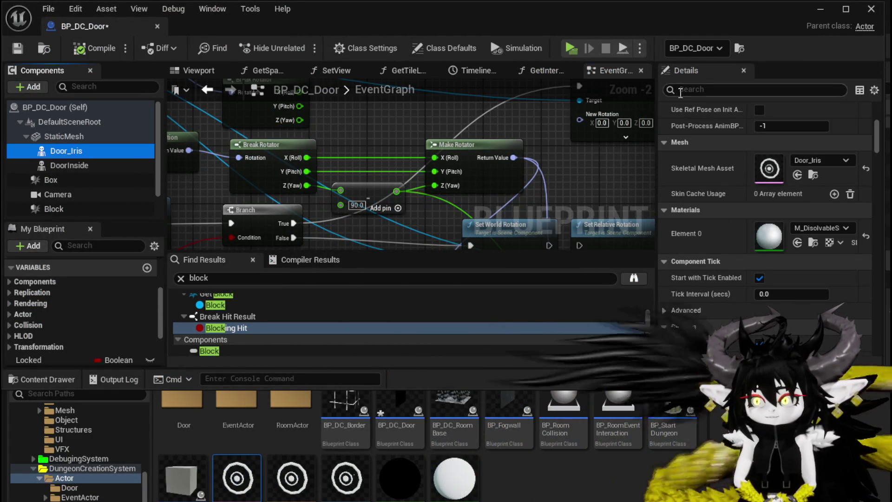
{"action": "scroll", "coordinate": [704, 134], "scroll_direction": "up", "scroll_amount": 10}
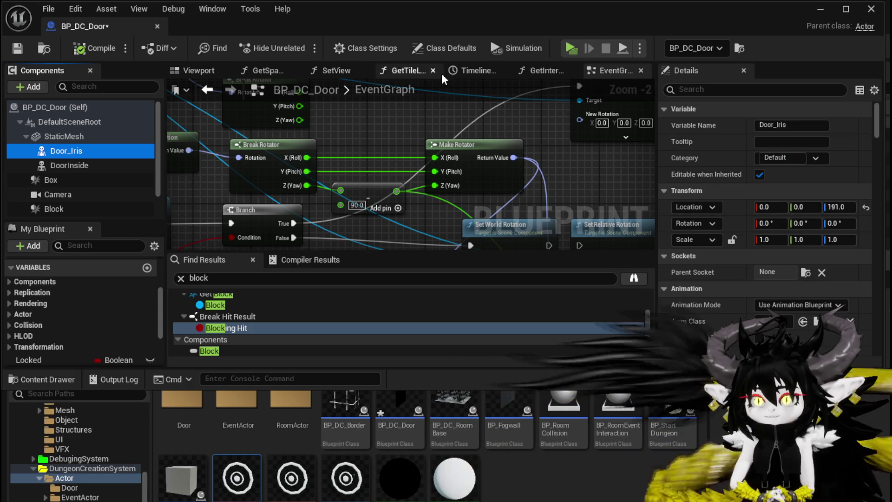
{"action": "left_click", "coordinate": [199, 71]}
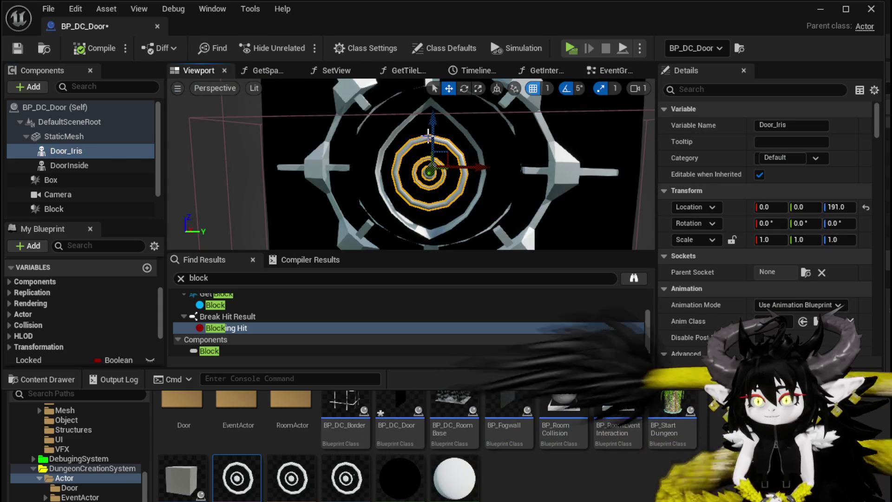
{"action": "mouse_move", "coordinate": [782, 207]}
{"action": "left_mouse_down"}
{"action": "mouse_move", "coordinate": [790, 207]}
{"action": "mouse_move", "coordinate": [770, 207]}
{"action": "mouse_move", "coordinate": [844, 207]}
{"action": "mouse_move", "coordinate": [859, 225]}
{"action": "mouse_move", "coordinate": [757, 223]}
{"action": "mouse_move", "coordinate": [780, 223]}
{"action": "mouse_move", "coordinate": [766, 223]}
{"action": "left_mouse_up"}
{"action": "left_click", "coordinate": [19, 49]}
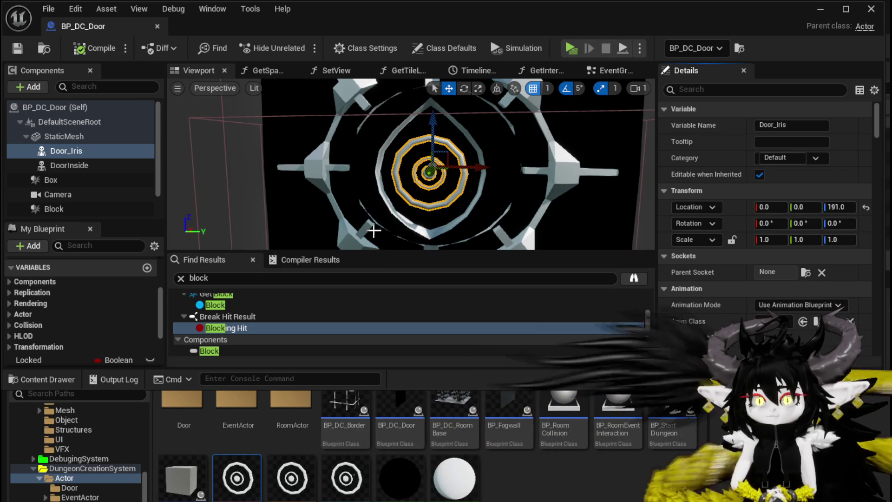
{"action": "left_click", "coordinate": [611, 71]}
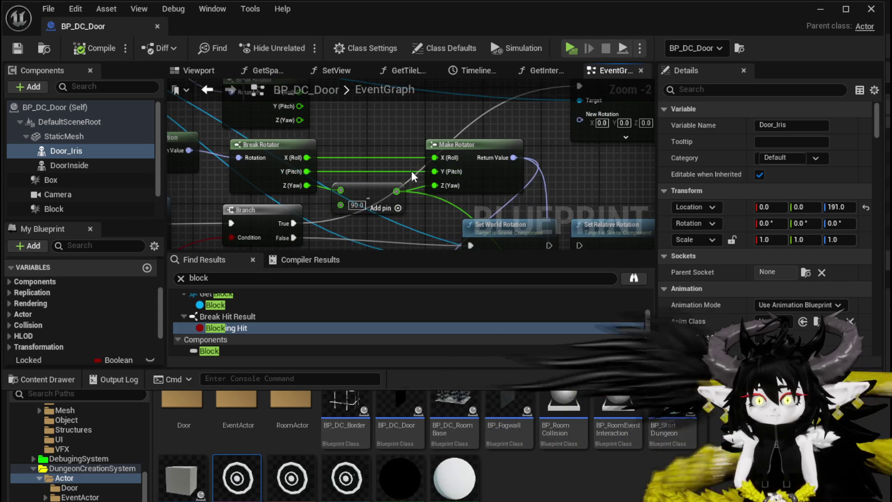
Step: Disconnect Make Rotator's Y (Pitch) input, leaving it at 0.0, and save BP_DC_Door
{"action": "left_click", "coordinate": [449, 173], "text": "alt"}
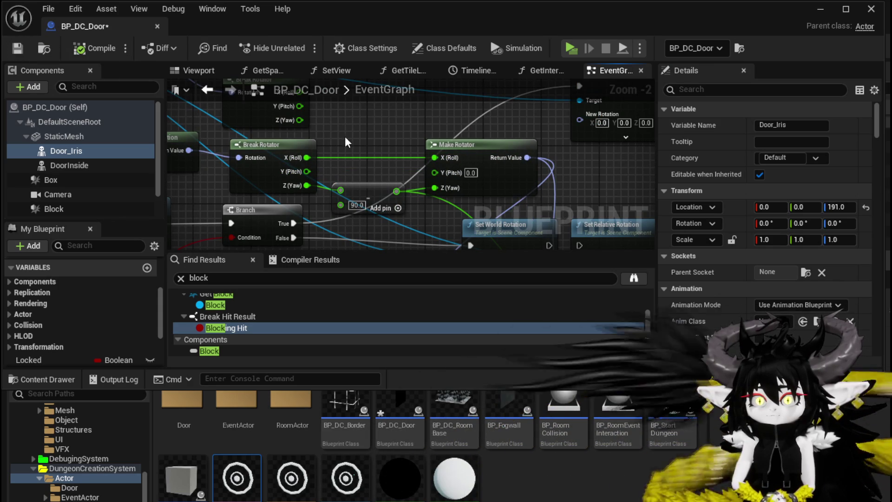
{"action": "left_click", "coordinate": [16, 48]}
{"action": "mouse_move", "coordinate": [410, 172]}
{"action": "left_mouse_down"}
{"action": "mouse_move", "coordinate": [416, 186]}
{"action": "mouse_move", "coordinate": [385, 208]}
{"action": "mouse_move", "coordinate": [370, 124]}
{"action": "left_mouse_up"}
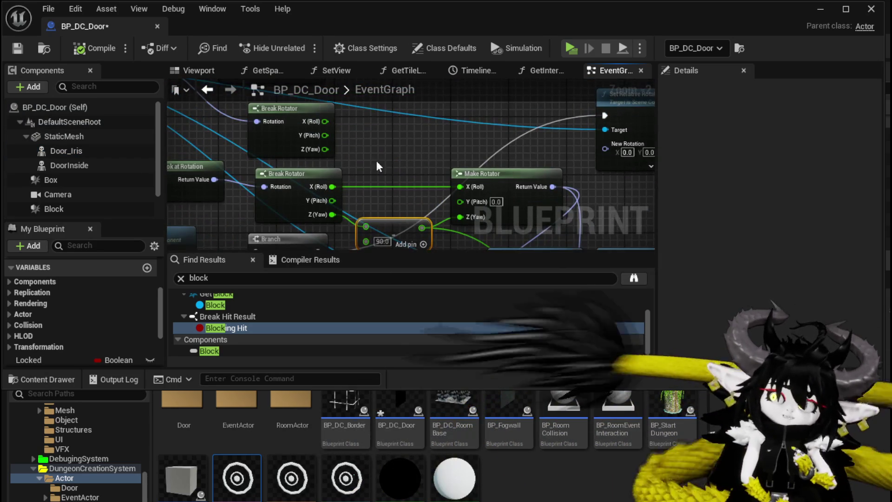
{"action": "scroll", "coordinate": [413, 206], "scroll_direction": "down", "scroll_amount": 2}
Step: Wire Break Rotator Y (Pitch) into Make Rotator X (Roll), then return to the level and start Play
{"action": "left_click_drag", "start_coordinate": [412, 205], "coordinate": [450, 152]}
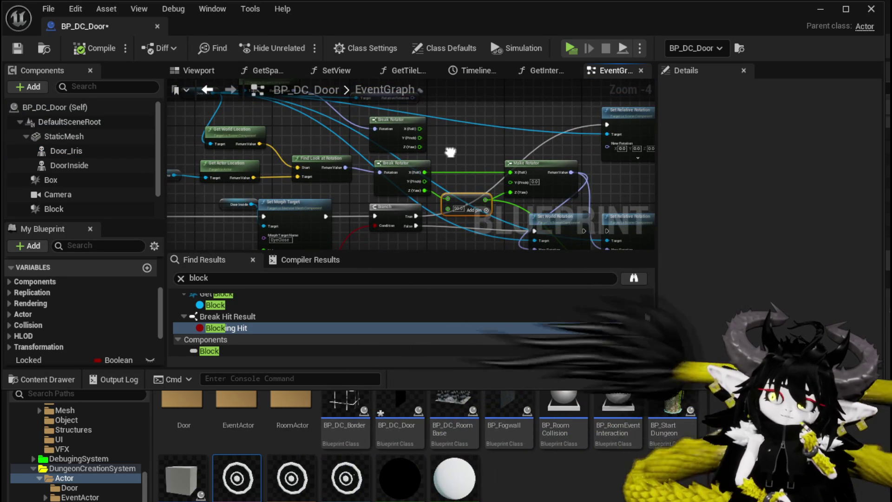
{"action": "left_click_drag", "start_coordinate": [450, 152], "coordinate": [489, 150]}
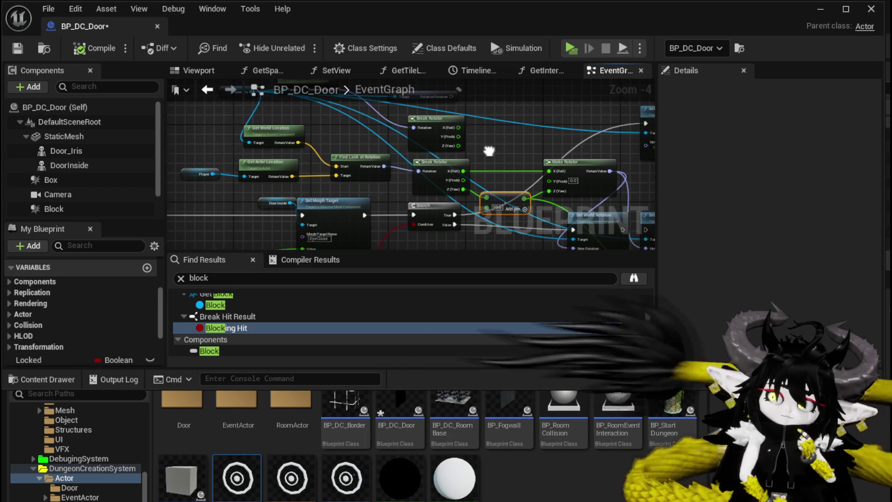
{"action": "scroll", "coordinate": [489, 151], "scroll_direction": "up", "scroll_amount": 4}
{"action": "left_click_drag", "start_coordinate": [301, 174], "coordinate": [470, 161]}
{"action": "left_click", "coordinate": [421, 134]}
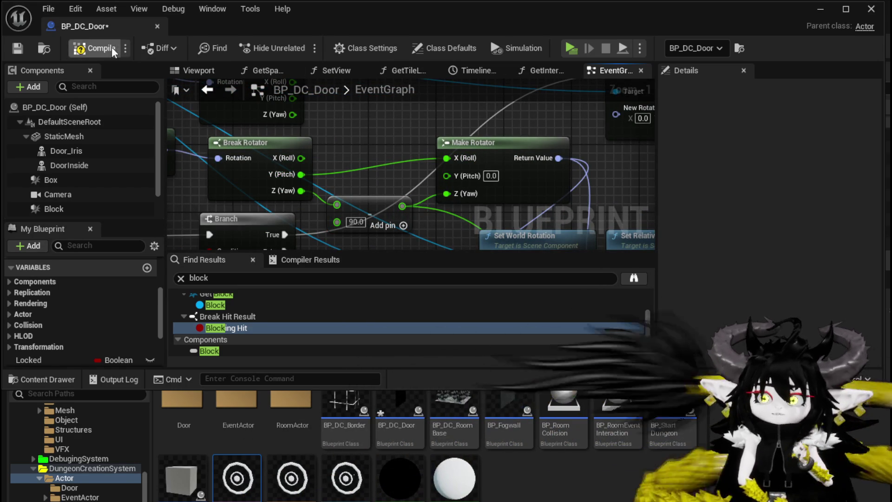
{"action": "left_click", "coordinate": [819, 10]}
{"action": "left_click", "coordinate": [288, 43]}
Step: Run the character to the iris door, double-jump in front of it, then end the preview
{"action": "key", "text": "w"}
{"action": "key", "text": "space"}
{"action": "key", "text": "w"}
{"action": "key", "text": "w"}
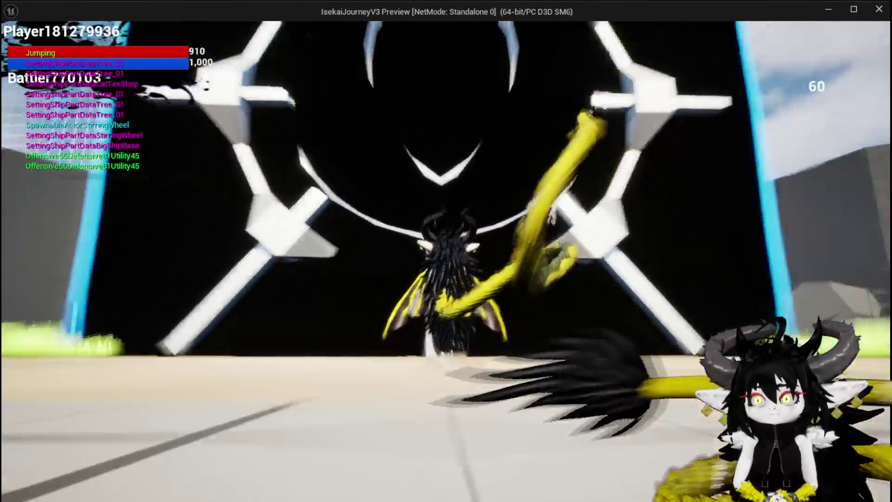
{"action": "key", "text": "space"}
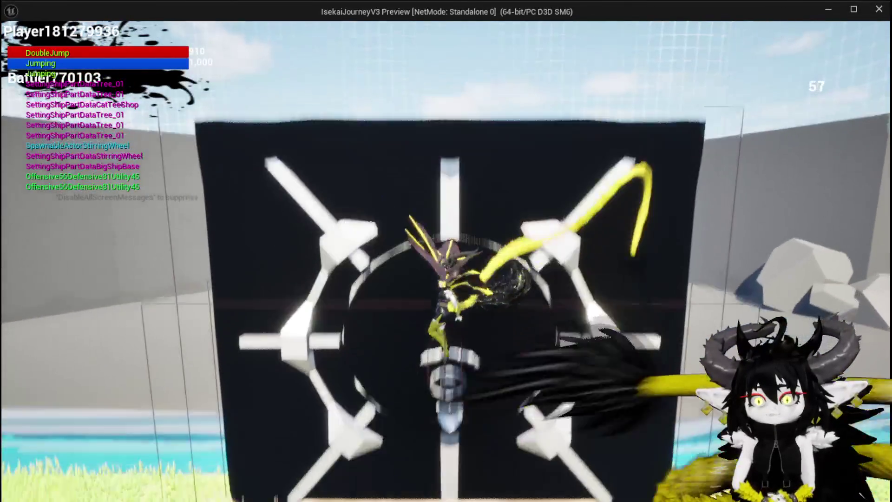
{"action": "key", "text": "Escape"}
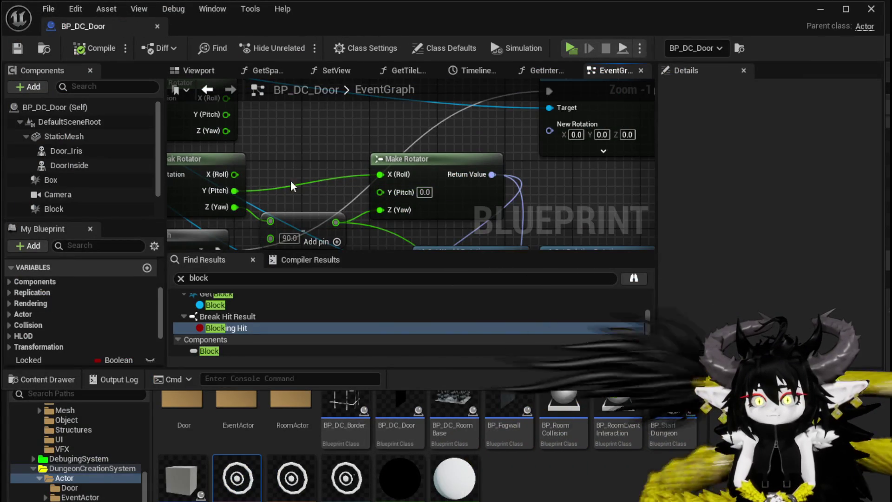
Step: Insert a Multiply node with B = -1.0 between Break Rotator Y (Pitch) and Make Rotator's input
{"action": "left_click_drag", "start_coordinate": [218, 197], "coordinate": [257, 132]}
{"action": "type", "text": "divide"}
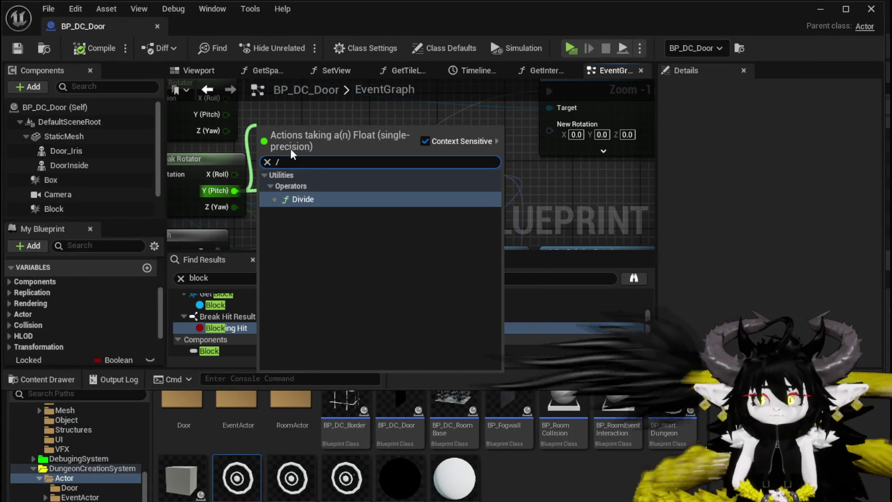
{"action": "left_click", "coordinate": [199, 141]}
{"action": "left_click_drag", "start_coordinate": [314, 216], "coordinate": [359, 179]}
{"action": "type", "text": "*"}
{"action": "left_click", "coordinate": [389, 284]}
{"action": "left_click", "coordinate": [386, 196]}
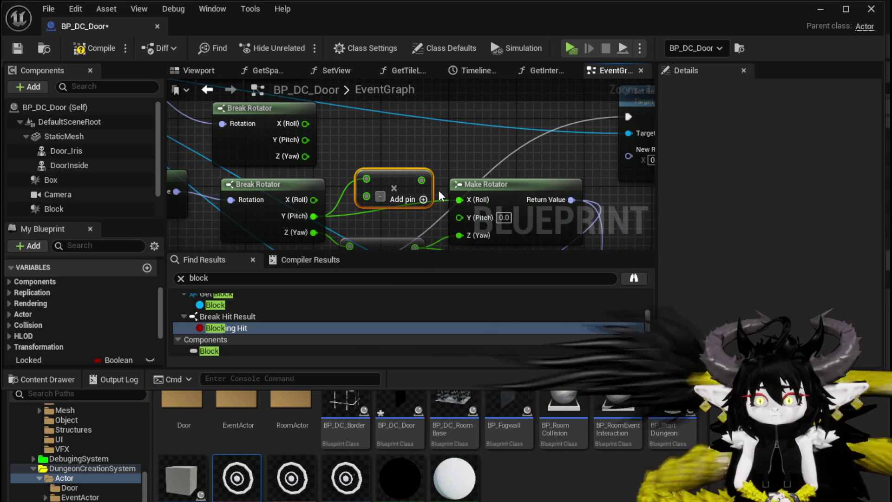
{"action": "left_click_drag", "start_coordinate": [423, 182], "coordinate": [468, 217]}
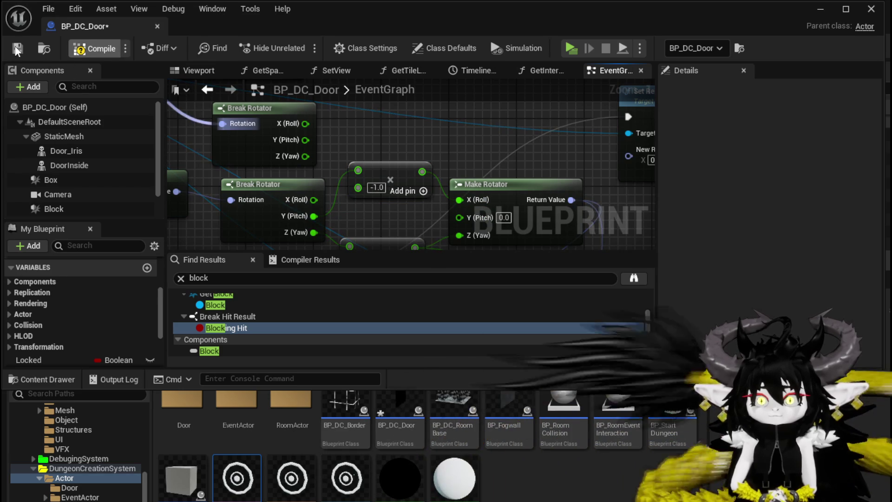
{"action": "left_click", "coordinate": [820, 9]}
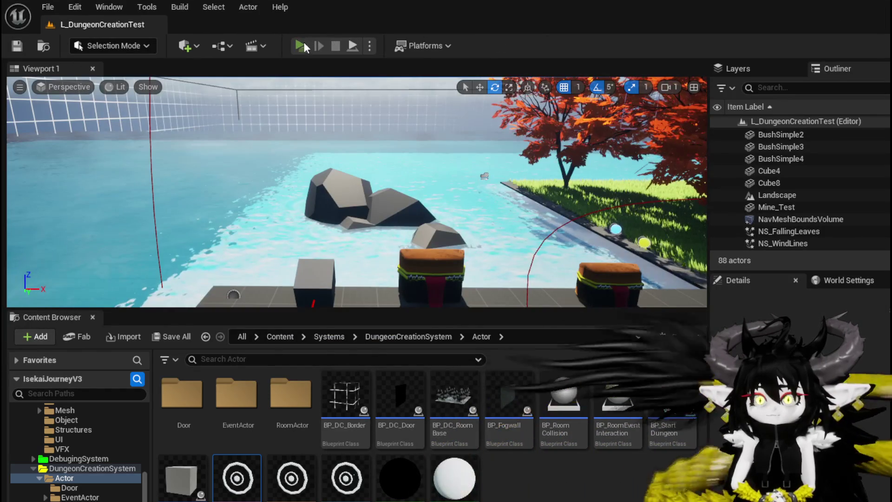
Step: Play the level and jump the character repeatedly at the black door to check the iris, then stop
{"action": "left_click", "coordinate": [304, 44]}
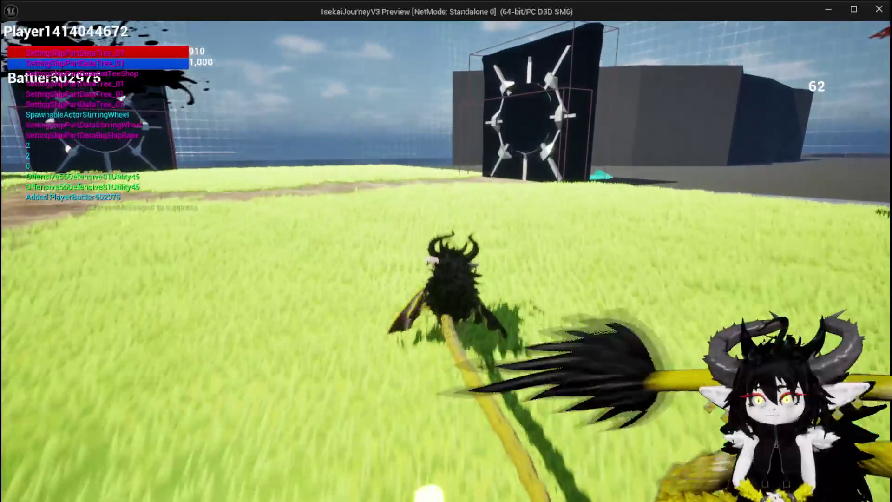
{"action": "key", "text": "space"}
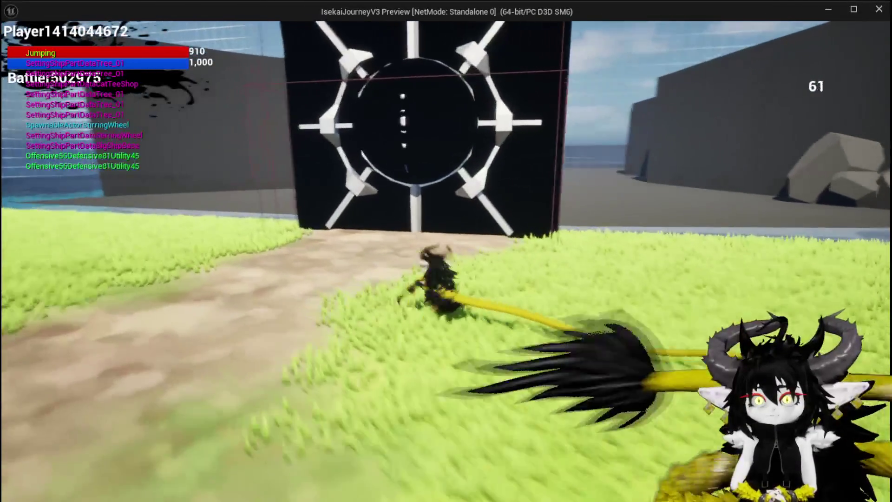
{"action": "key", "text": "space"}
{"action": "key", "text": "space"}
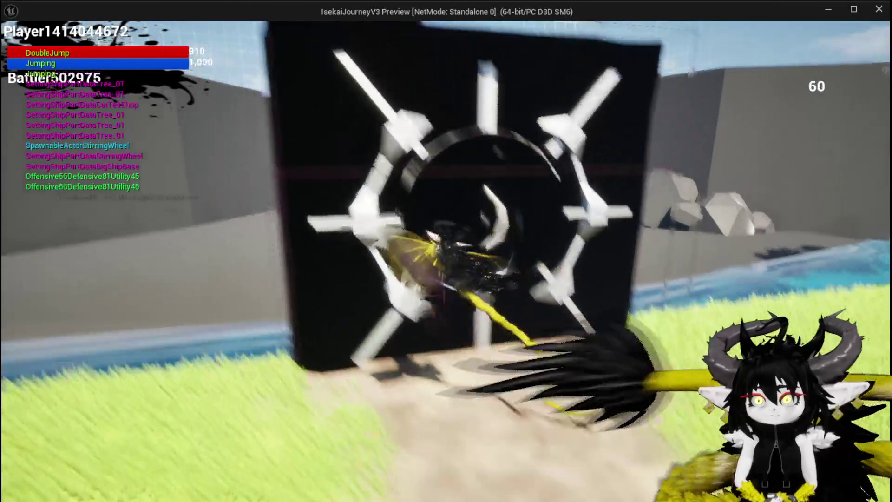
{"action": "key", "text": "space"}
{"action": "key", "text": "space"}
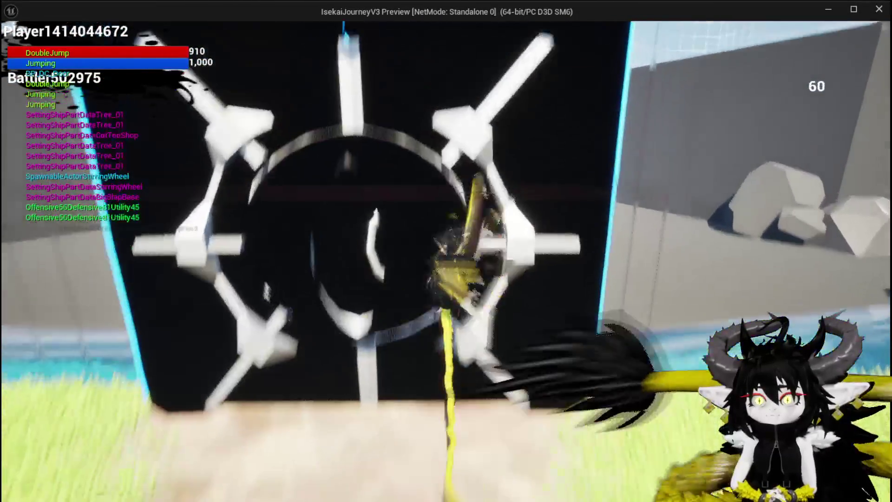
{"action": "key", "text": "space"}
{"action": "key", "text": "space"}
{"action": "key", "text": "space"}
{"action": "key", "text": "space"}
{"action": "key", "text": "space"}
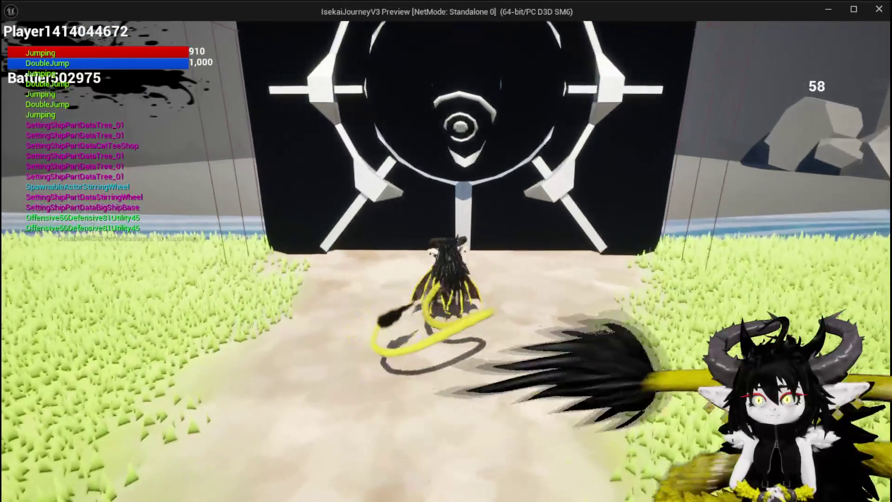
{"action": "key", "text": "s"}
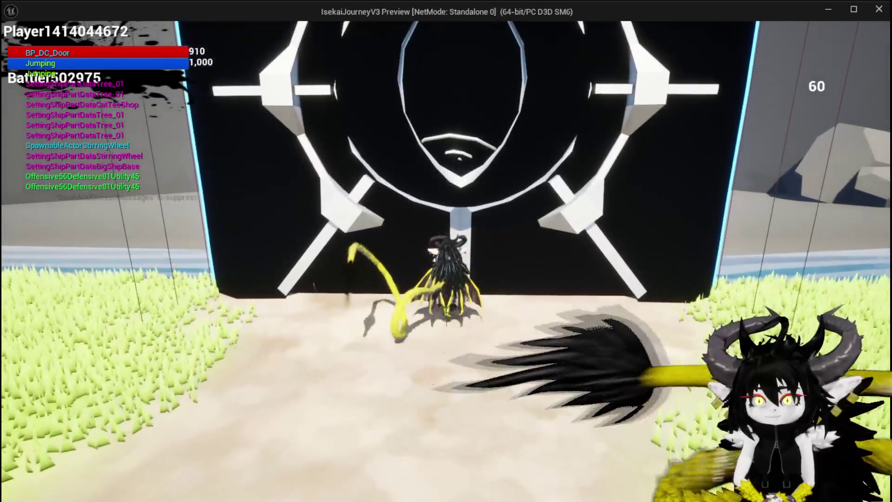
{"action": "key", "text": "space"}
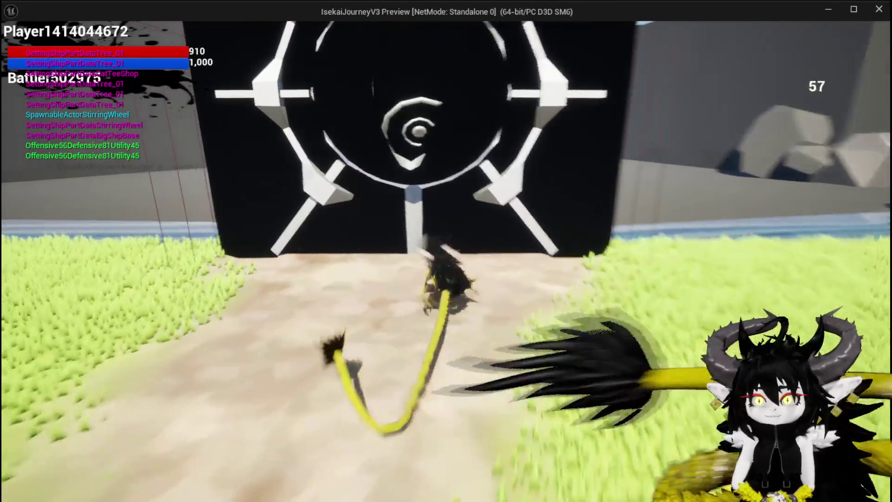
{"action": "key", "text": "space"}
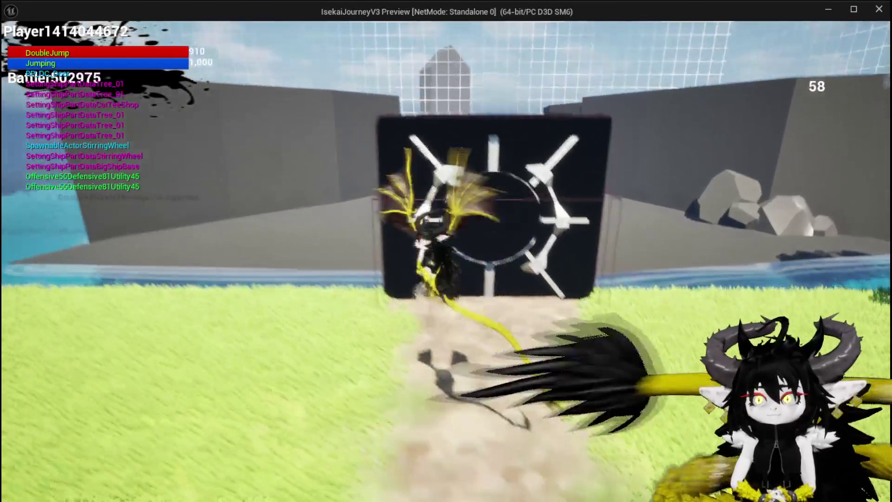
{"action": "key", "text": "space"}
{"action": "key", "text": "space"}
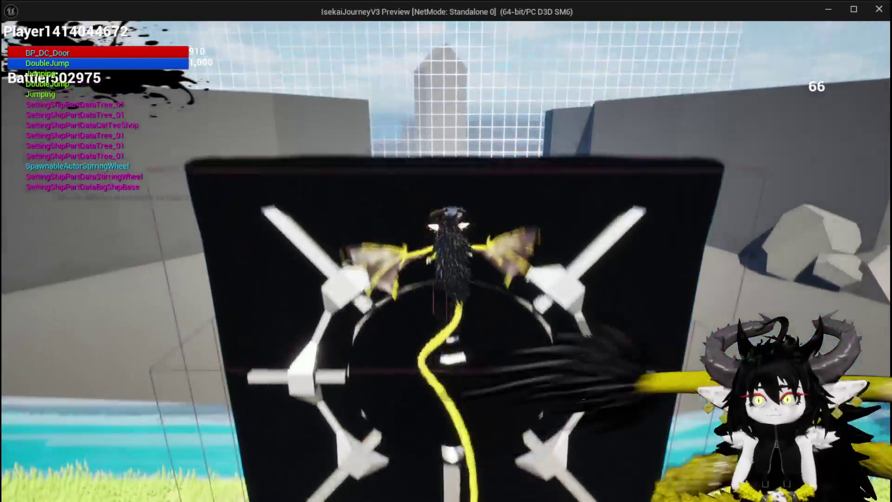
{"action": "key", "text": "space"}
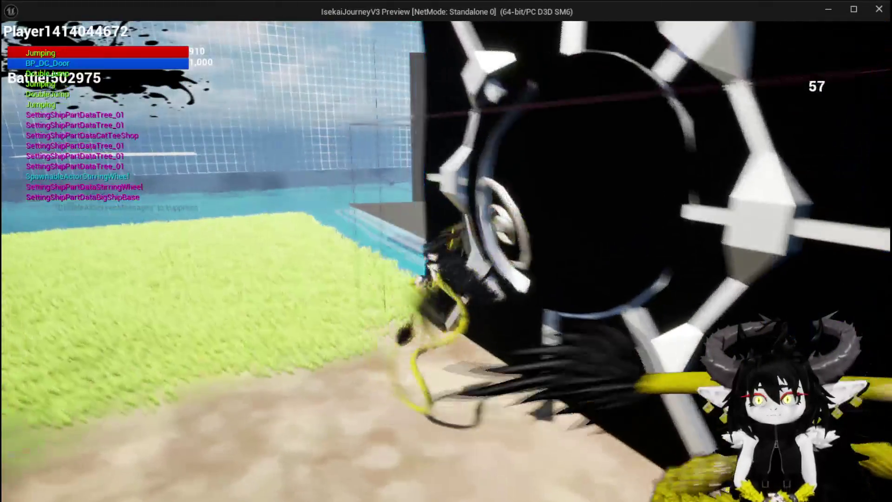
{"action": "key", "text": "Escape"}
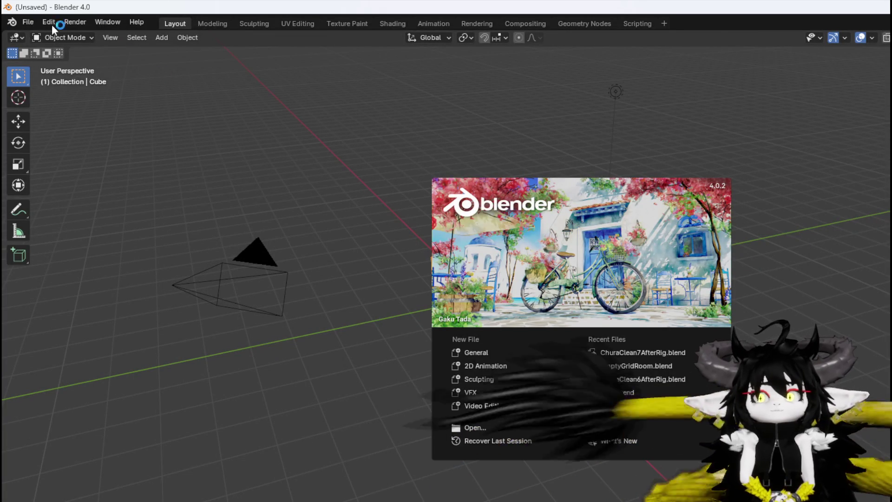
Step: Close Blender's start screen and put the iris mesh into Edit Mode
{"action": "left_click", "coordinate": [24, 23]}
{"action": "left_click", "coordinate": [27, 21]}
{"action": "mouse_move", "coordinate": [77, 65]}
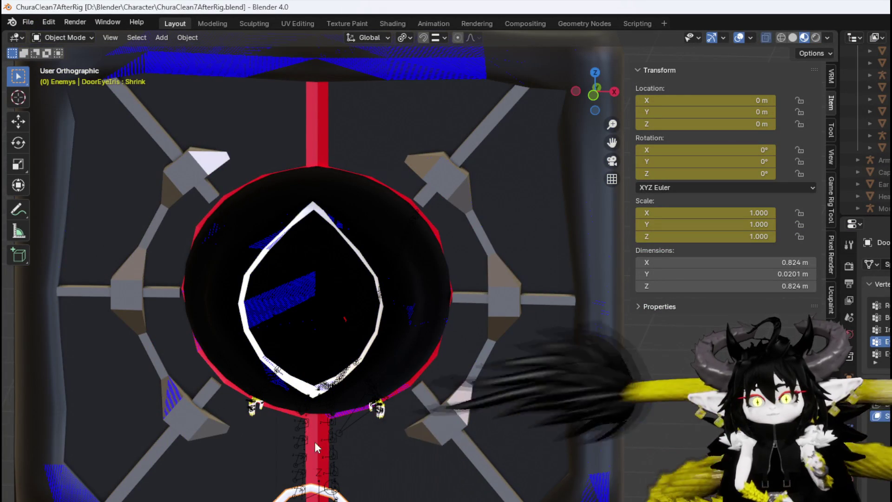
{"action": "key", "text": "space"}
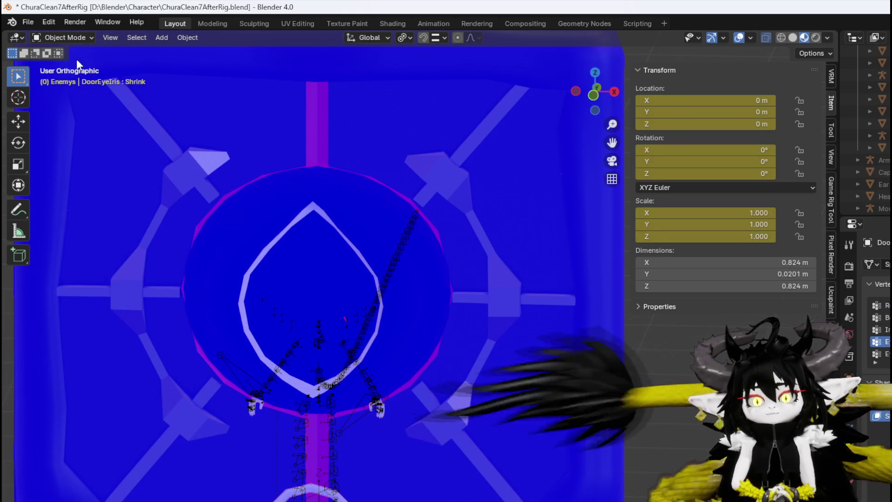
{"action": "left_click", "coordinate": [64, 39]}
{"action": "left_click", "coordinate": [63, 63]}
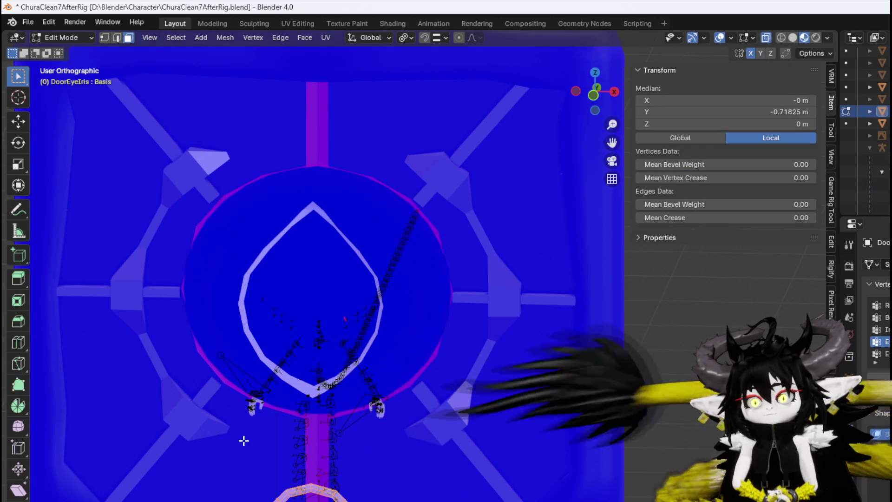
{"action": "scroll", "coordinate": [264, 351], "scroll_direction": "down", "scroll_amount": 2}
{"action": "scroll", "coordinate": [289, 448], "scroll_direction": "up", "scroll_amount": 5}
Step: Select the outer and inner iris rings with Ctrl+L and slide each along Y
{"action": "mouse_move", "coordinate": [334, 257]}
{"action": "left_mouse_down"}
{"action": "mouse_move", "coordinate": [278, 336]}
{"action": "mouse_move", "coordinate": [308, 319]}
{"action": "mouse_move", "coordinate": [330, 344]}
{"action": "left_mouse_up"}
{"action": "left_click", "coordinate": [321, 347]}
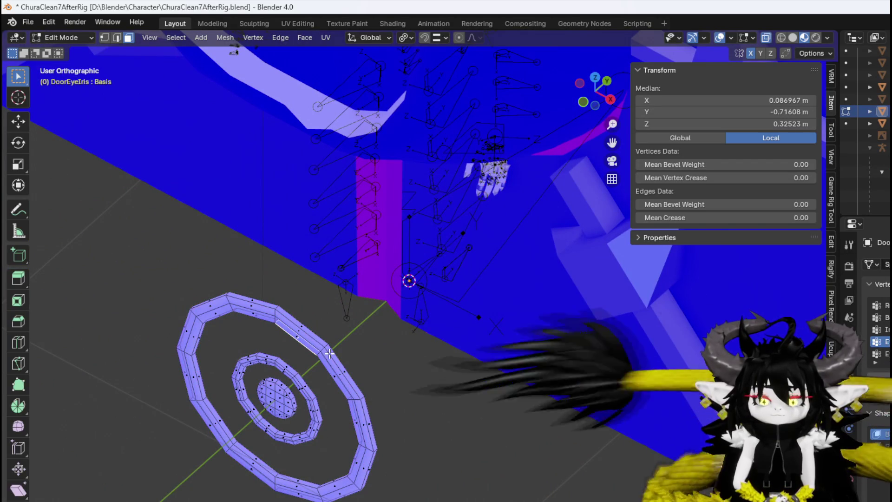
{"action": "key", "text": "ctrl+l"}
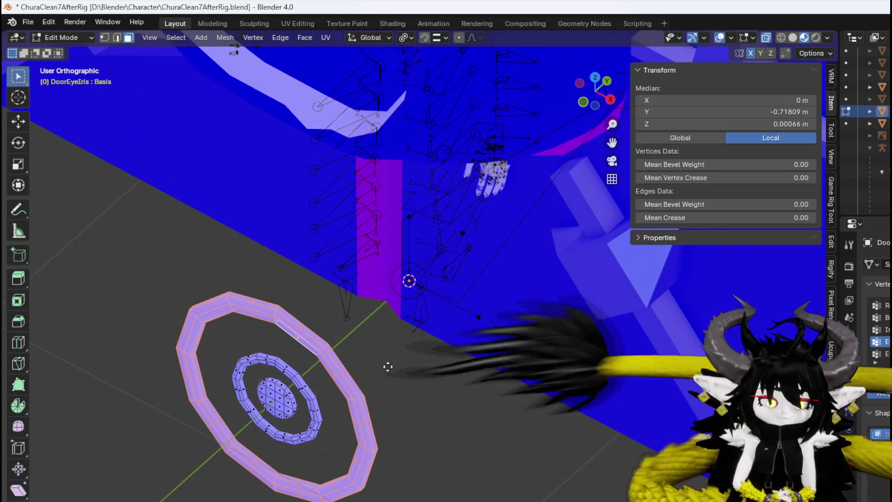
{"action": "key", "text": "g"}
{"action": "key", "text": "y"}
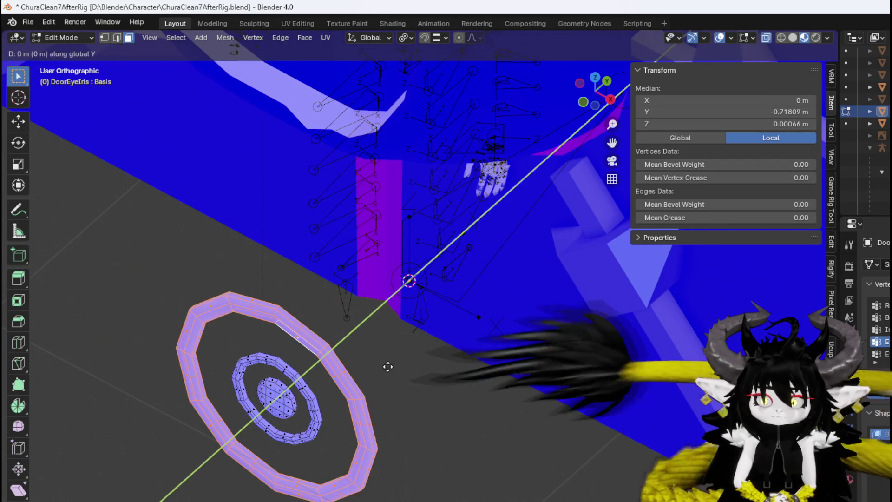
{"action": "left_click", "coordinate": [414, 344]}
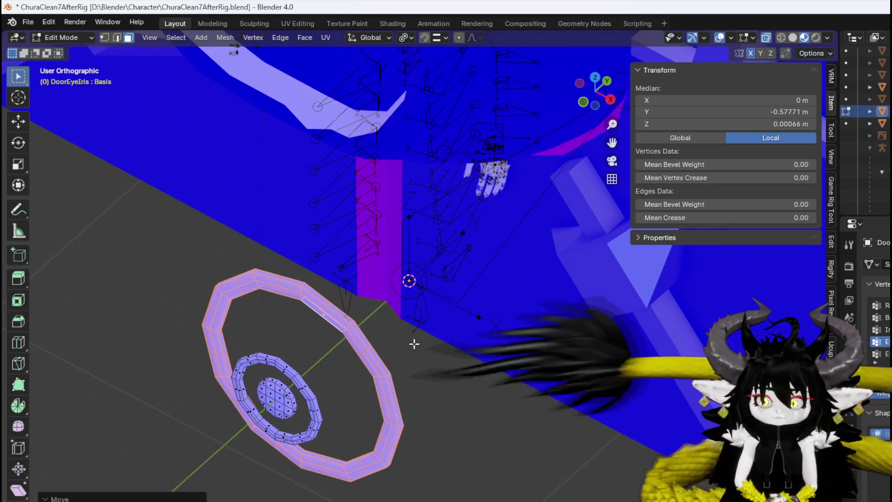
{"action": "left_click", "coordinate": [313, 360]}
{"action": "key", "text": "ctrl+l"}
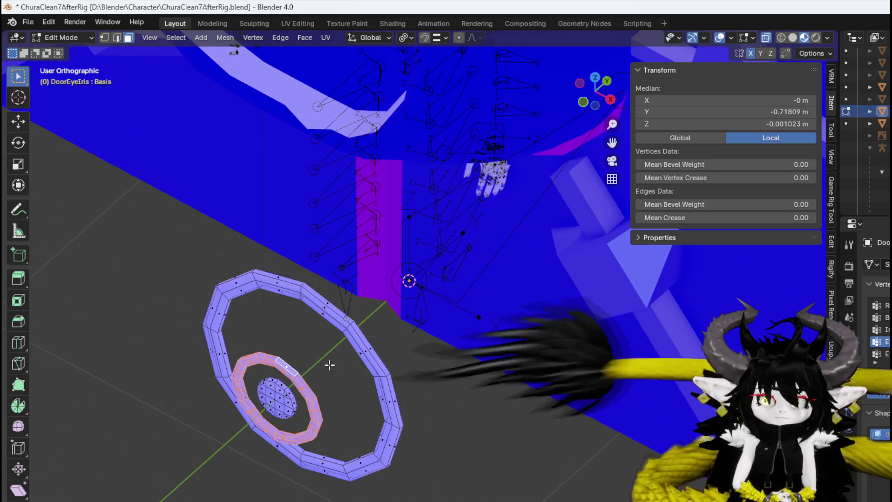
{"action": "key", "text": "y"}
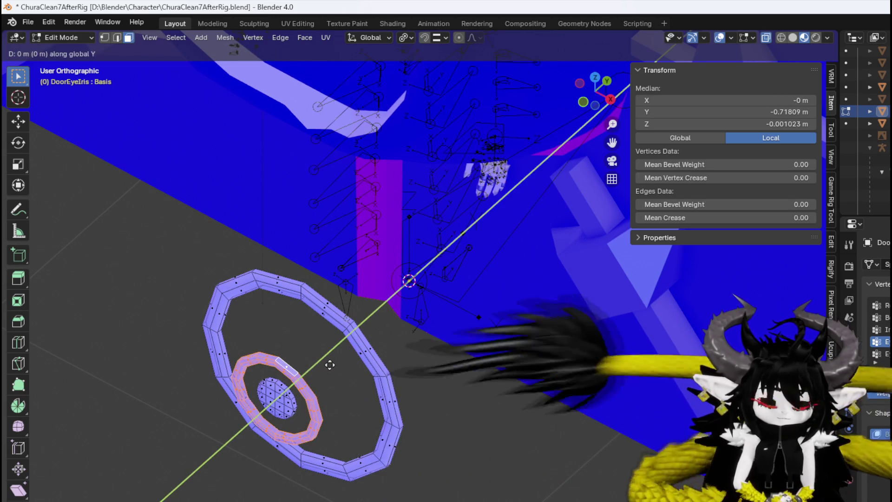
{"action": "left_click", "coordinate": [351, 362]}
Step: From the right-side view, box-select the outer ring and offset it -0.004 along Y
{"action": "mouse_move", "coordinate": [351, 362]}
{"action": "left_mouse_down"}
{"action": "mouse_move", "coordinate": [284, 318]}
{"action": "mouse_move", "coordinate": [265, 292]}
{"action": "mouse_move", "coordinate": [281, 328]}
{"action": "mouse_move", "coordinate": [408, 342]}
{"action": "mouse_move", "coordinate": [530, 337]}
{"action": "mouse_move", "coordinate": [358, 333]}
{"action": "mouse_move", "coordinate": [390, 265]}
{"action": "mouse_move", "coordinate": [411, 334]}
{"action": "mouse_move", "coordinate": [342, 336]}
{"action": "left_mouse_up"}
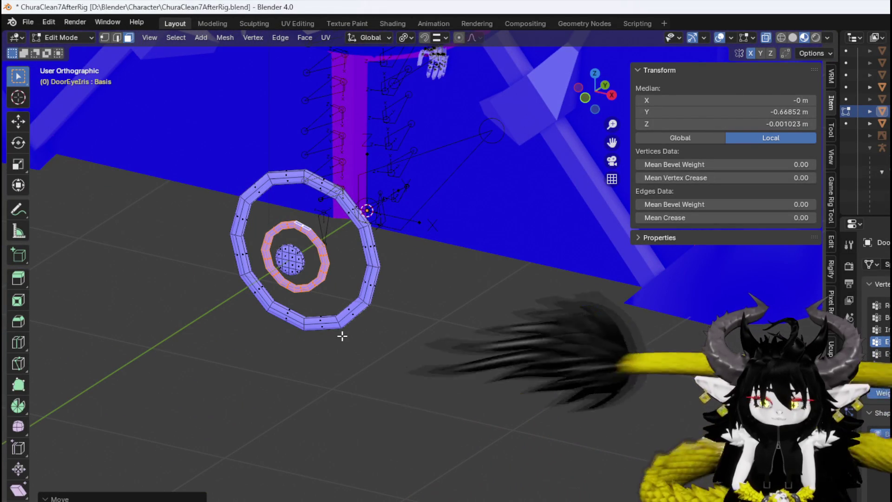
{"action": "scroll", "coordinate": [342, 336], "scroll_direction": "down", "scroll_amount": 1}
{"action": "mouse_move", "coordinate": [343, 336]}
{"action": "left_mouse_down"}
{"action": "mouse_move", "coordinate": [425, 339]}
{"action": "mouse_move", "coordinate": [298, 329]}
{"action": "mouse_move", "coordinate": [360, 295]}
{"action": "mouse_move", "coordinate": [296, 272]}
{"action": "mouse_move", "coordinate": [308, 273]}
{"action": "left_mouse_up"}
{"action": "left_click", "coordinate": [332, 285]}
{"action": "left_click_drag", "start_coordinate": [312, 338], "coordinate": [364, 267]}
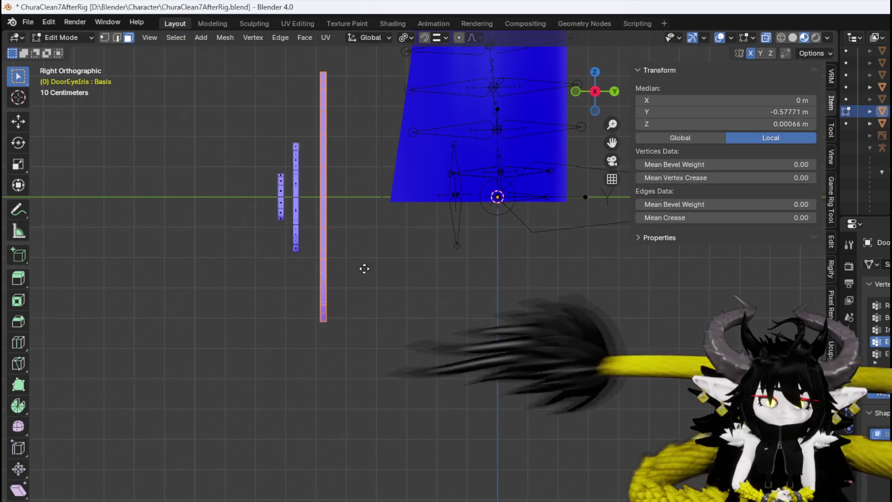
{"action": "key", "text": "g"}
{"action": "key", "text": "z"}
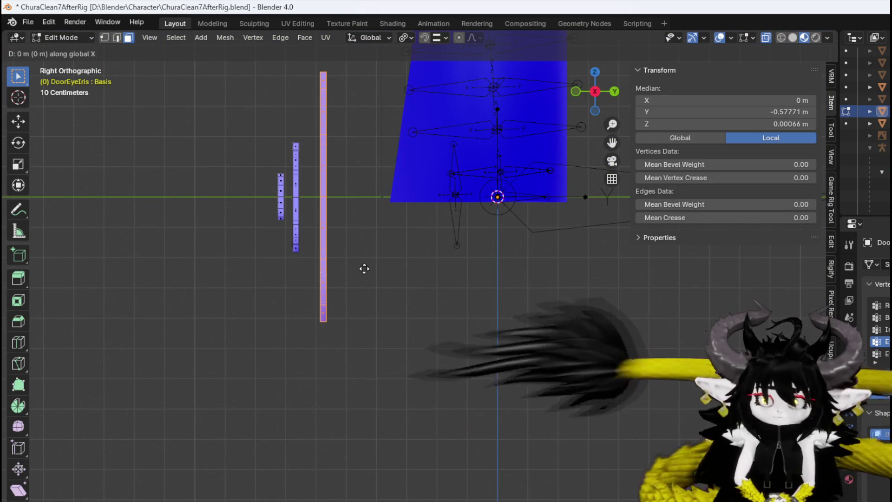
{"action": "key", "text": "Escape"}
{"action": "key", "text": "g"}
{"action": "key", "text": "y"}
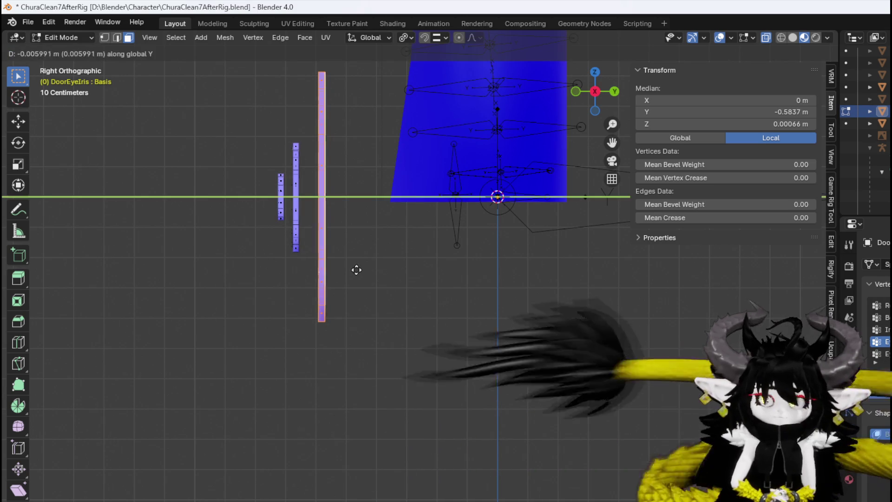
{"action": "left_click", "coordinate": [353, 271]}
{"action": "type", "text": "gy-0.004"}
{"action": "key", "text": "Return"}
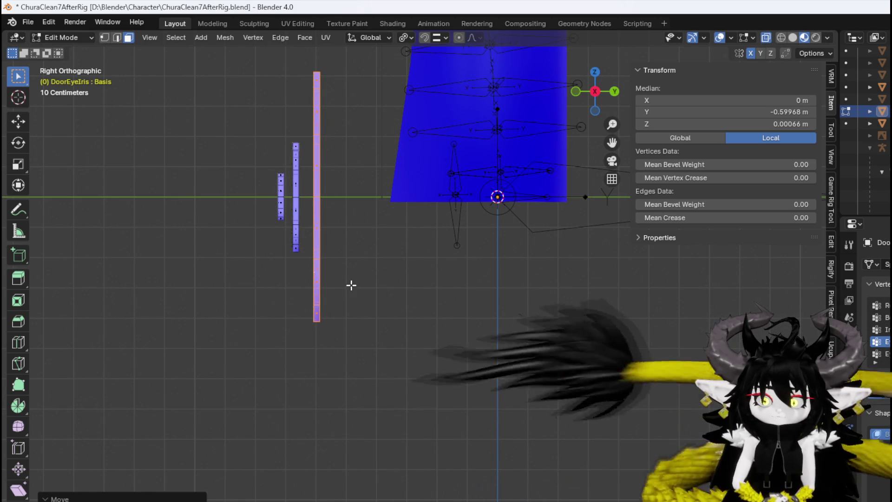
Step: Save ChuraClean7AfterRig.blend in Object Mode, then turn the Unreal level view toward the doors
{"action": "left_click", "coordinate": [23, 23]}
{"action": "left_click", "coordinate": [59, 97]}
{"action": "left_click", "coordinate": [51, 36]}
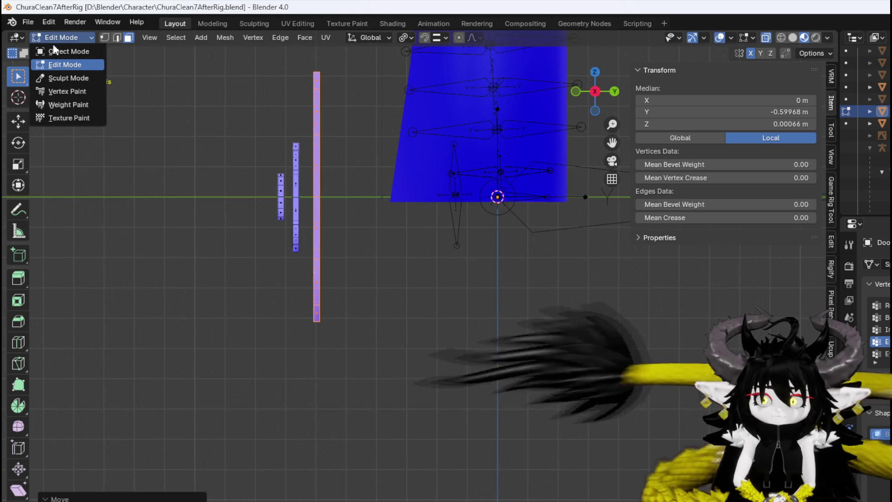
{"action": "left_click", "coordinate": [52, 47]}
{"action": "mouse_move", "coordinate": [286, 179]}
{"action": "left_mouse_down"}
{"action": "mouse_move", "coordinate": [341, 210]}
{"action": "mouse_move", "coordinate": [408, 226]}
{"action": "mouse_move", "coordinate": [364, 263]}
{"action": "mouse_move", "coordinate": [311, 213]}
{"action": "mouse_move", "coordinate": [442, 223]}
{"action": "mouse_move", "coordinate": [344, 200]}
{"action": "left_mouse_up"}
{"action": "left_click", "coordinate": [28, 22]}
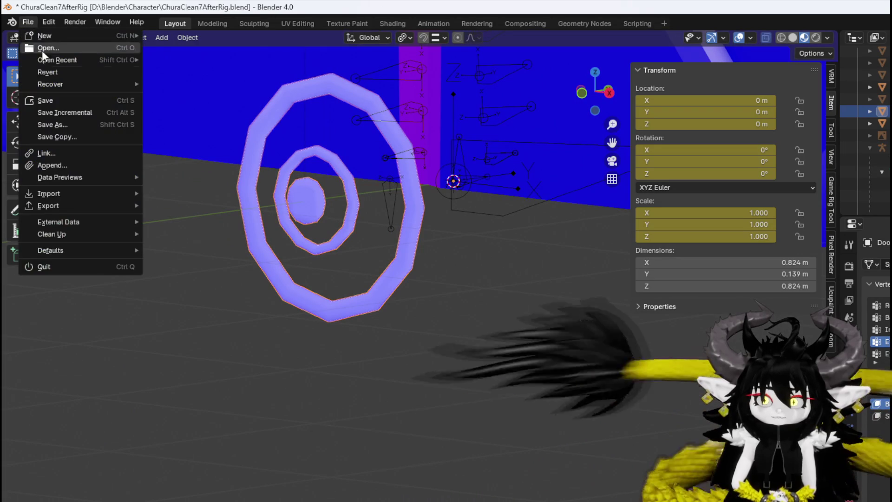
{"action": "left_click", "coordinate": [50, 99]}
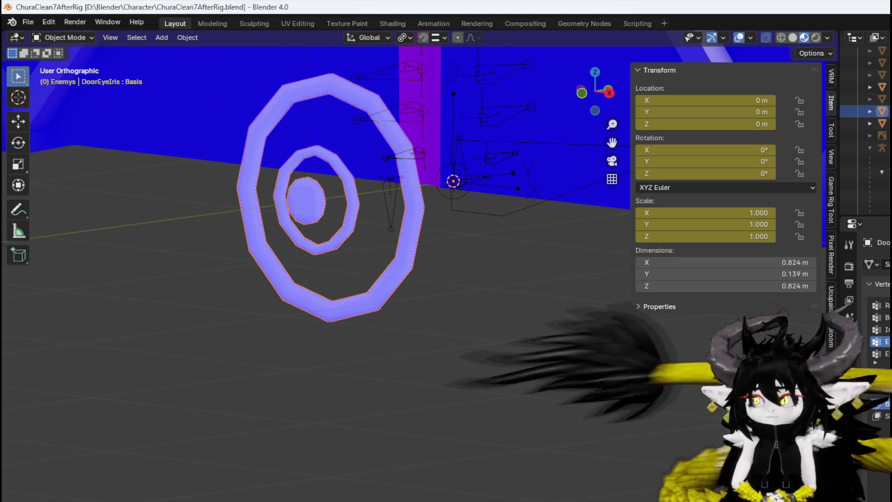
{"action": "key", "text": "alt+Tab"}
{"action": "mouse_move", "coordinate": [367, 258]}
{"action": "left_mouse_down"}
{"action": "mouse_move", "coordinate": [418, 253]}
{"action": "mouse_move", "coordinate": [237, 74]}
{"action": "left_mouse_up"}
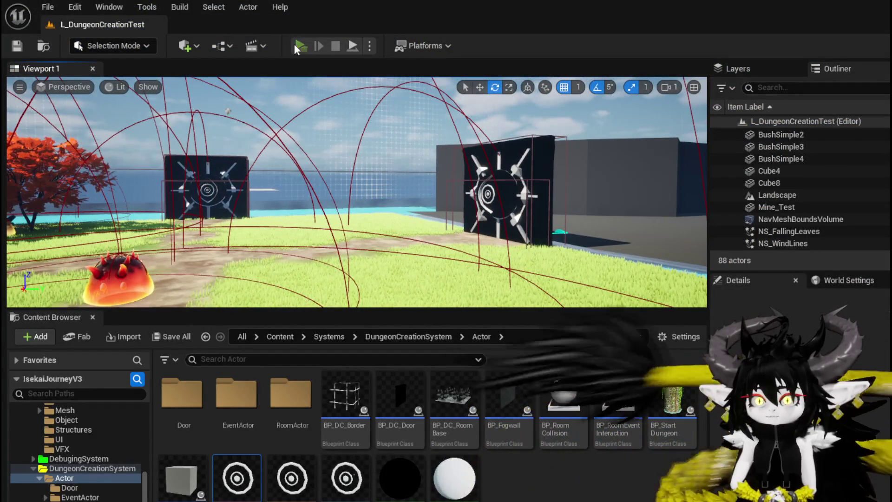
Step: Play the level and walk the character up to the iris door and back
{"action": "left_click", "coordinate": [296, 45]}
{"action": "key", "text": "w"}
{"action": "key", "text": "w"}
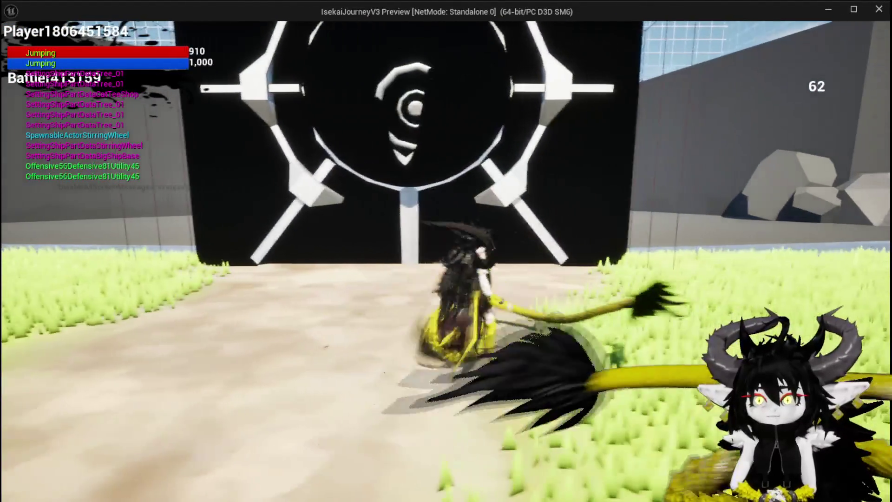
{"action": "key", "text": "w"}
{"action": "key", "text": "w"}
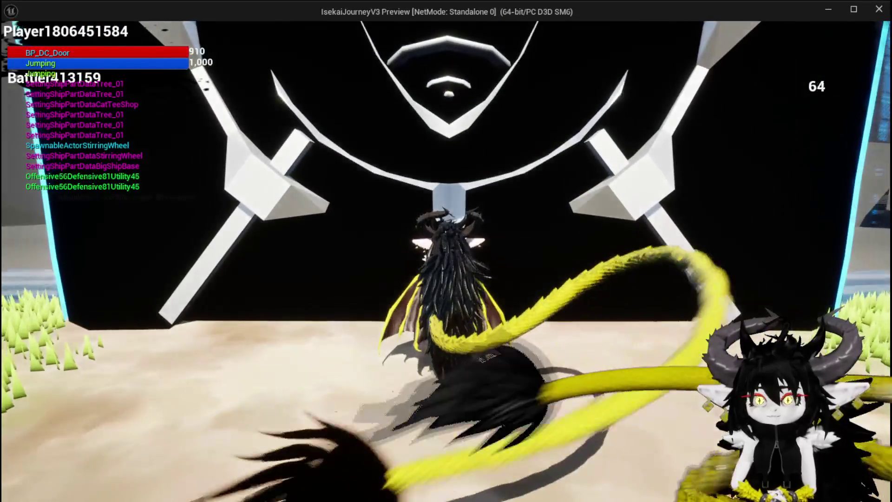
{"action": "key", "text": "s"}
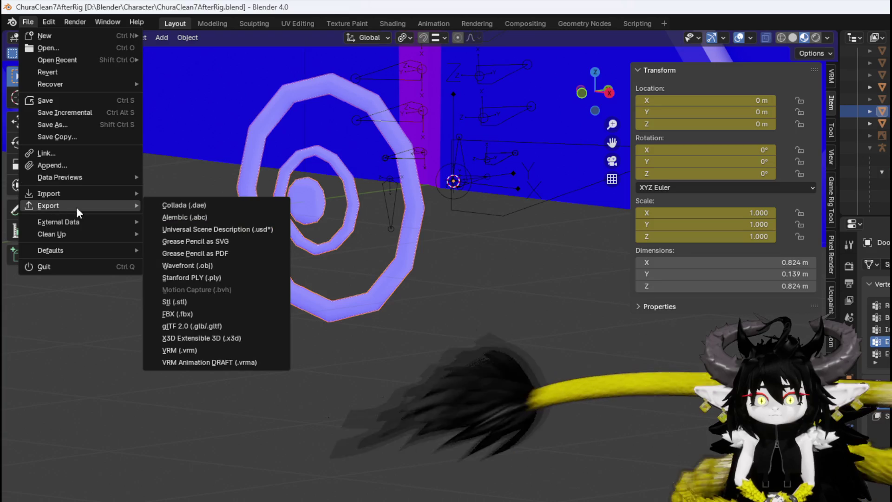
Step: Export the edited iris mesh over Door_Iris.fbx and save ChuraClean7AfterRig.blend
{"action": "left_click", "coordinate": [205, 314]}
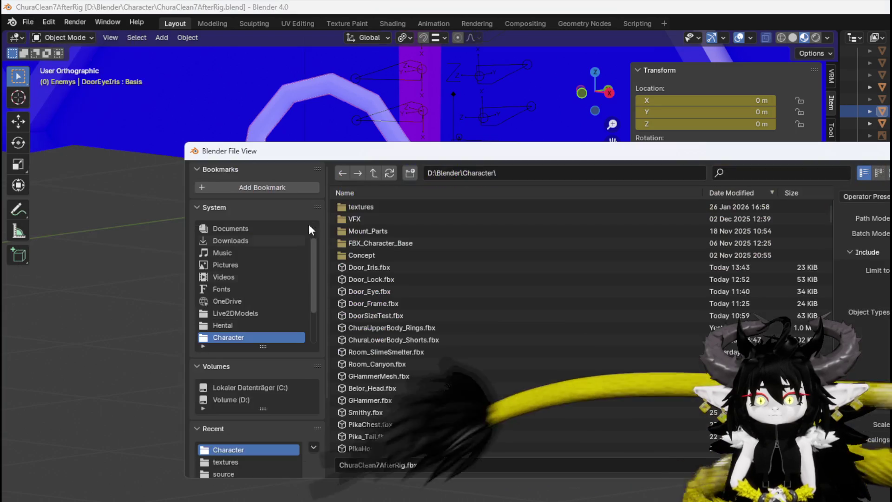
{"action": "key", "text": "Escape"}
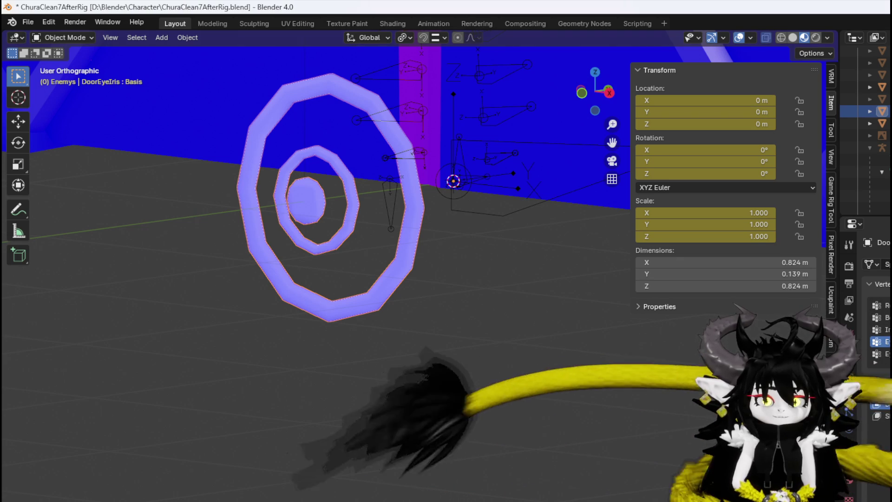
{"action": "left_click", "coordinate": [28, 22]}
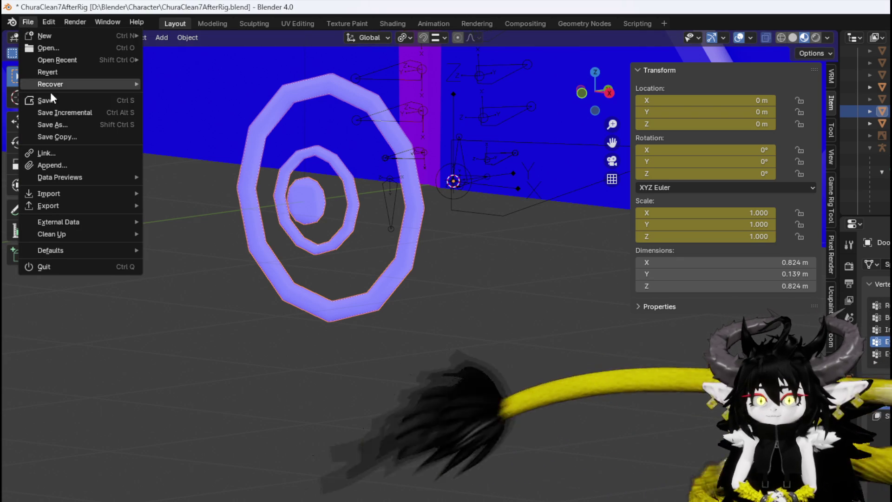
{"action": "left_click", "coordinate": [50, 99]}
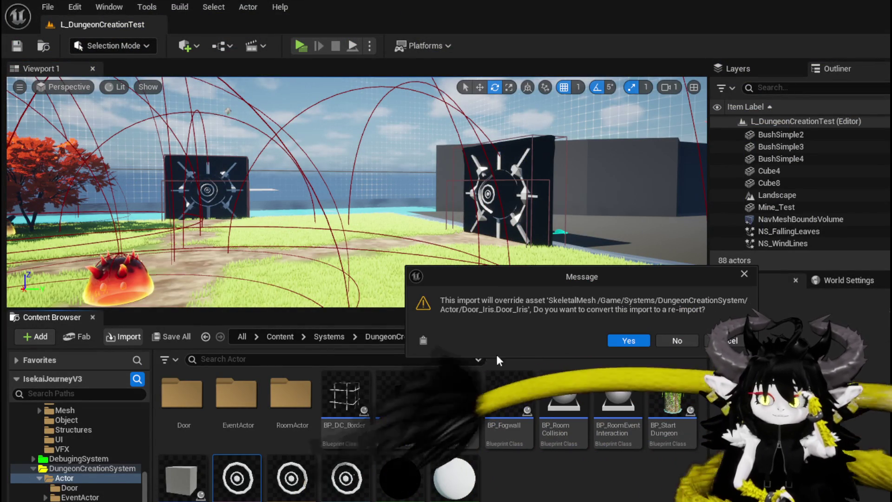
Step: Accept the re-import over the Door_Iris skeletal mesh and save the updated asset
{"action": "left_click", "coordinate": [632, 342]}
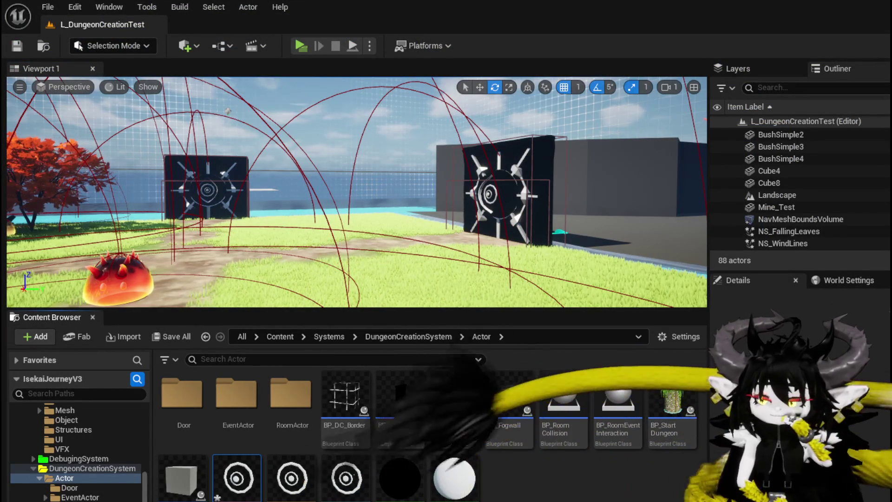
{"action": "key", "text": "ctrl+shift+s"}
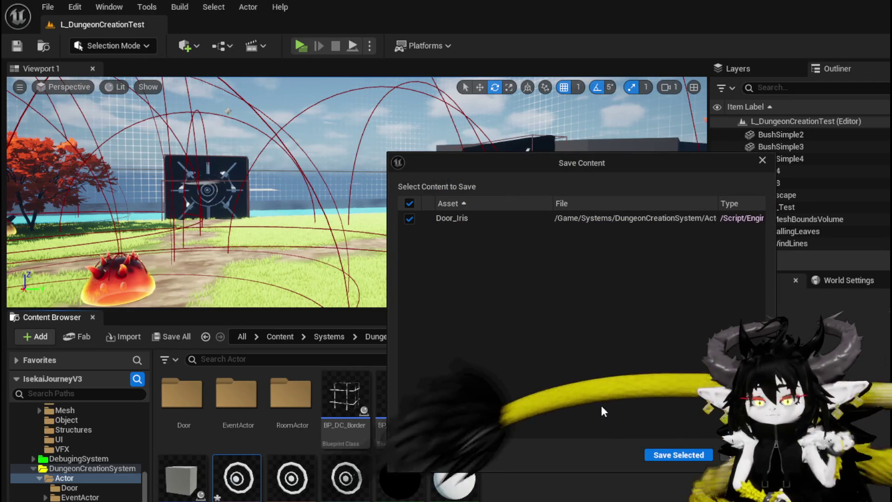
{"action": "left_click", "coordinate": [683, 457]}
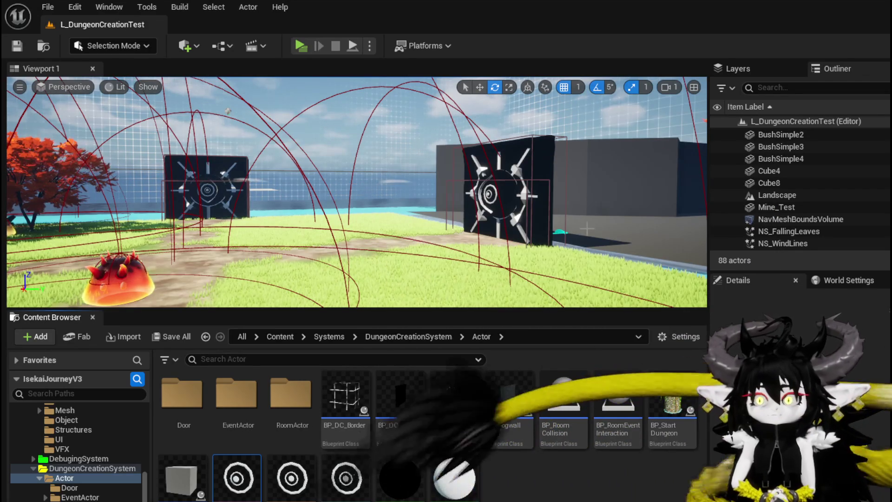
Step: Play the level and jump, double-jump and glide around the updated iris door
{"action": "left_click", "coordinate": [301, 47]}
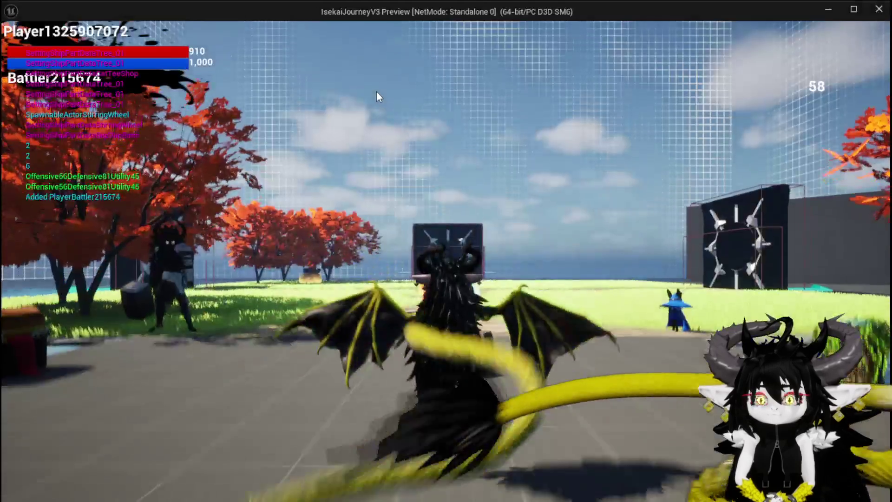
{"action": "key", "text": "space"}
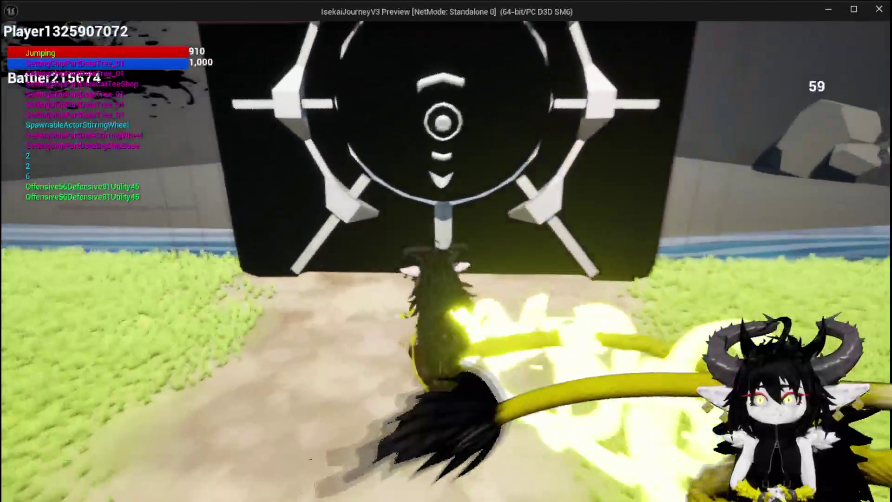
{"action": "key", "text": "space"}
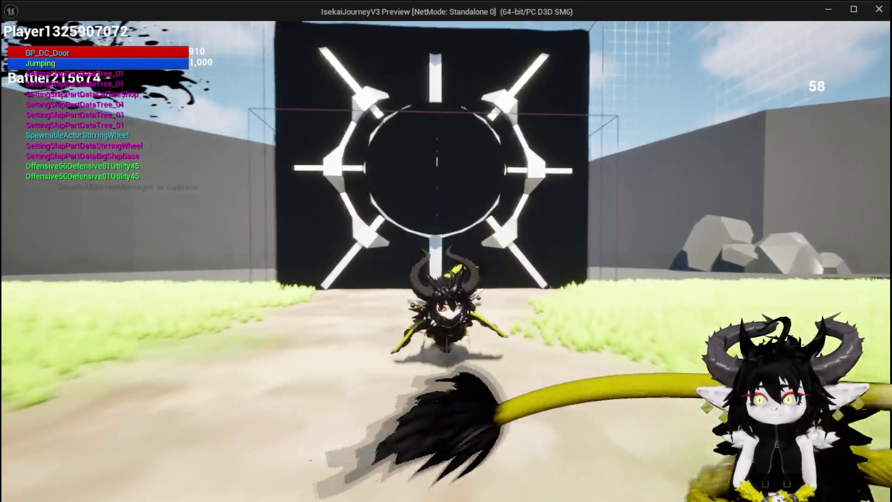
{"action": "key", "text": "space"}
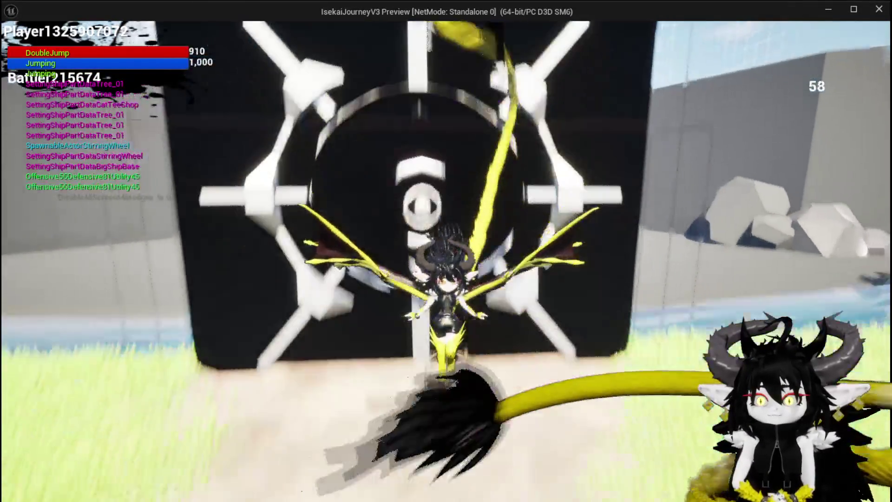
{"action": "key", "text": "w"}
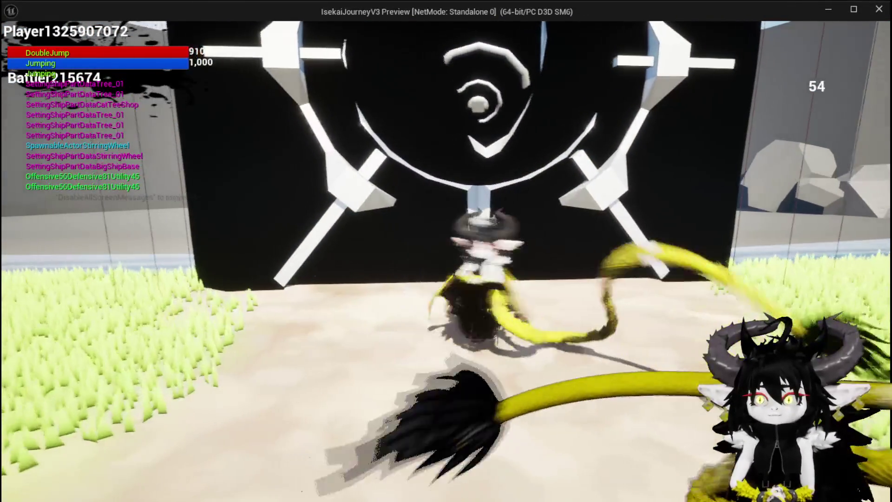
{"action": "key", "text": "space"}
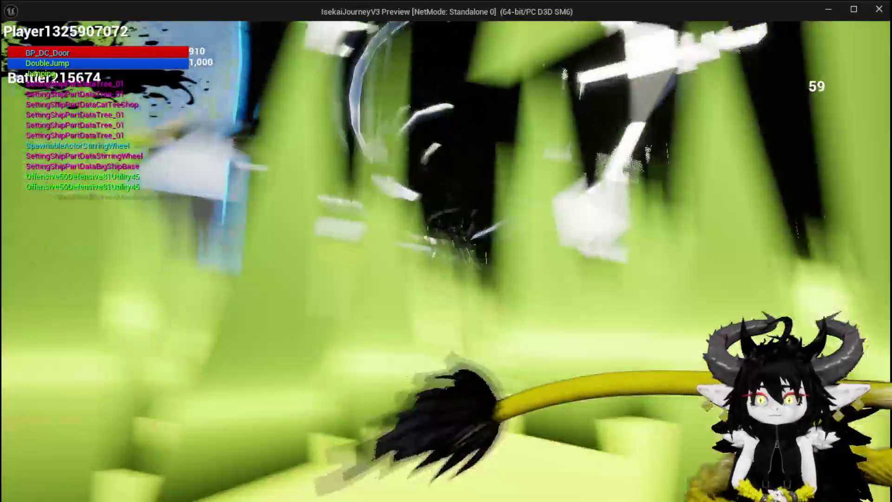
{"action": "key", "text": "d"}
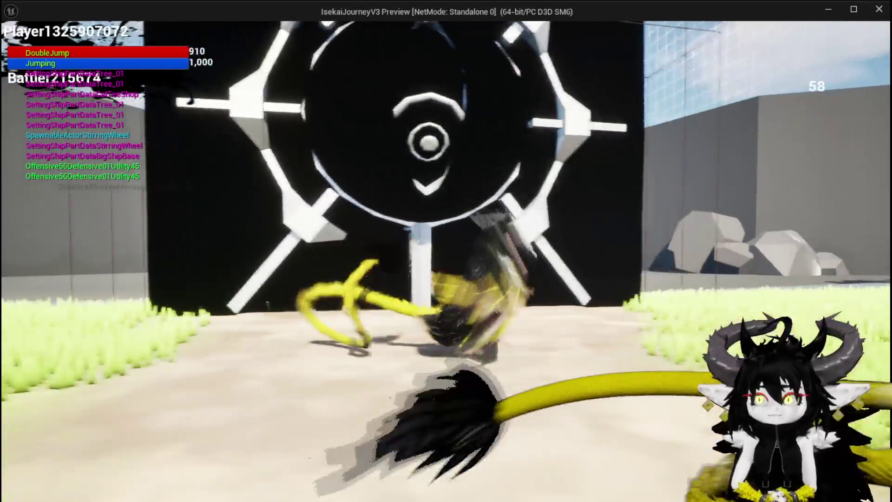
{"action": "key", "text": "space"}
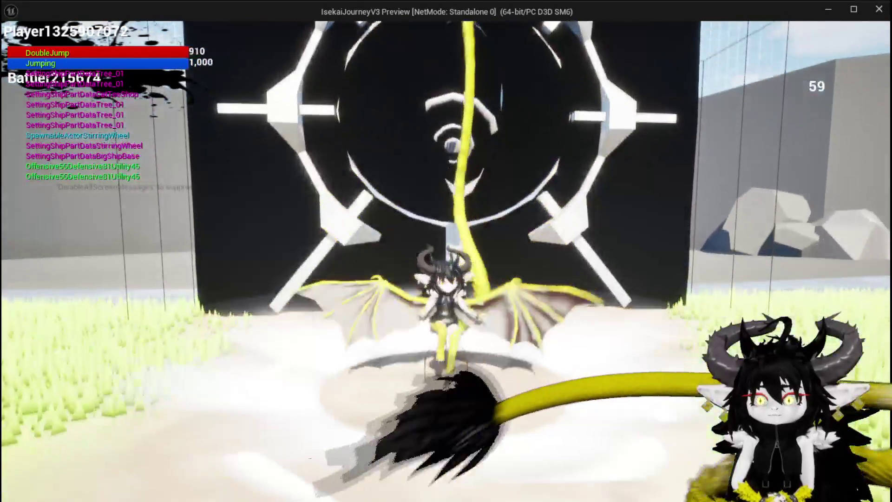
{"action": "key", "text": "space"}
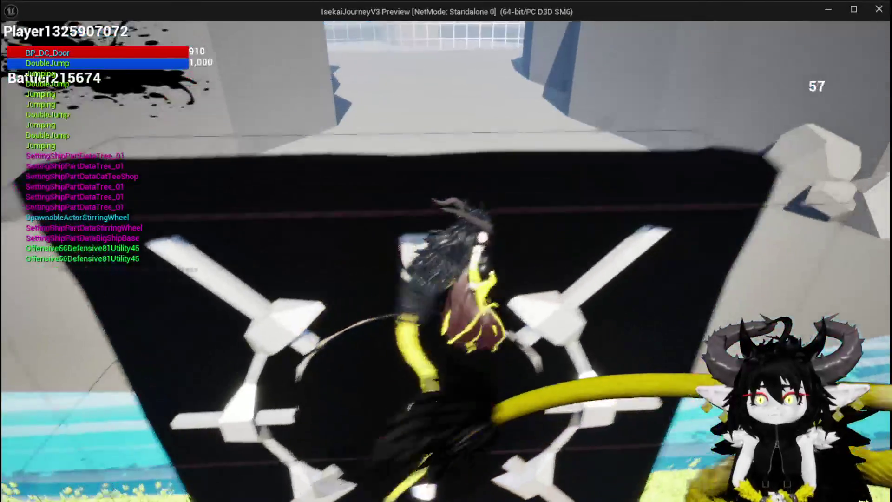
{"action": "key", "text": "space"}
{"action": "key", "text": "space"}
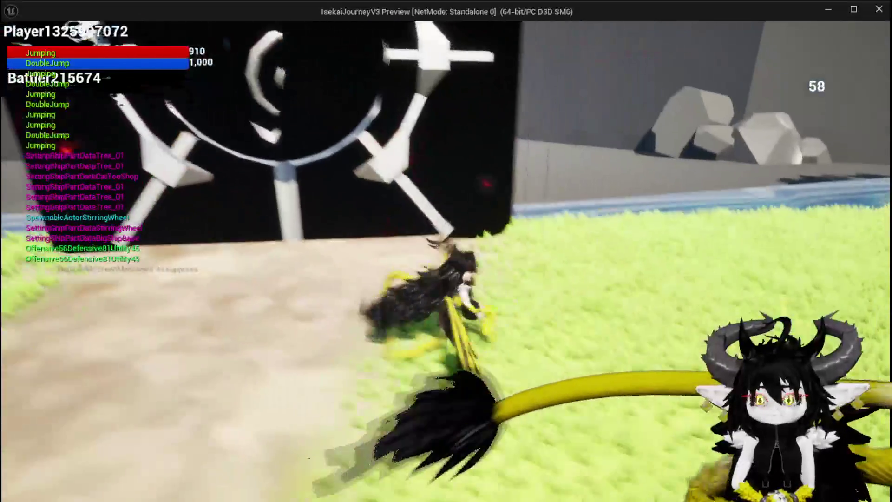
{"action": "key", "text": "space"}
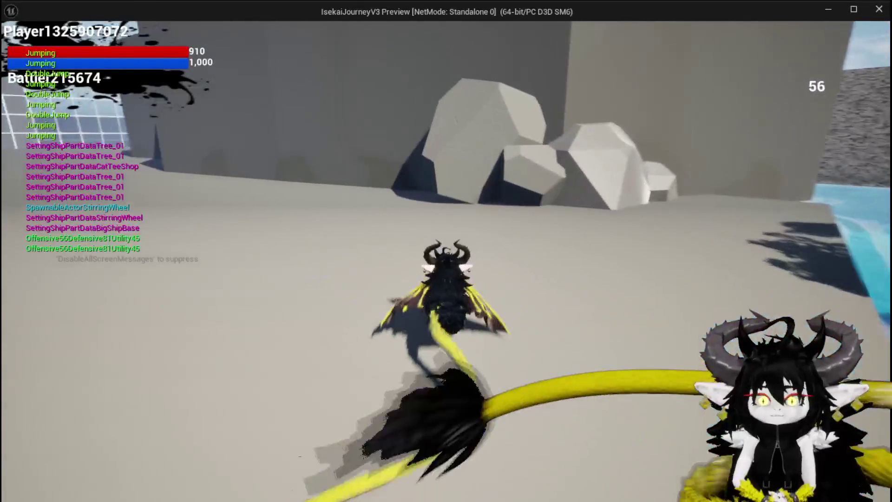
{"action": "key", "text": "space"}
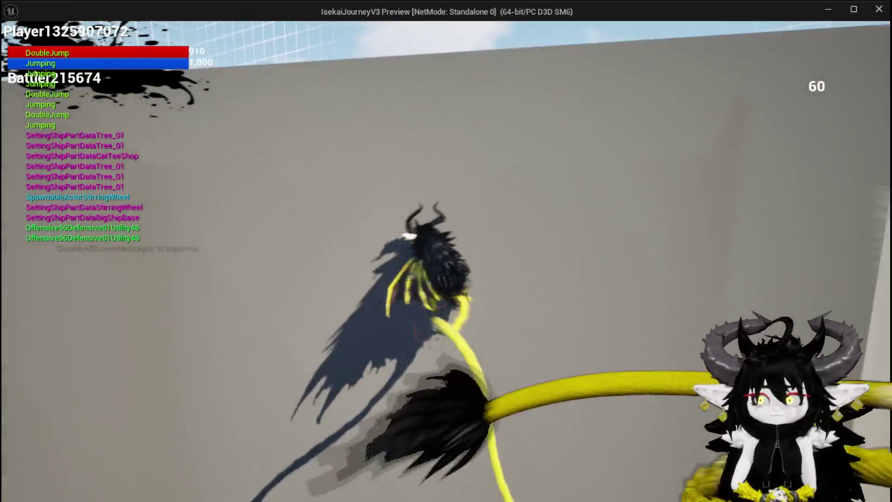
Step: Run and jump across the island to the wheel-patterned BP_DC_Door3 and the other iris door
{"action": "key", "text": "space"}
{"action": "key", "text": "space"}
{"action": "key", "text": "space"}
{"action": "key", "text": "space"}
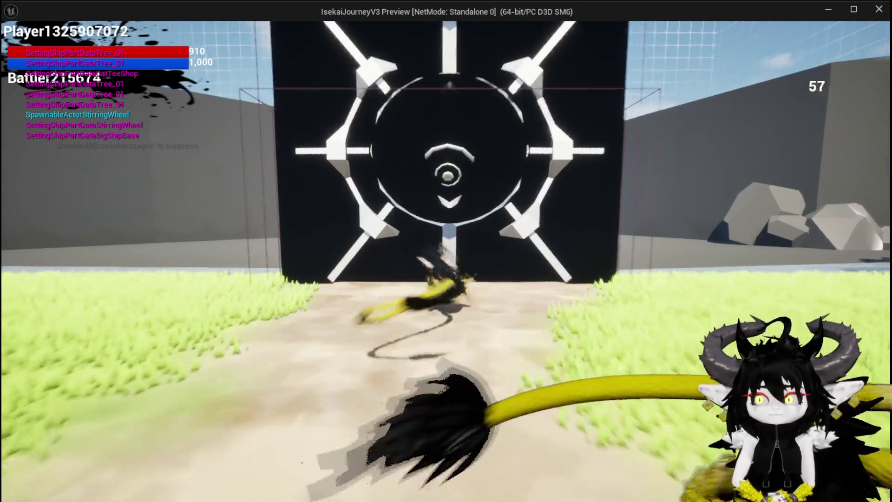
{"action": "key", "text": "space"}
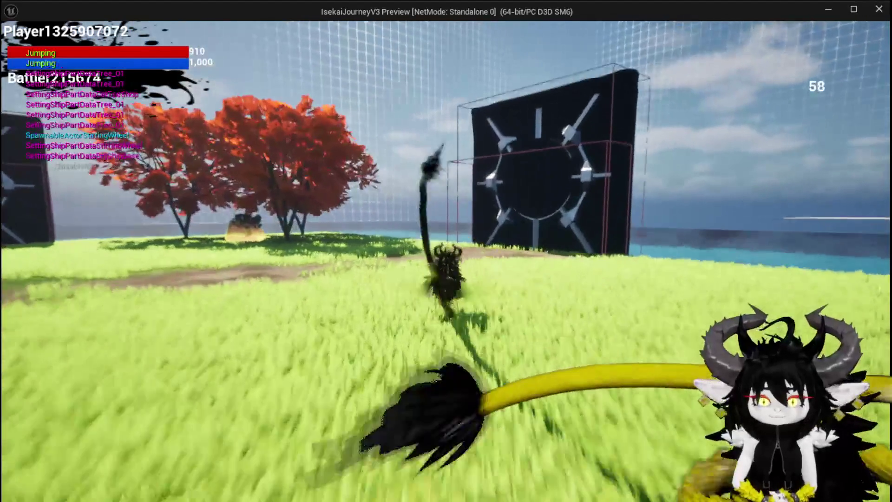
{"action": "key", "text": "space"}
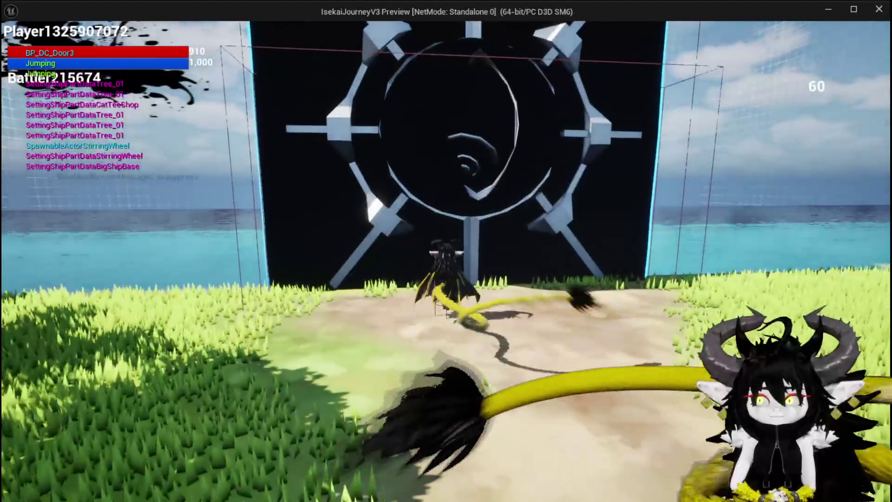
{"action": "key", "text": "space"}
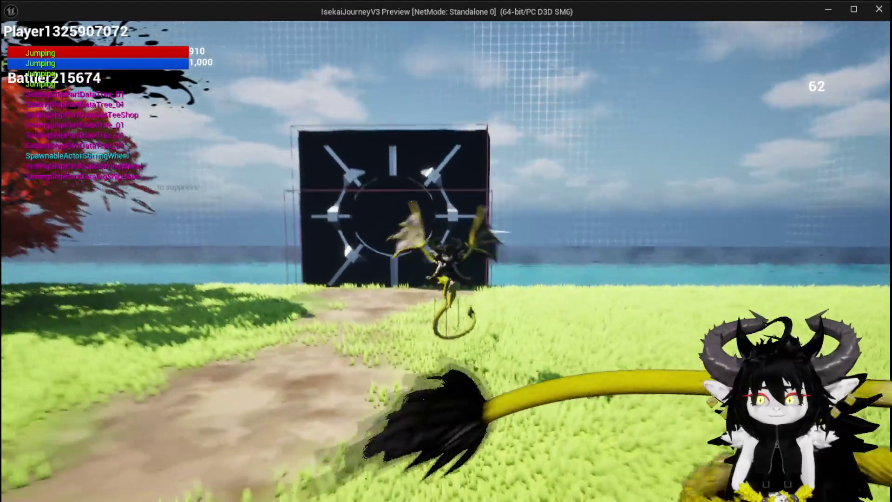
{"action": "key", "text": "space"}
{"action": "key", "text": "space"}
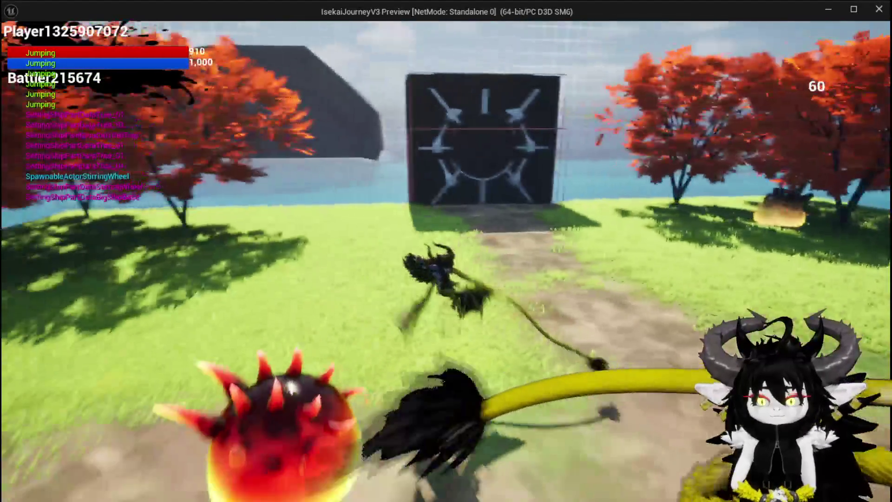
{"action": "key", "text": "space"}
{"action": "key", "text": "space"}
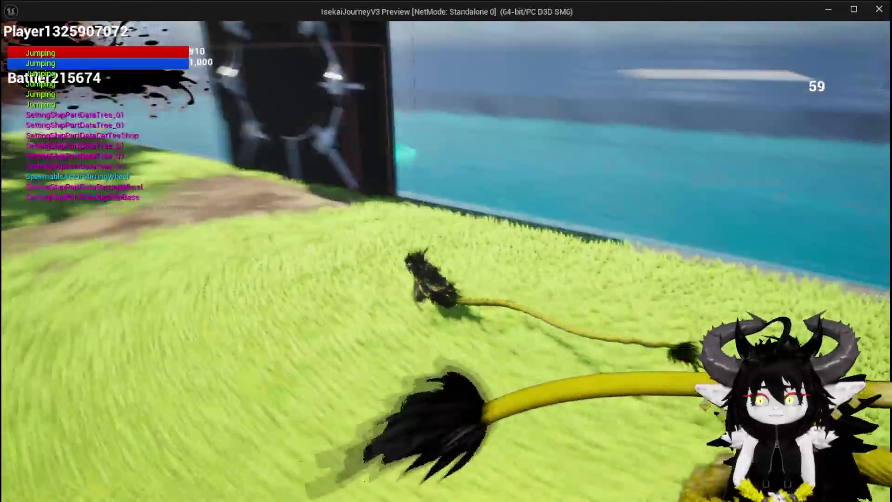
{"action": "key", "text": "space"}
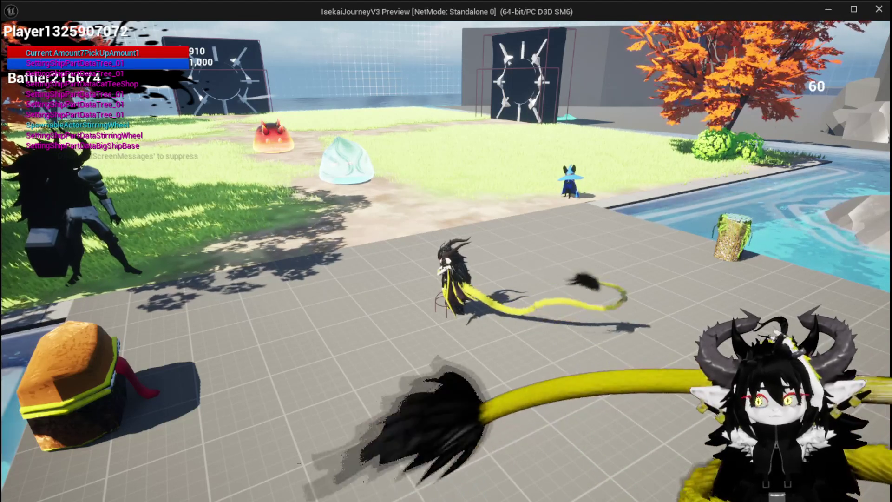
Step: Run and glide past the slimes on the grass, then interact with the ability workbench
{"action": "key", "text": "w"}
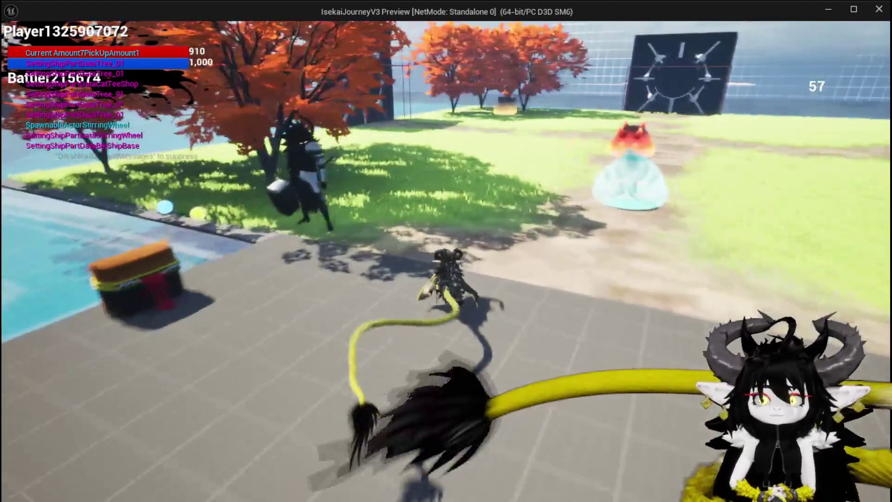
{"action": "key", "text": "space"}
{"action": "key", "text": "space"}
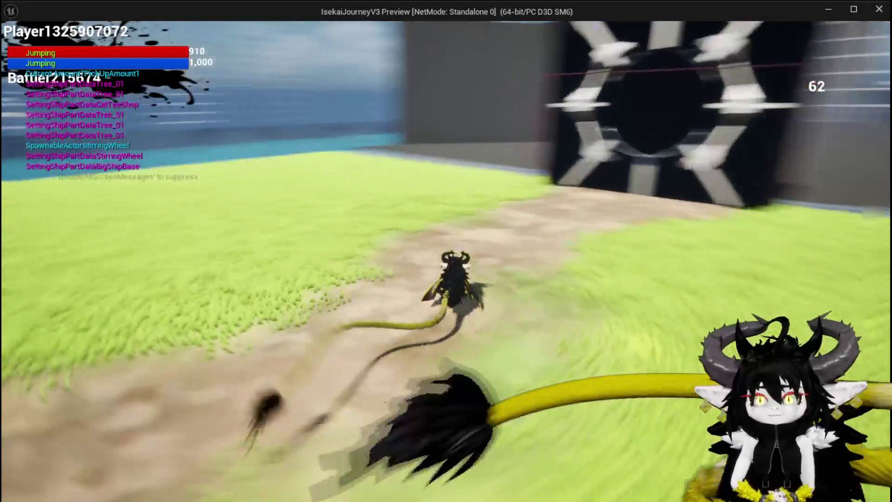
{"action": "key", "text": "space"}
{"action": "key", "text": "space"}
{"action": "key", "text": "space"}
{"action": "key", "text": "space"}
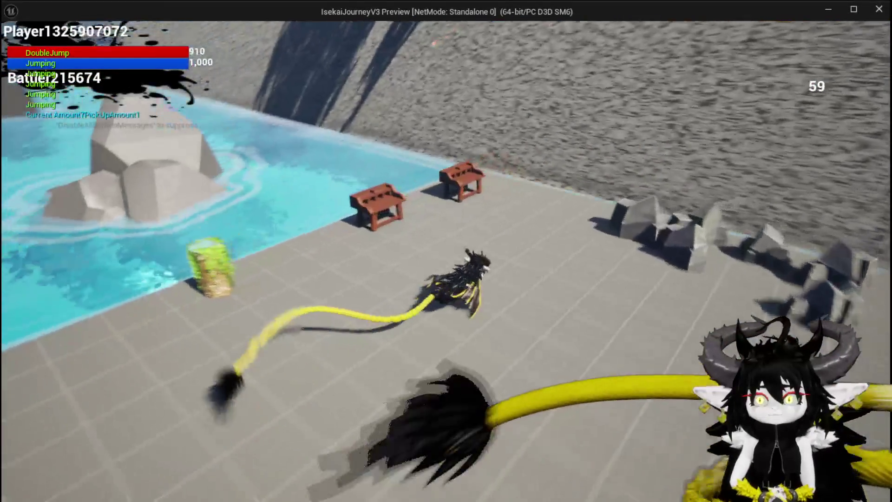
{"action": "key", "text": "e"}
{"action": "key", "text": "space"}
{"action": "key", "text": "space"}
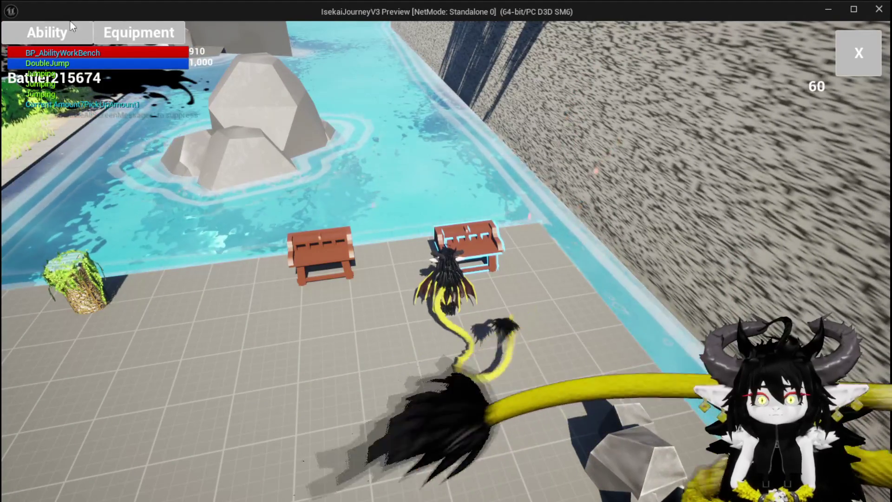
Step: In the Ability panel, add a card effect and load the Magic|ChuraMagicSummon|001 slot
{"action": "left_click", "coordinate": [48, 36]}
{"action": "left_click", "coordinate": [119, 88]}
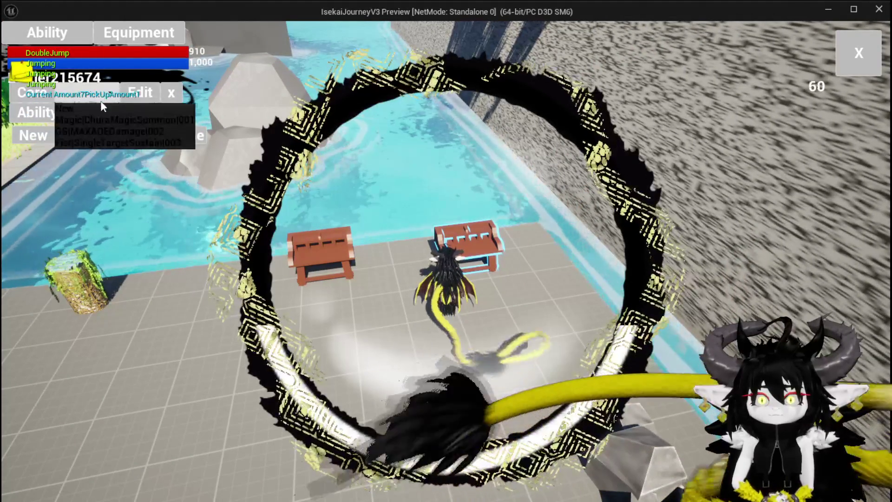
{"action": "left_click", "coordinate": [111, 122]}
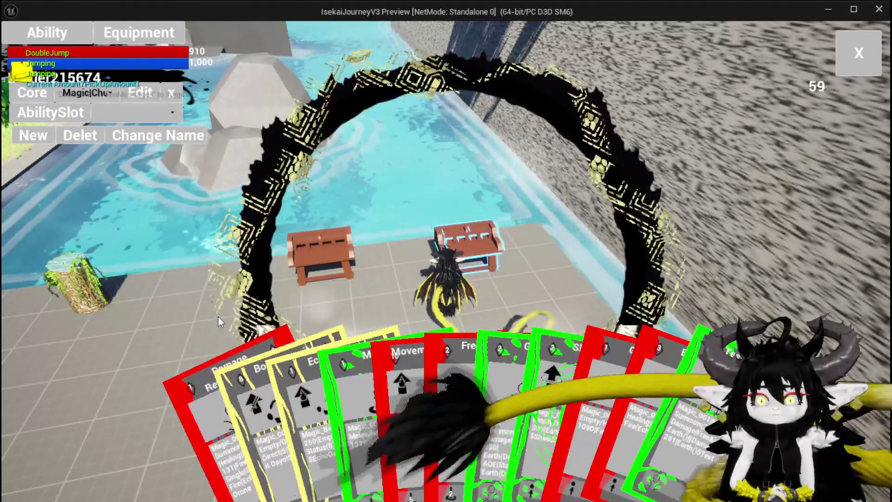
{"action": "left_click", "coordinate": [272, 409]}
{"action": "left_click", "coordinate": [272, 237]}
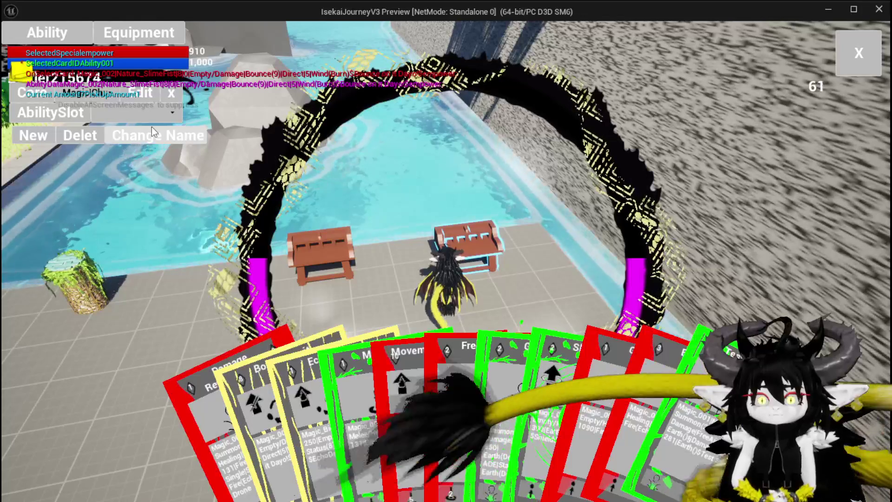
{"action": "left_click", "coordinate": [60, 112]}
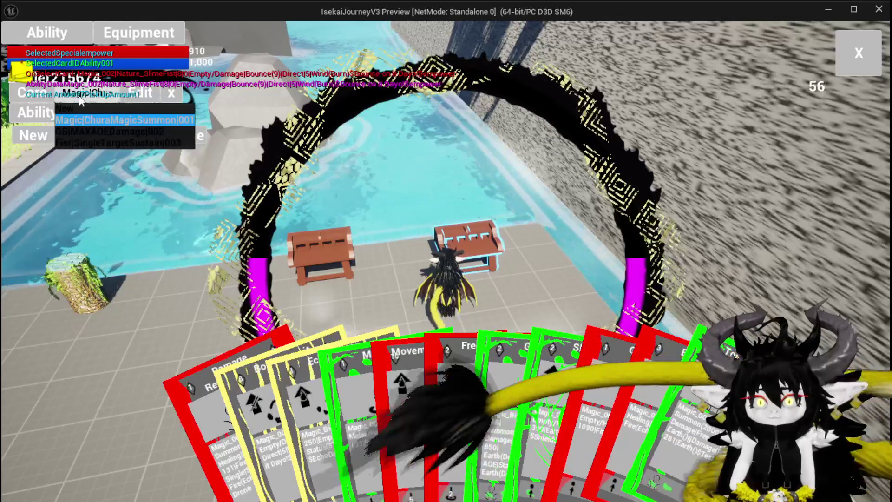
{"action": "left_click", "coordinate": [81, 119]}
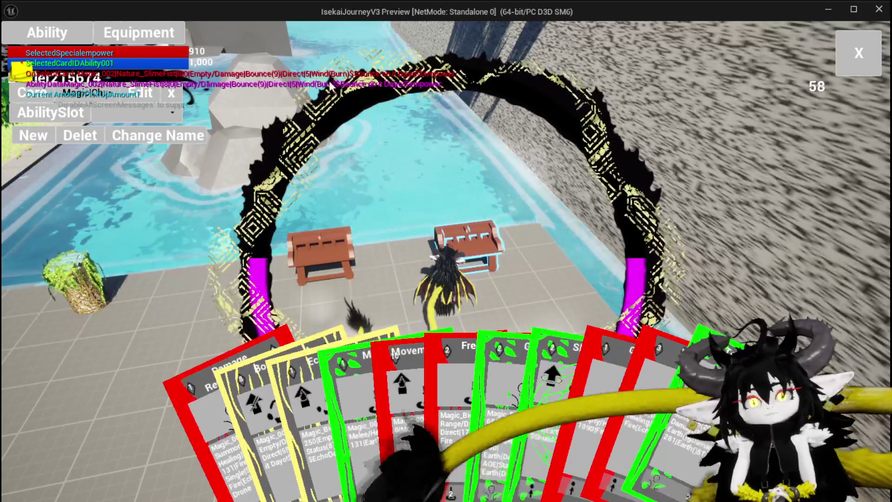
Step: At the equipment workbench, craft a gem from the green ability for 400 essence, then close the menu
{"action": "left_click", "coordinate": [110, 30]}
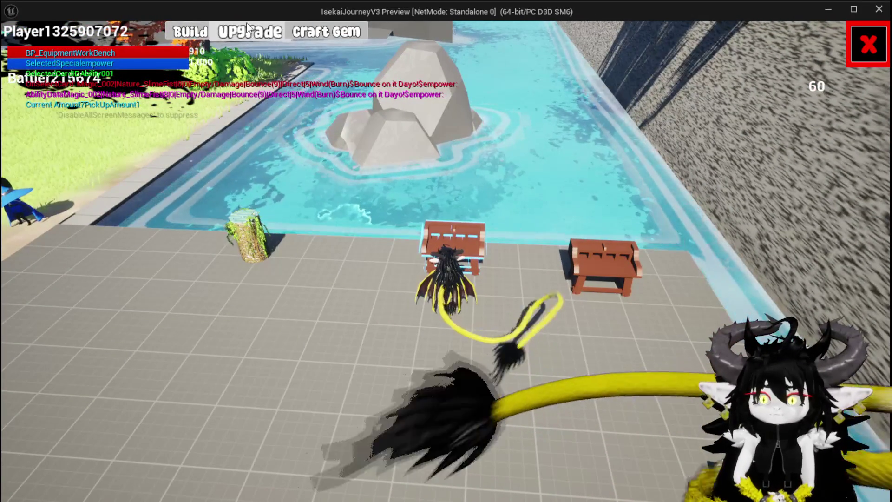
{"action": "left_click", "coordinate": [198, 36]}
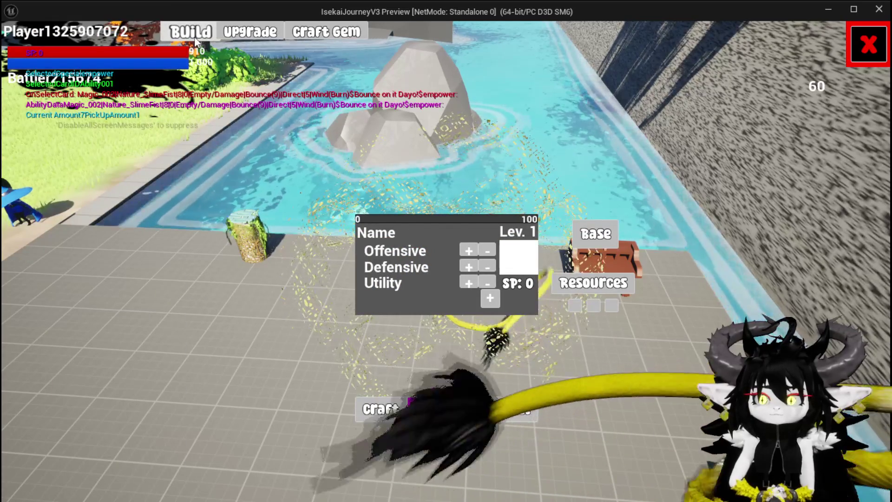
{"action": "left_click", "coordinate": [249, 33]}
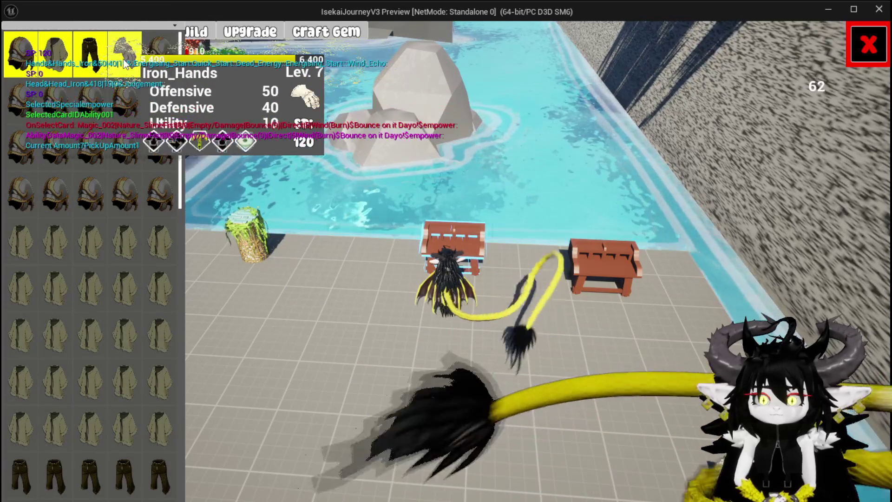
{"action": "left_click", "coordinate": [124, 63]}
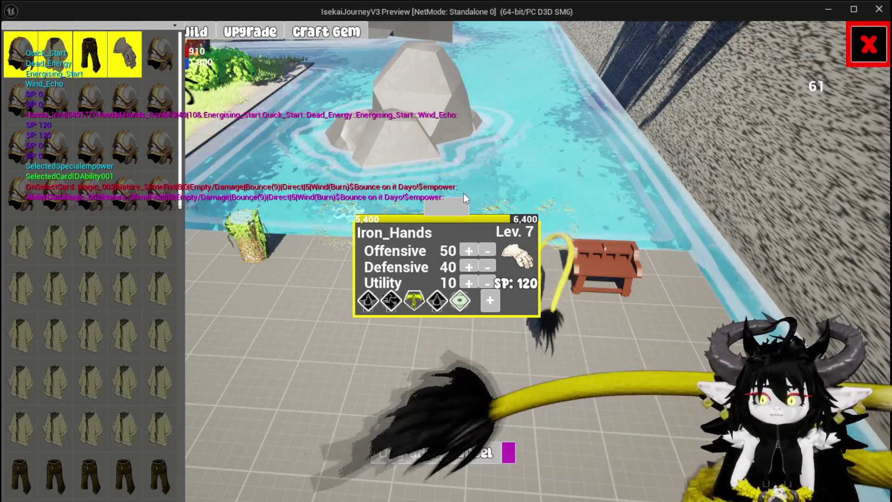
{"action": "left_click", "coordinate": [336, 35]}
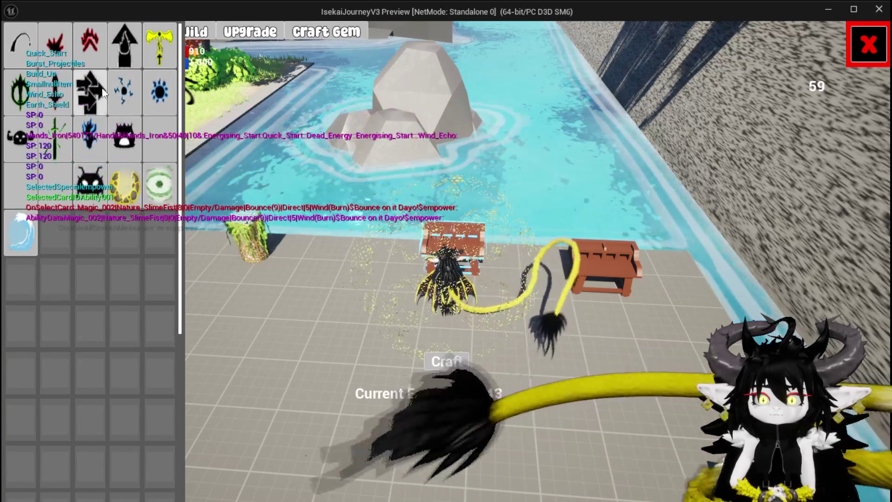
{"action": "left_click_drag", "start_coordinate": [121, 91], "coordinate": [433, 211]}
{"action": "left_click", "coordinate": [448, 363]}
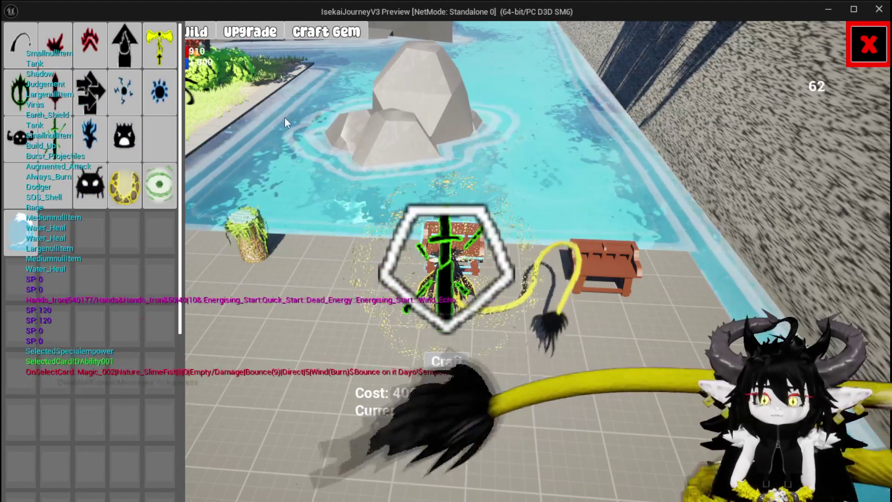
{"action": "left_click", "coordinate": [865, 48]}
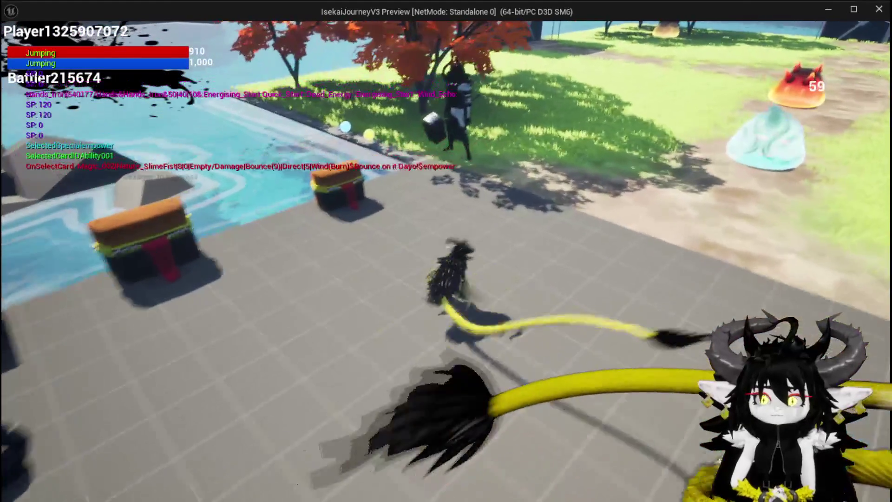
Step: Glide to the poolside loot chest and take all of its loot
{"action": "key", "text": "space"}
{"action": "key", "text": "space"}
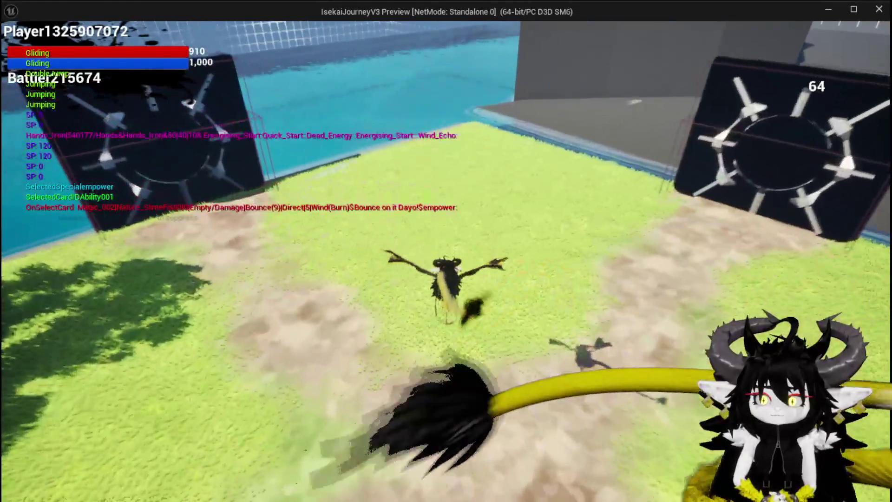
{"action": "key", "text": "space"}
{"action": "key", "text": "space"}
{"action": "key", "text": "space"}
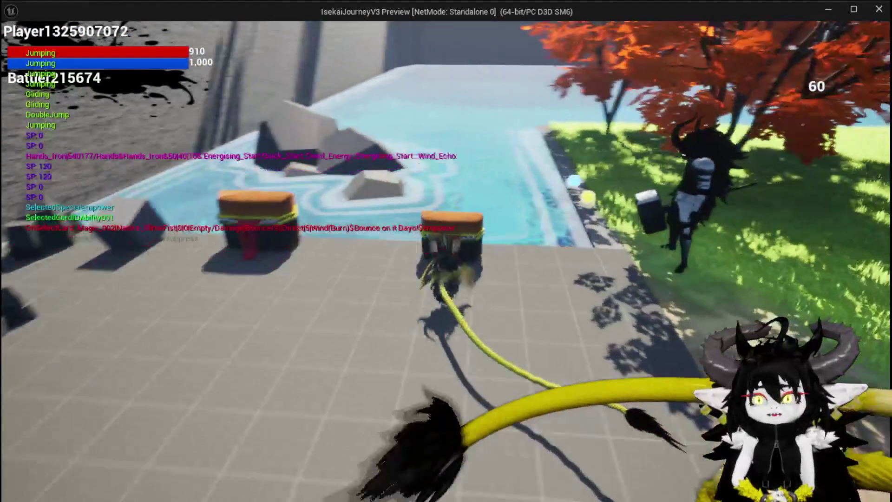
{"action": "key", "text": "e"}
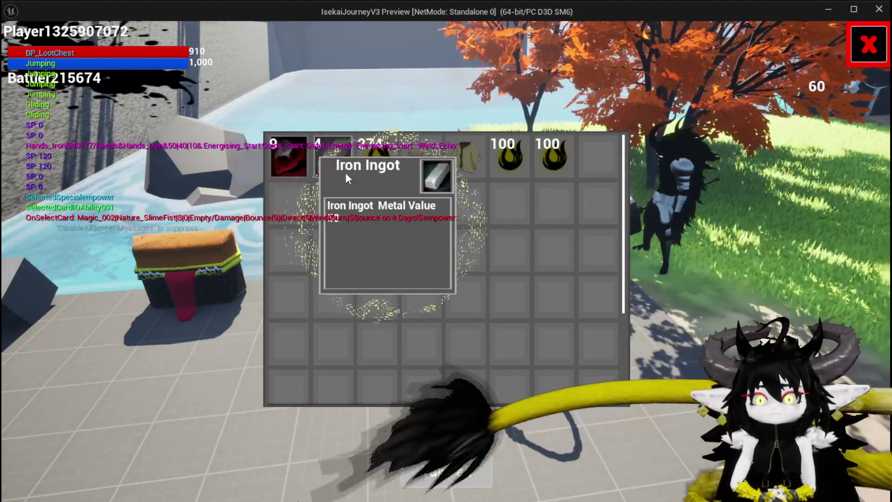
{"action": "left_click", "coordinate": [446, 471]}
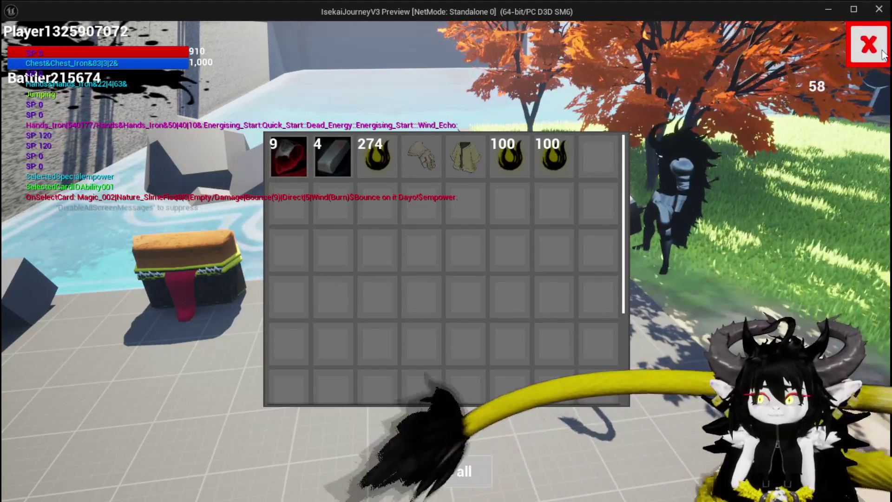
{"action": "key", "text": "Escape"}
Step: Browse the storage chest's Consumable, Material and Equipment tabs
{"action": "key", "text": "e"}
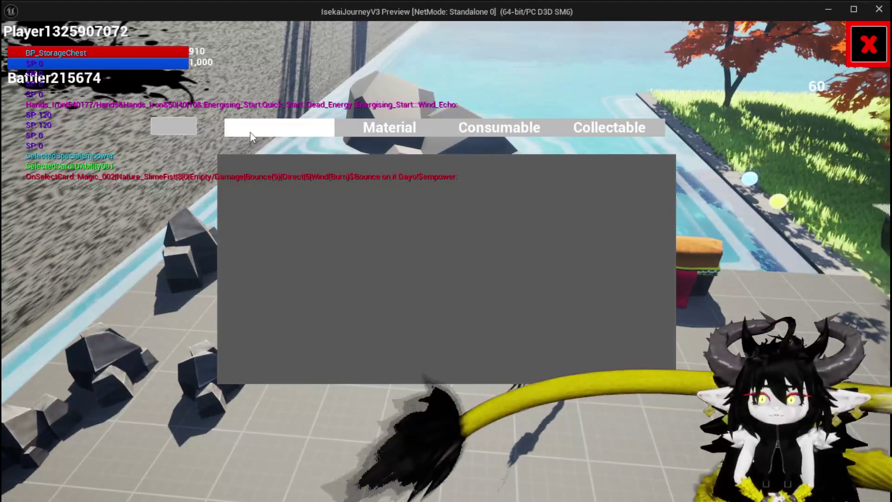
{"action": "left_click", "coordinate": [545, 131]}
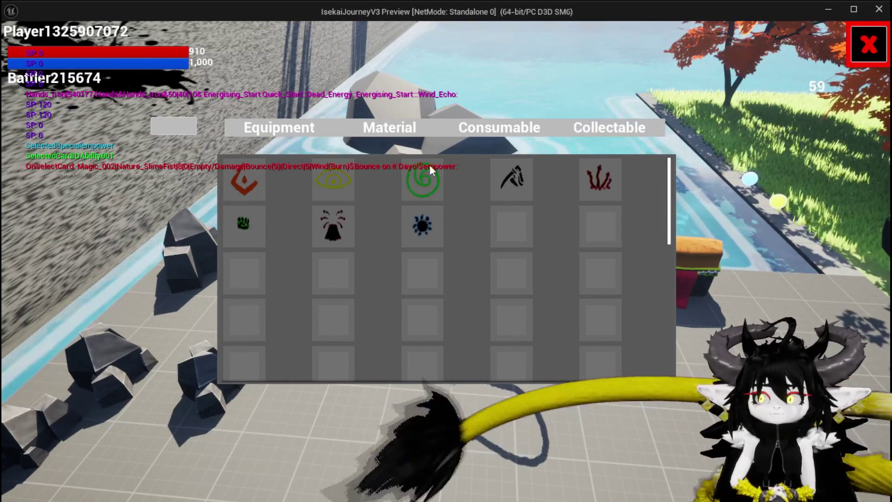
{"action": "left_click", "coordinate": [414, 133]}
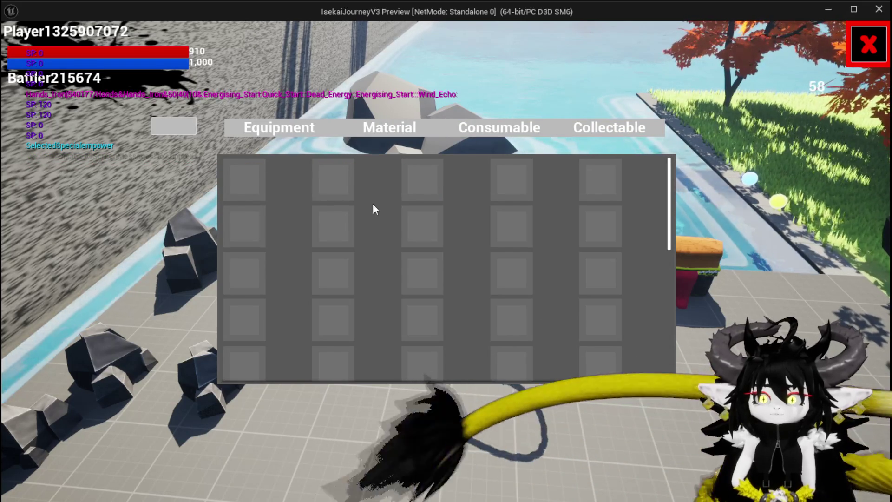
{"action": "left_click", "coordinate": [182, 132]}
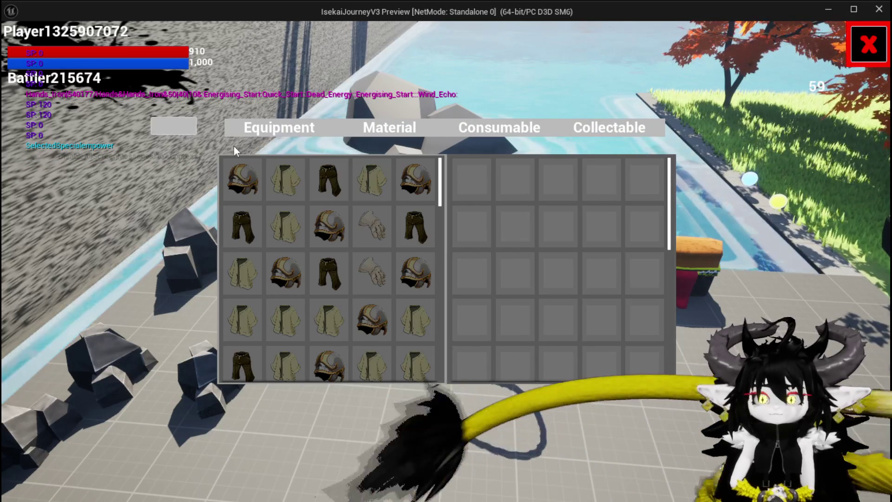
Step: Close the storage, glide across the grass past the portal walls, and run into an earth slime
{"action": "key", "text": "i"}
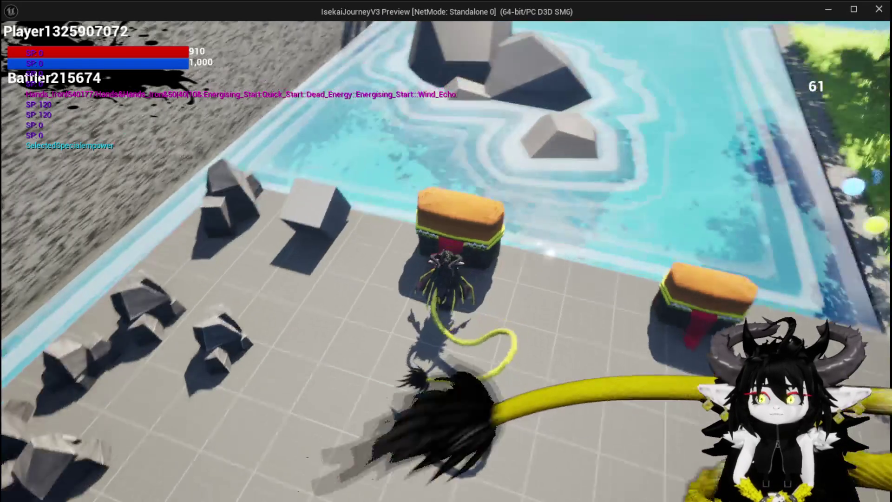
{"action": "key", "text": "space"}
{"action": "key", "text": "w"}
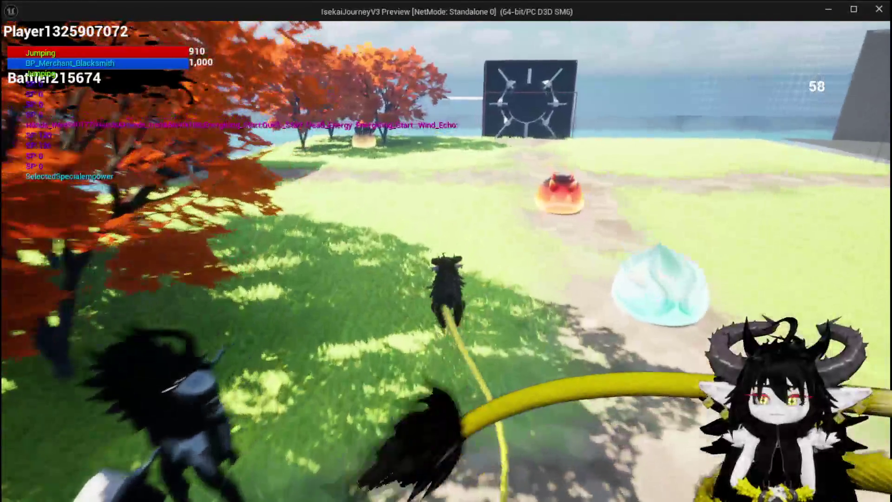
{"action": "key", "text": "space"}
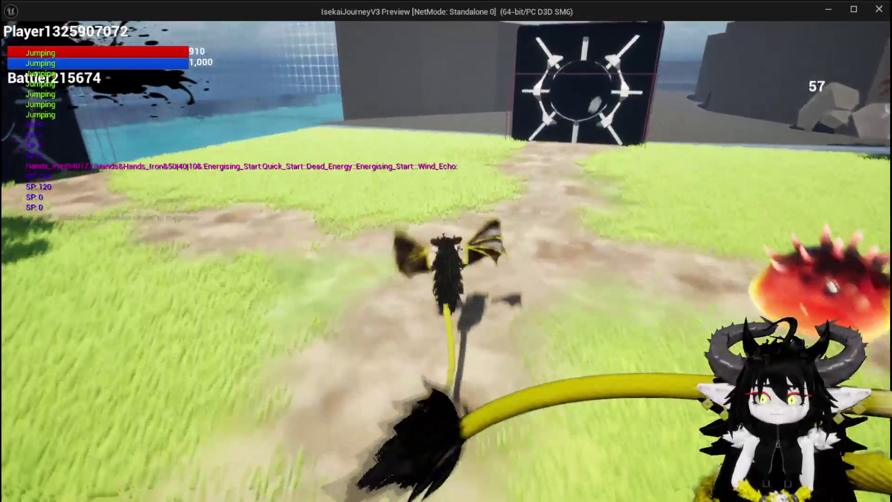
{"action": "key", "text": "space"}
{"action": "key", "text": "space"}
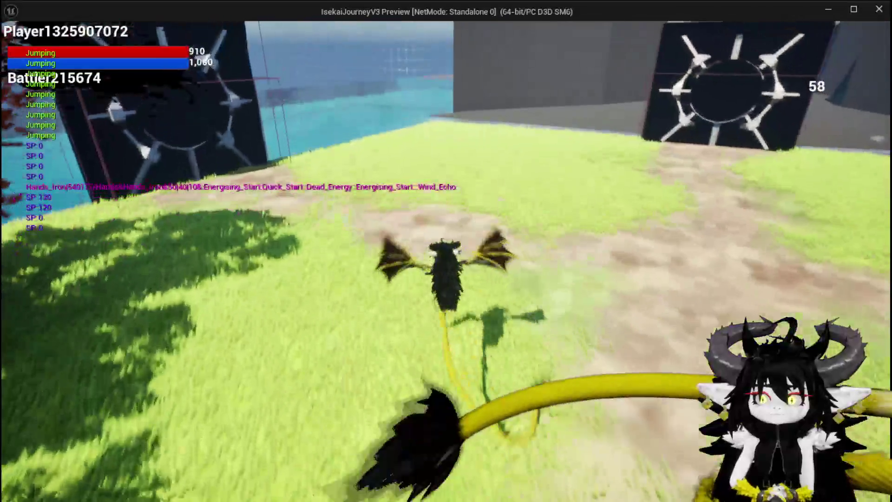
{"action": "key", "text": "space"}
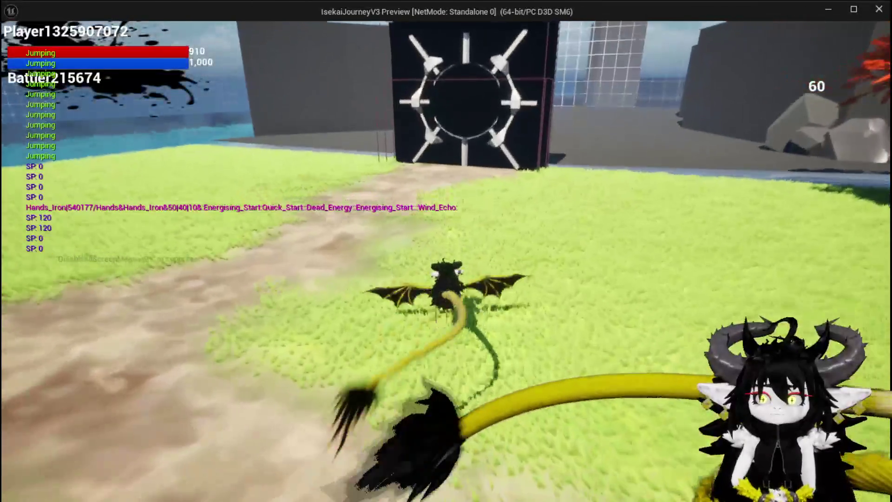
{"action": "key", "text": "space"}
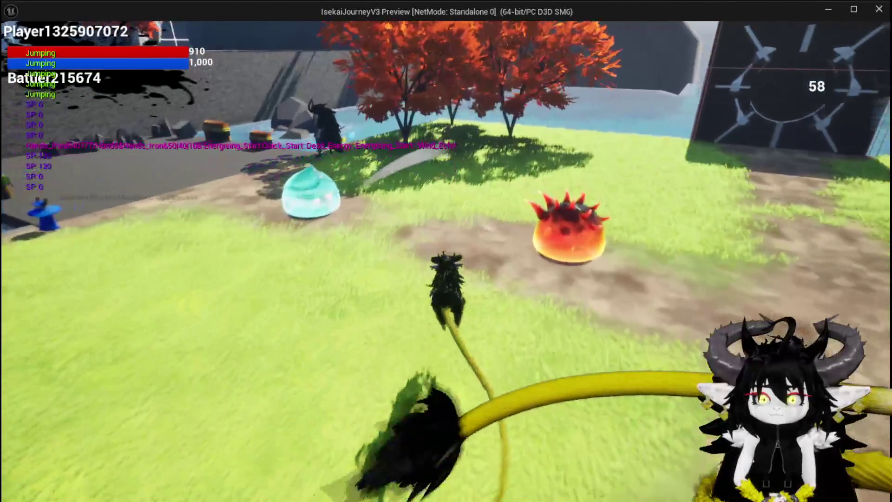
{"action": "key", "text": "w"}
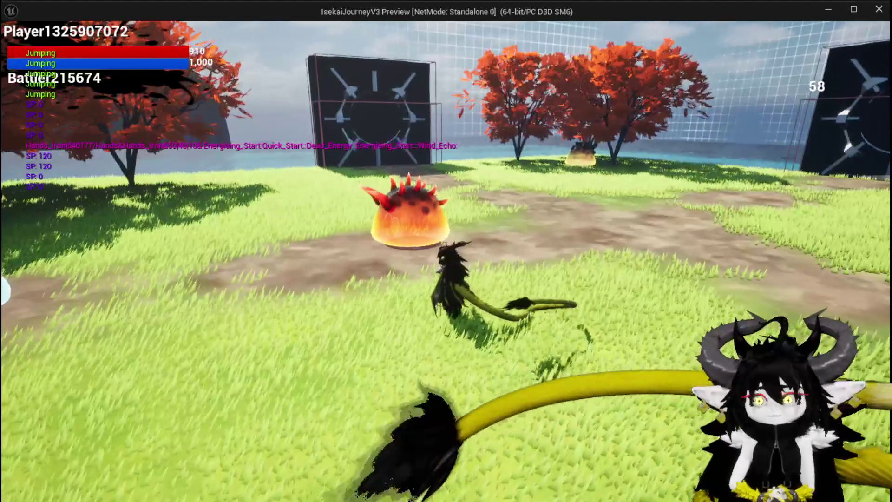
{"action": "key", "text": "w"}
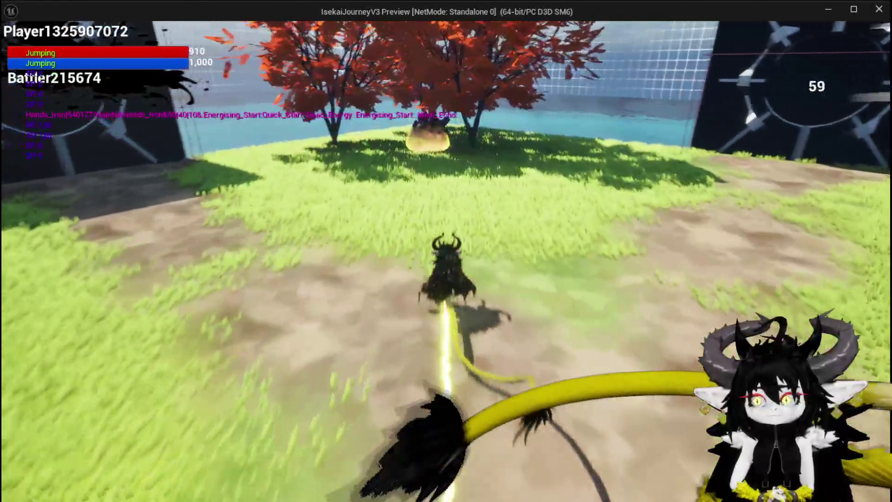
{"action": "key", "text": "w"}
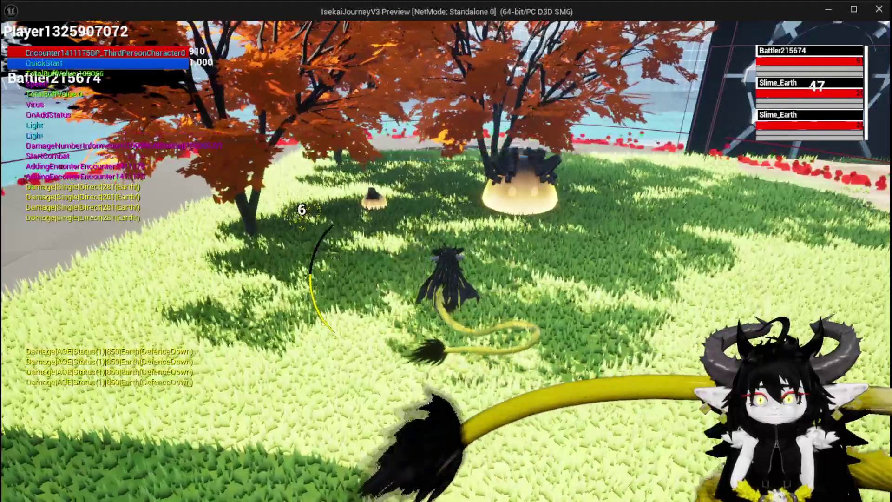
Step: Attack the slime and cast the Free AIM Fire card at it to win the battle
{"action": "left_click", "coordinate": [410, 250]}
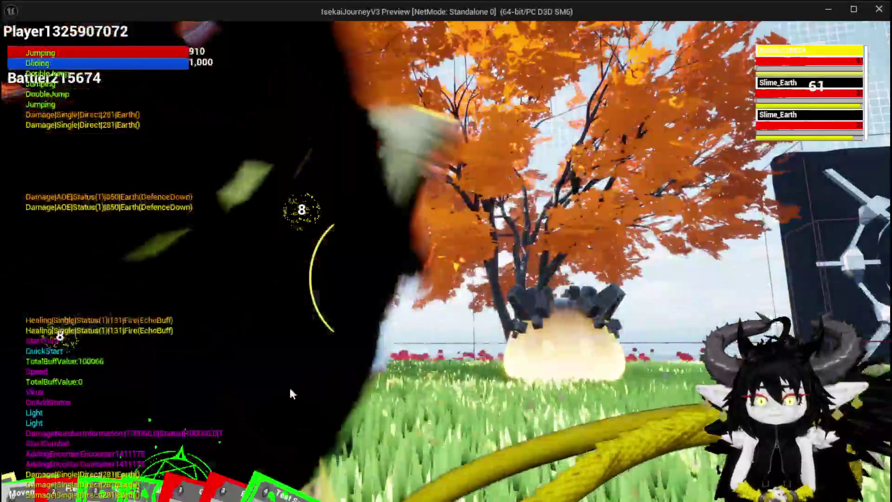
{"action": "mouse_move", "coordinate": [206, 445]}
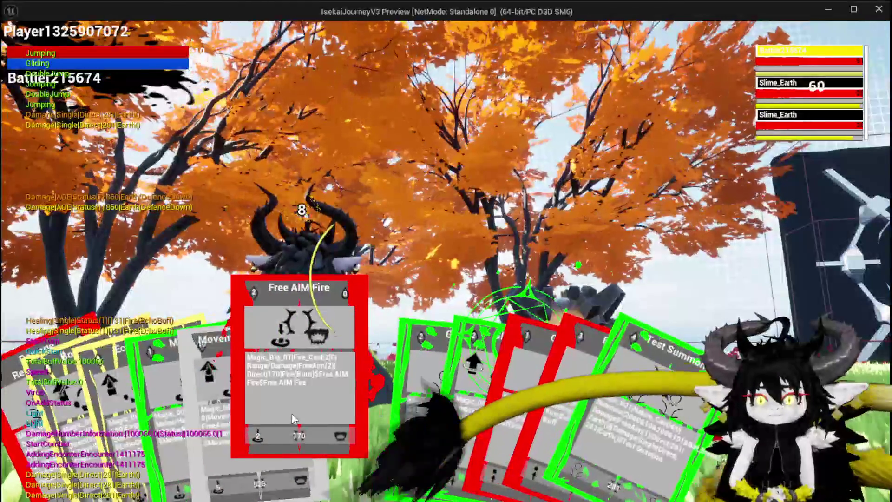
{"action": "left_click", "coordinate": [292, 414]}
{"action": "left_click", "coordinate": [292, 413]}
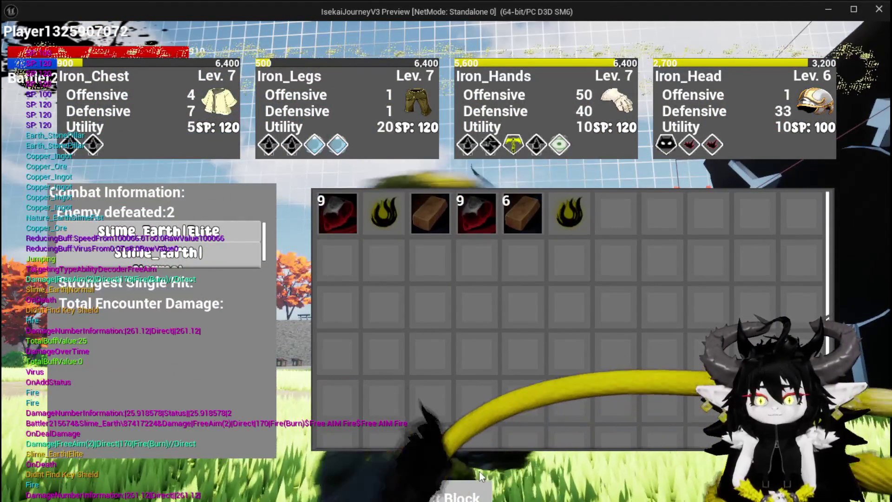
Step: Close the combat results, walk to the gate and build the Smithy room
{"action": "left_click", "coordinate": [458, 434]}
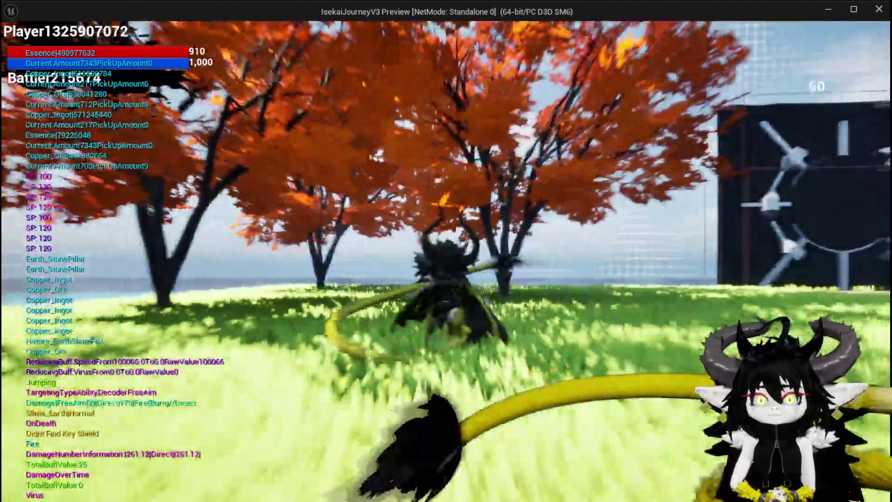
{"action": "key", "text": "w"}
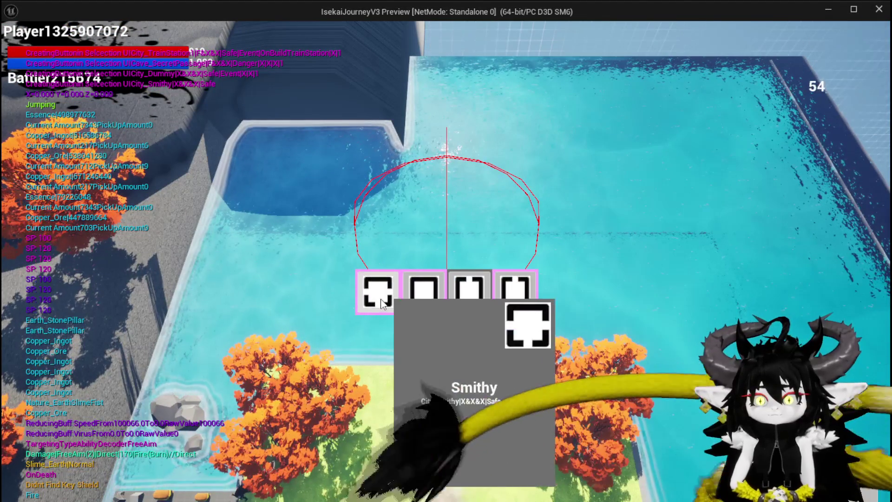
{"action": "left_click", "coordinate": [503, 301]}
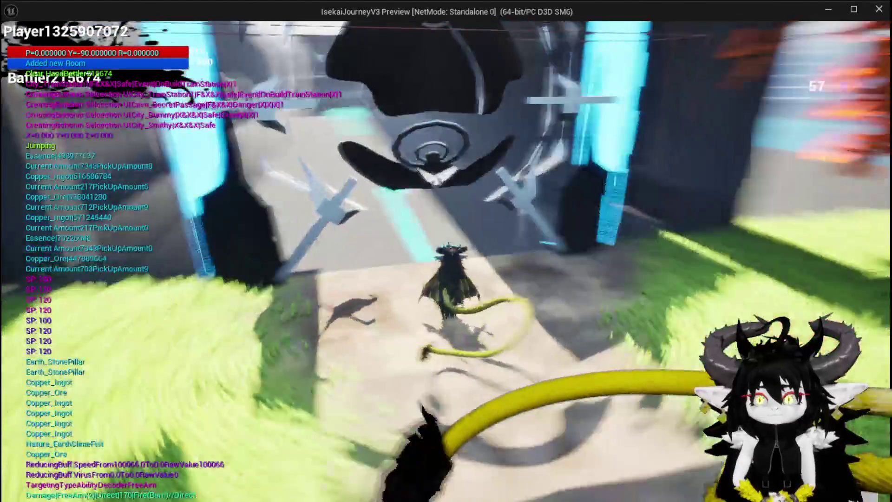
Step: Run through the iris door, choose the Canyon room, and enter the new slime fight
{"action": "key", "text": "space"}
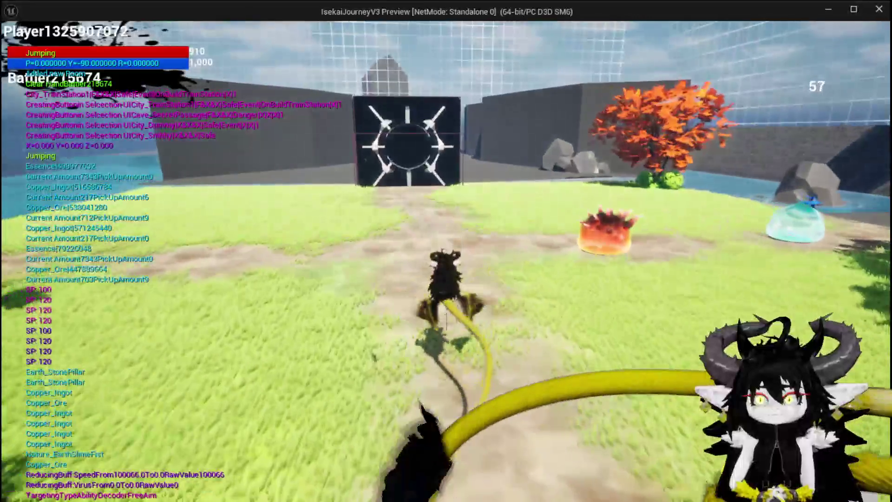
{"action": "key", "text": "w"}
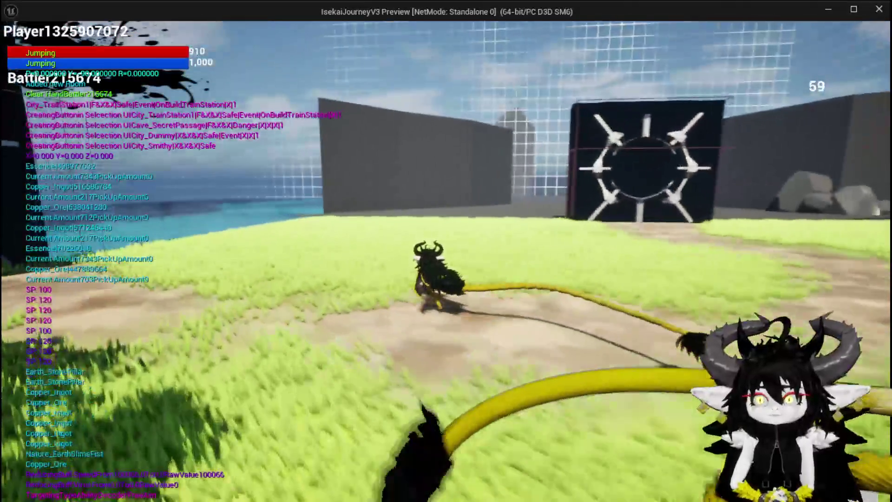
{"action": "key", "text": "w"}
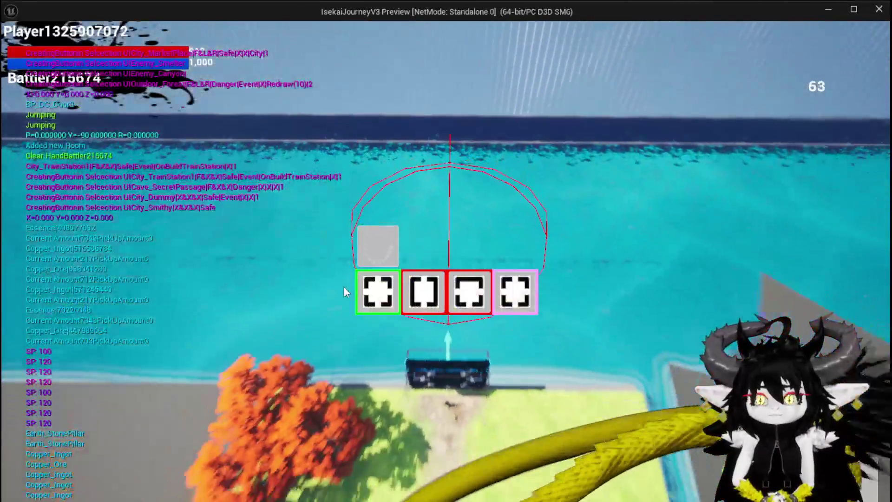
{"action": "mouse_move", "coordinate": [389, 292]}
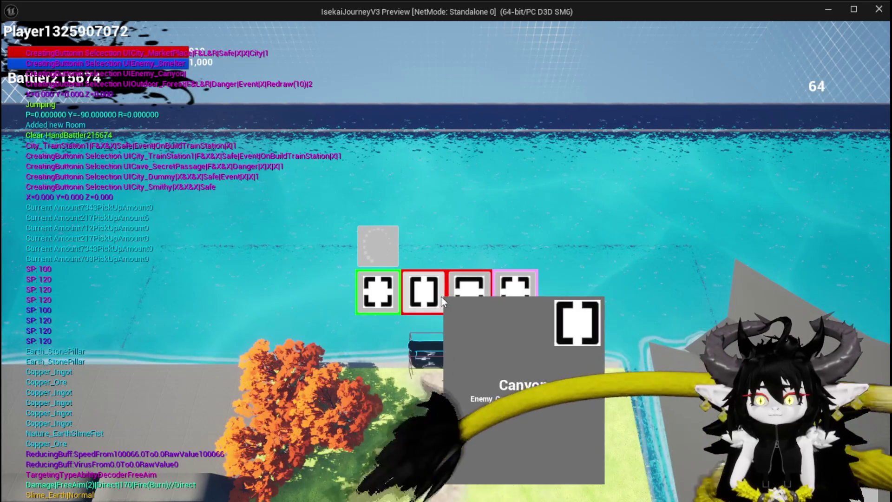
{"action": "left_click", "coordinate": [441, 297]}
{"action": "key", "text": "w"}
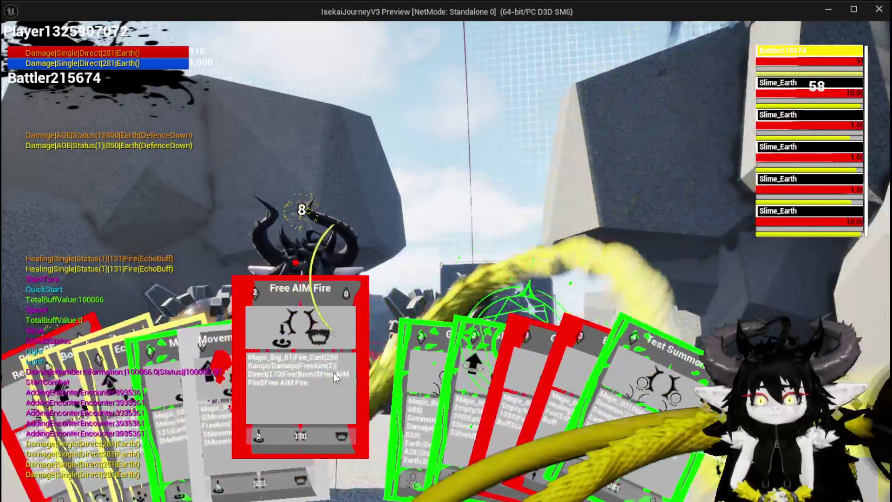
Step: Hit the Earth slimes with Free AIM Fire, play Bounce on it Dayo!, then fire again
{"action": "left_click", "coordinate": [334, 373]}
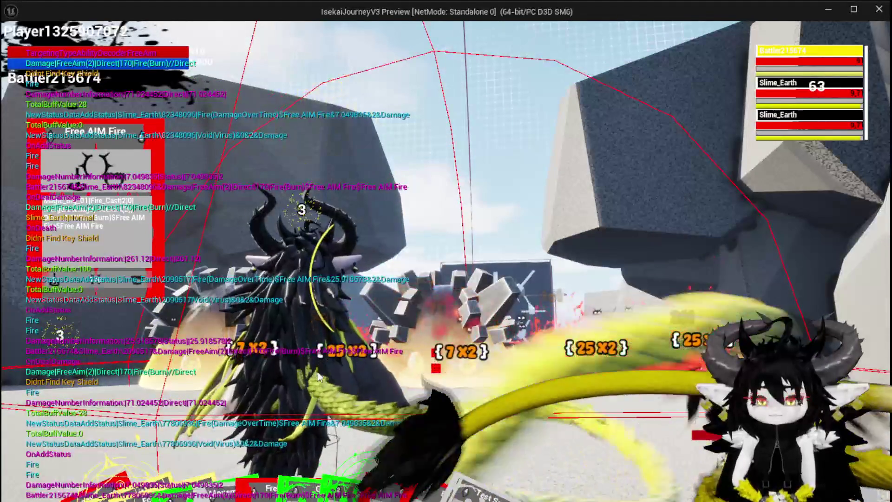
{"action": "mouse_move", "coordinate": [95, 460]}
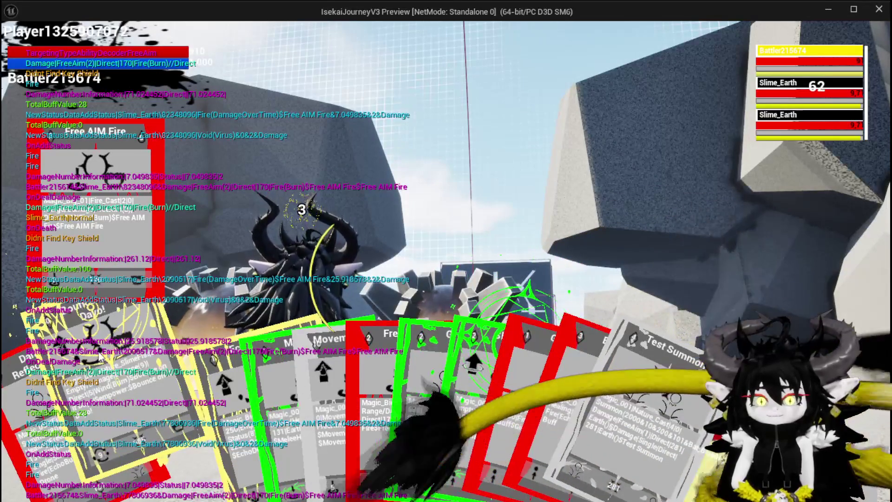
{"action": "left_click", "coordinate": [124, 356]}
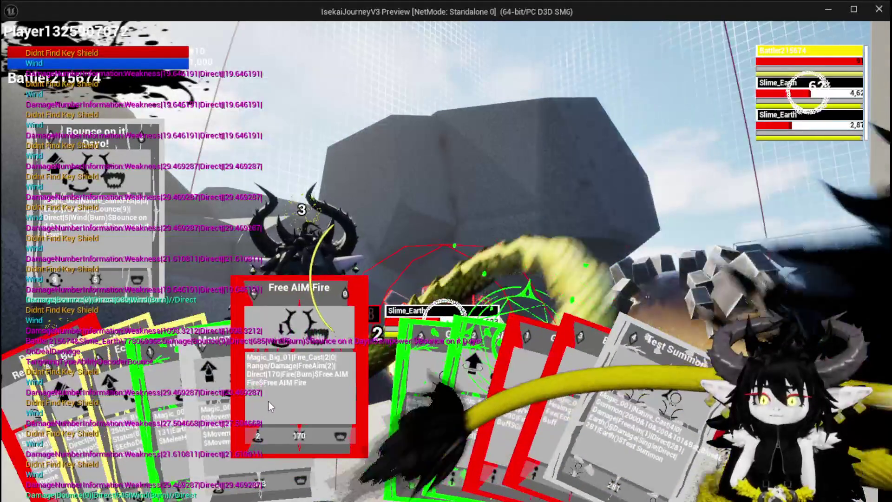
{"action": "left_click", "coordinate": [268, 401]}
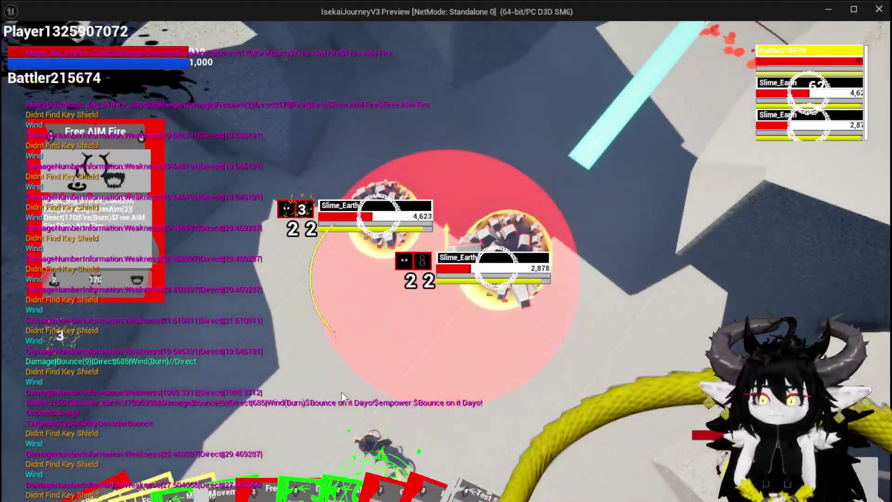
{"action": "left_click", "coordinate": [341, 396]}
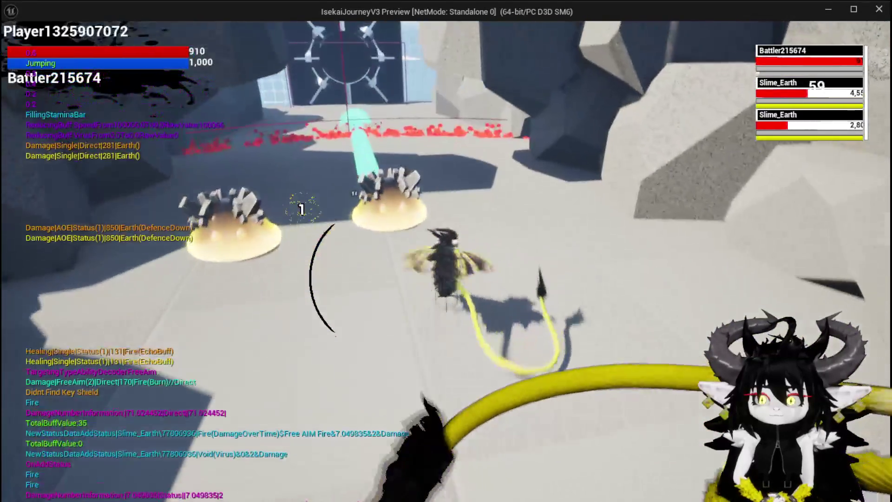
Step: Jump, glide and land near the slimes, jump again to evade, and advance through the rocks
{"action": "key", "text": "space"}
{"action": "key", "text": "space"}
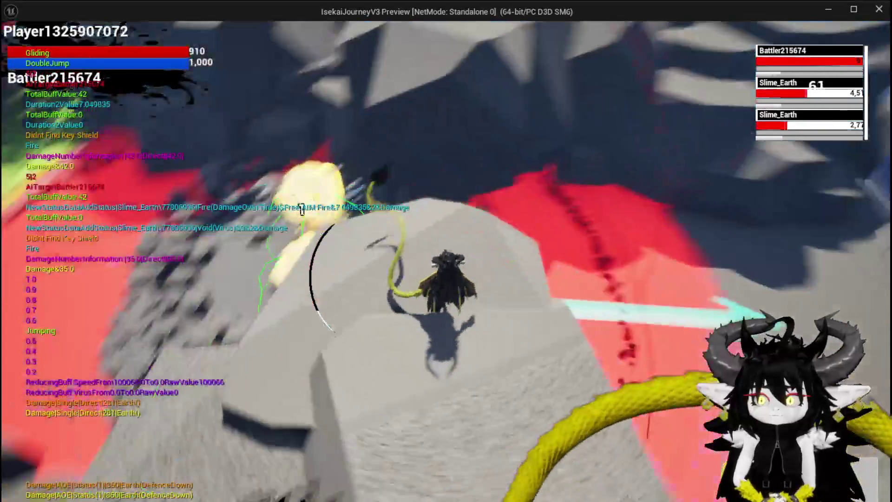
{"action": "left_click", "coordinate": [301, 209]}
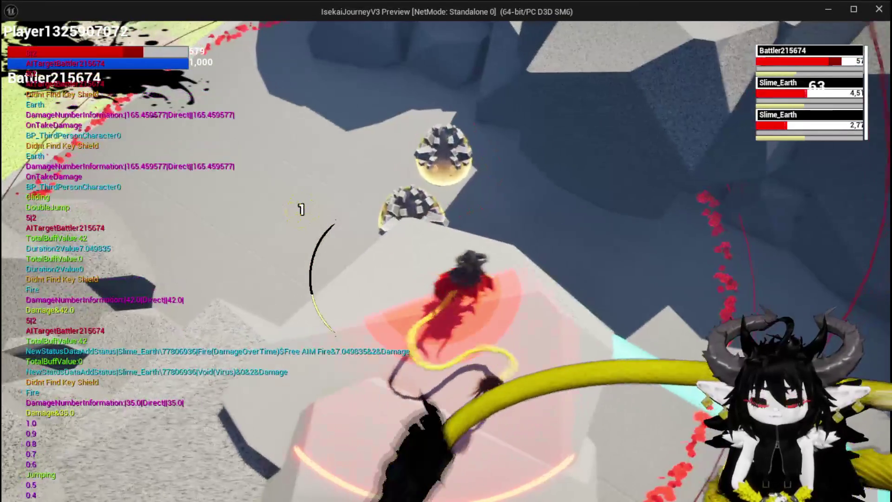
{"action": "key", "text": "space"}
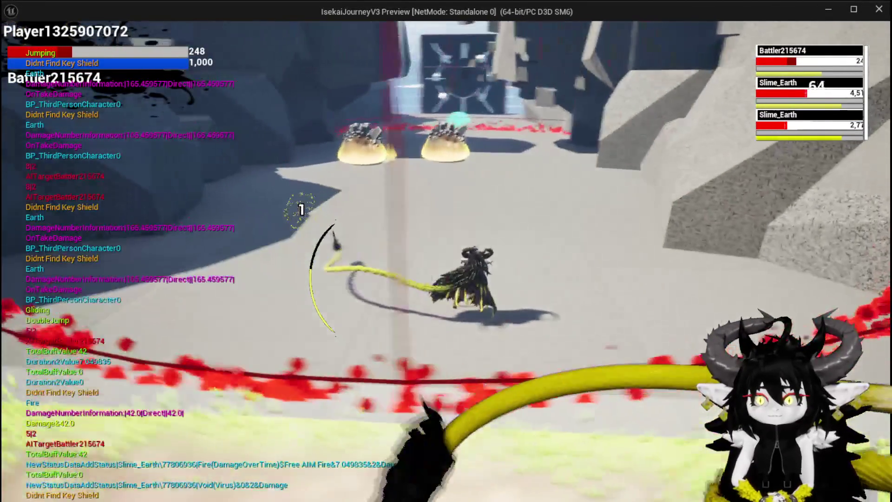
{"action": "key", "text": "space"}
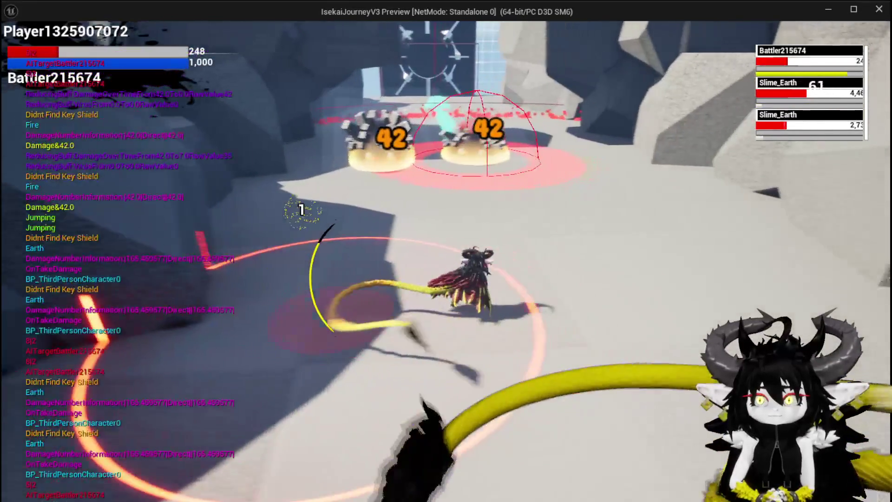
{"action": "key", "text": "w"}
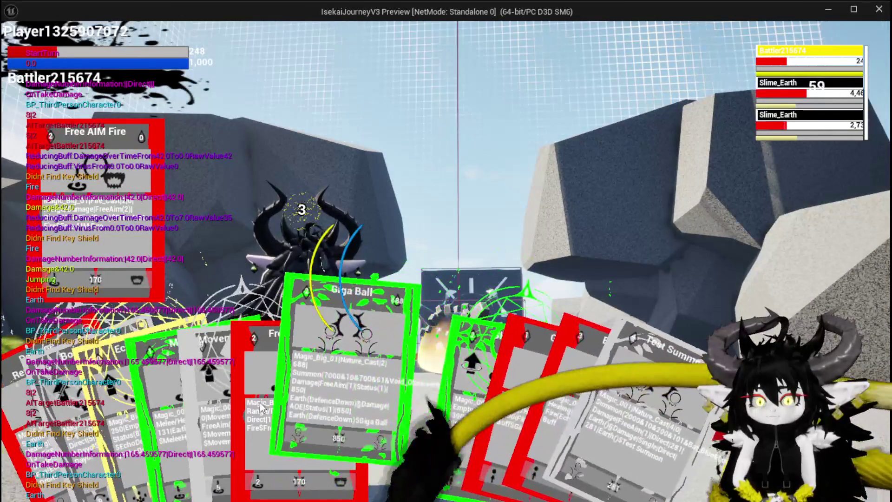
Step: Fire Free AIM Fire at the slimes, then cast ShieldBuff on the player's 248-health battler
{"action": "left_click", "coordinate": [262, 392]}
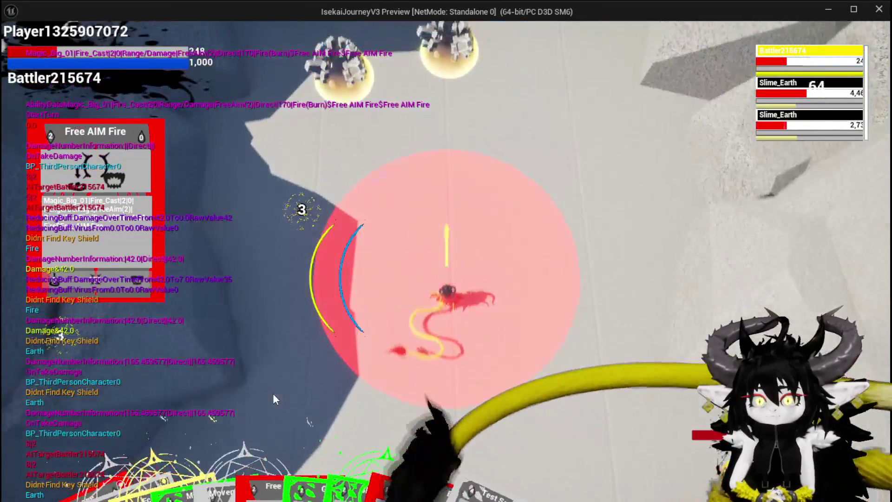
{"action": "left_click", "coordinate": [273, 393]}
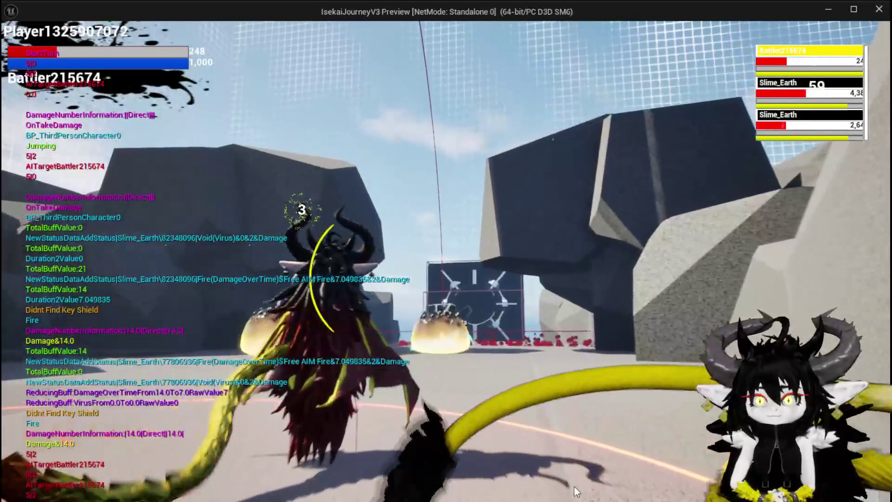
{"action": "mouse_move", "coordinate": [465, 488]}
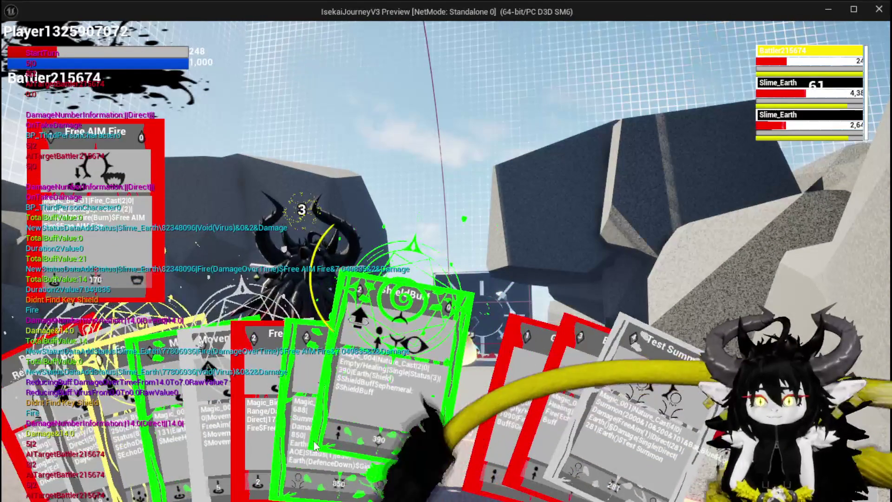
{"action": "left_click", "coordinate": [402, 446]}
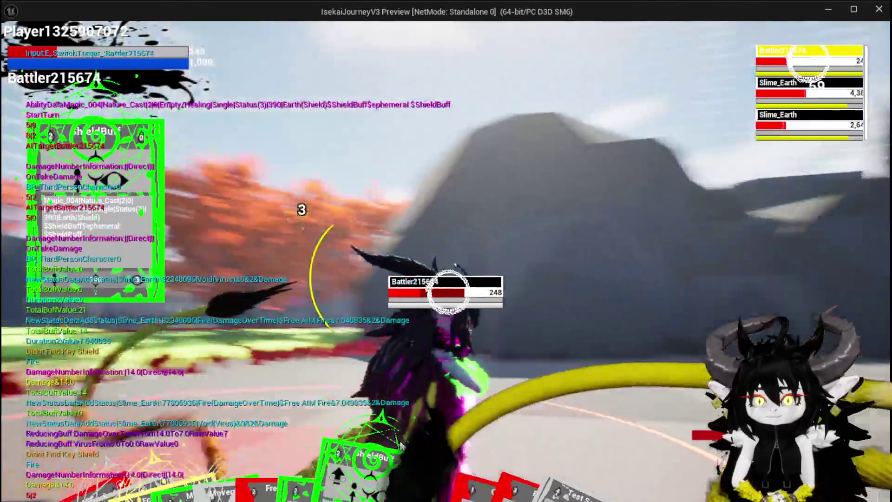
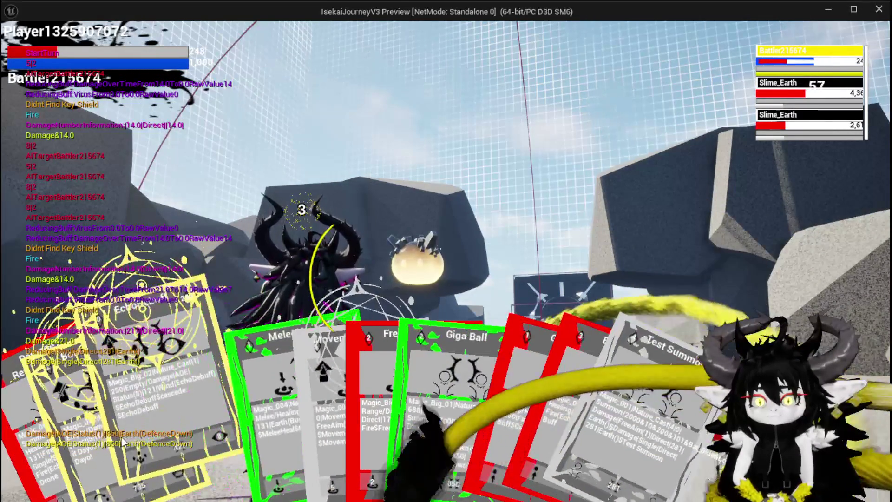
Step: Play EchoDebuff, then Bounce, on the Slime_Earth enemies until all five are defeated
{"action": "left_click", "coordinate": [142, 439]}
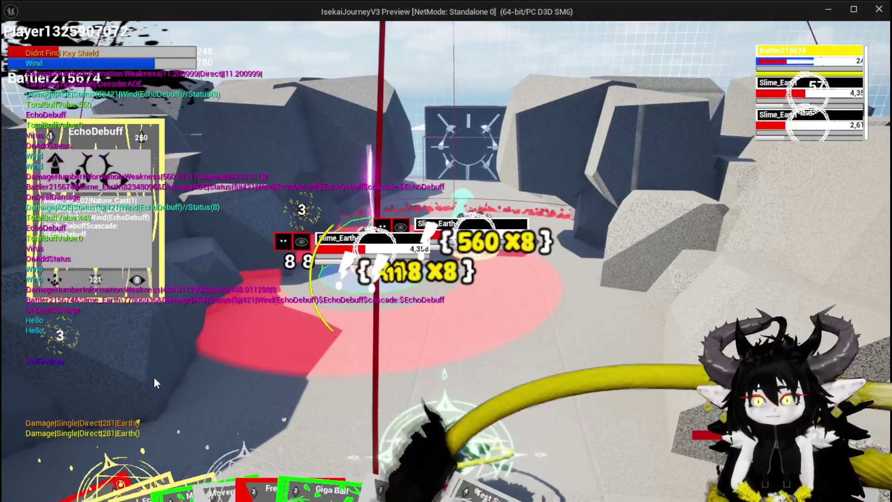
{"action": "left_click", "coordinate": [45, 409]}
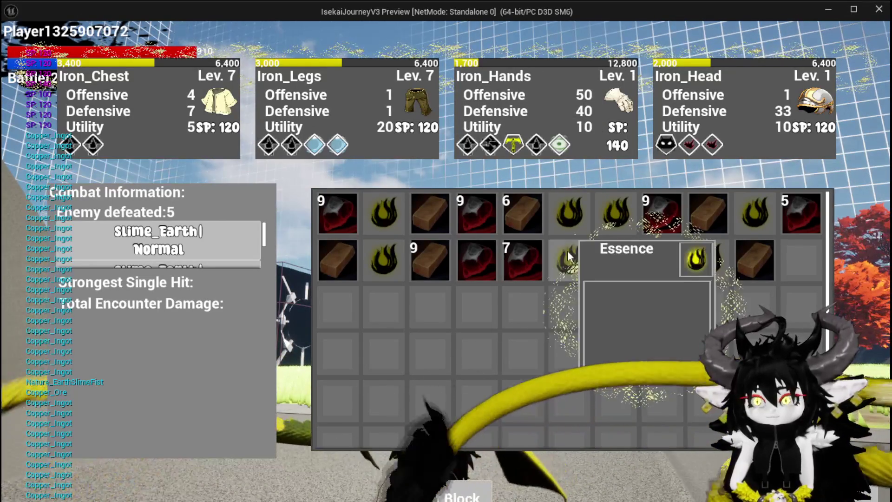
Step: Collect the dropped battle loot into the inventory and step out onto the grassy field
{"action": "left_click", "coordinate": [416, 492]}
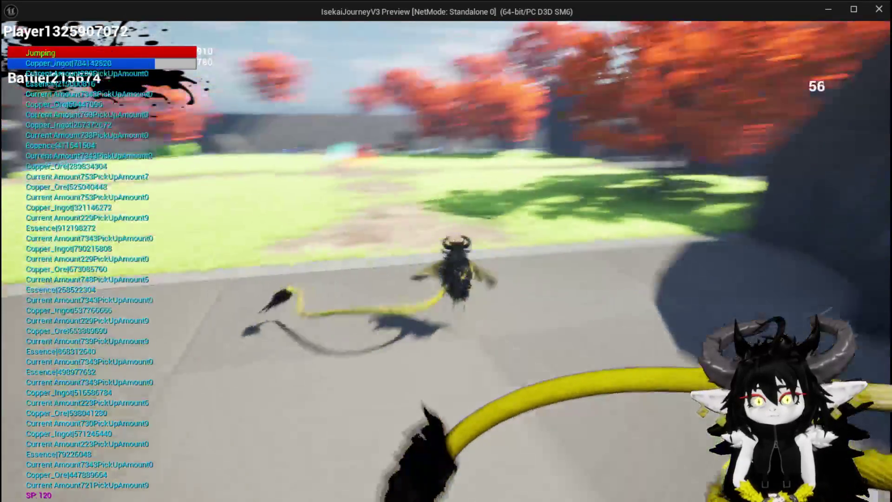
{"action": "key", "text": "space"}
{"action": "key", "text": "w"}
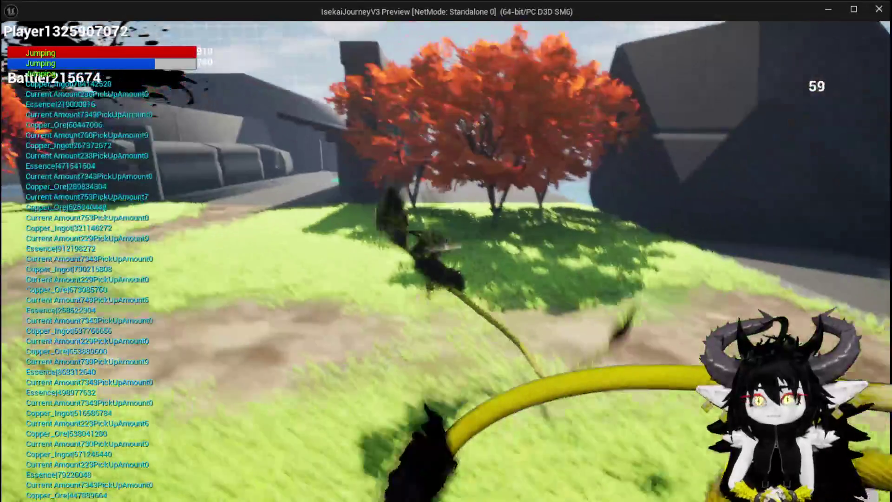
Step: Save the game progress from the Esc settings menu, then close the menu
{"action": "key", "text": "Escape"}
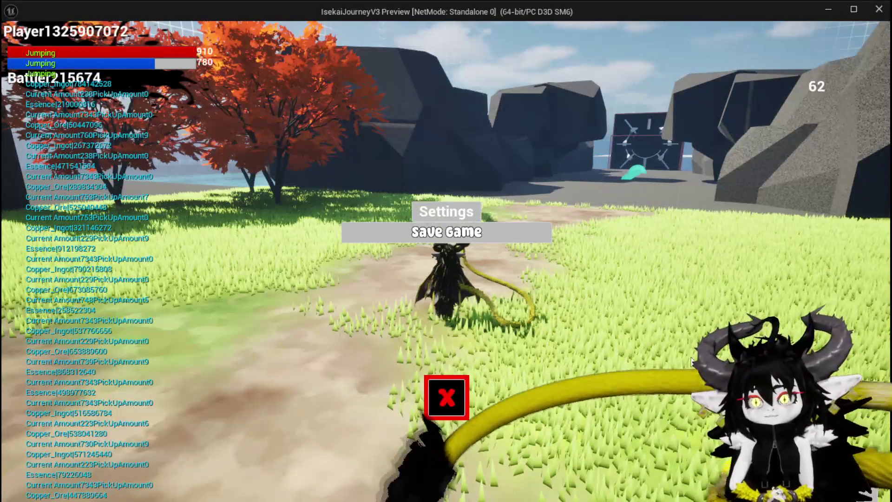
{"action": "left_click", "coordinate": [501, 231]}
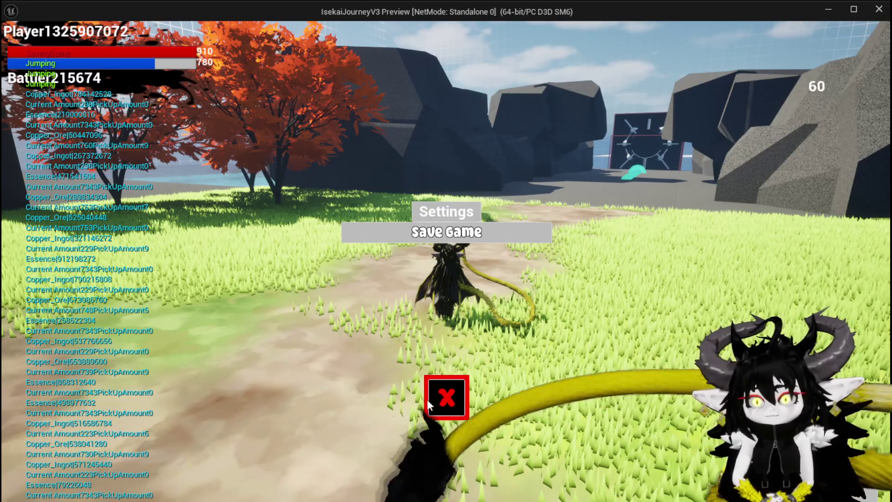
{"action": "left_click", "coordinate": [428, 399]}
Step: Jump and glide across the field to land beside the blue water slime
{"action": "key", "text": "space"}
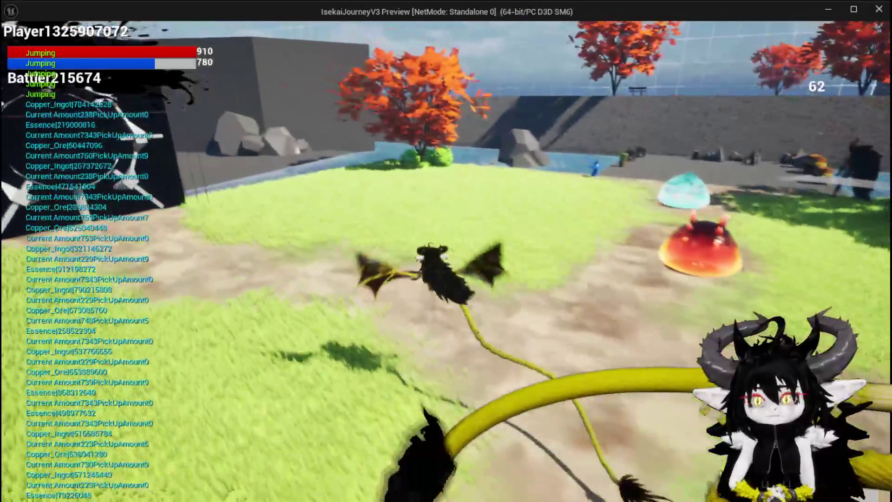
{"action": "key", "text": "space"}
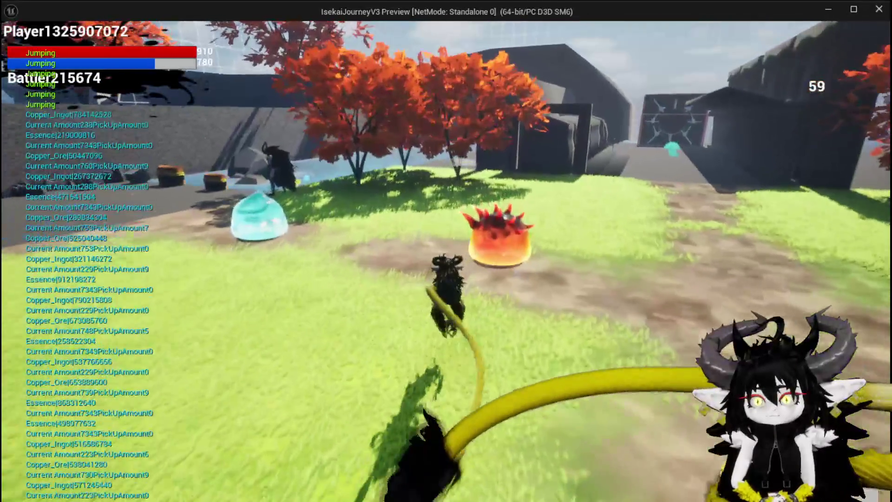
{"action": "key", "text": "space"}
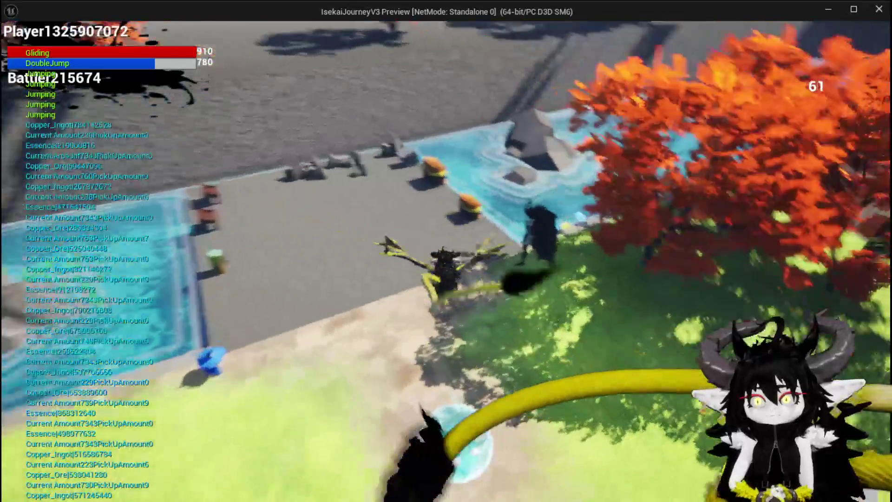
{"action": "key", "text": "space"}
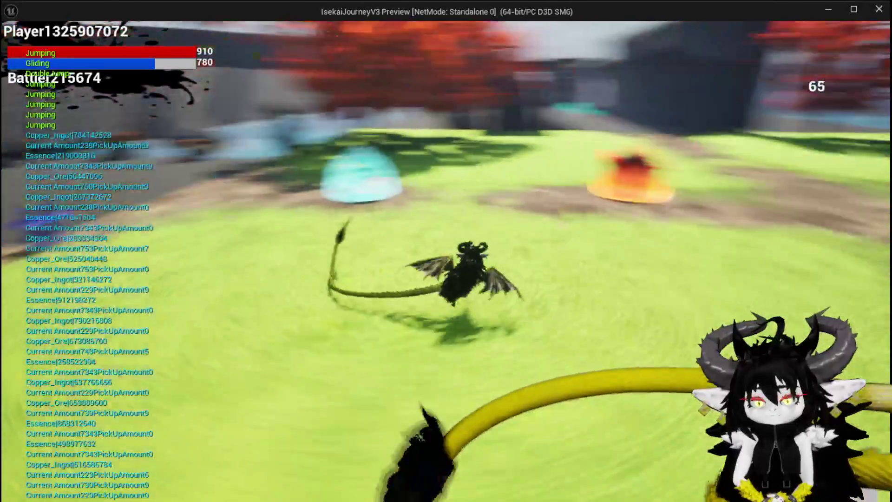
{"action": "key", "text": "w"}
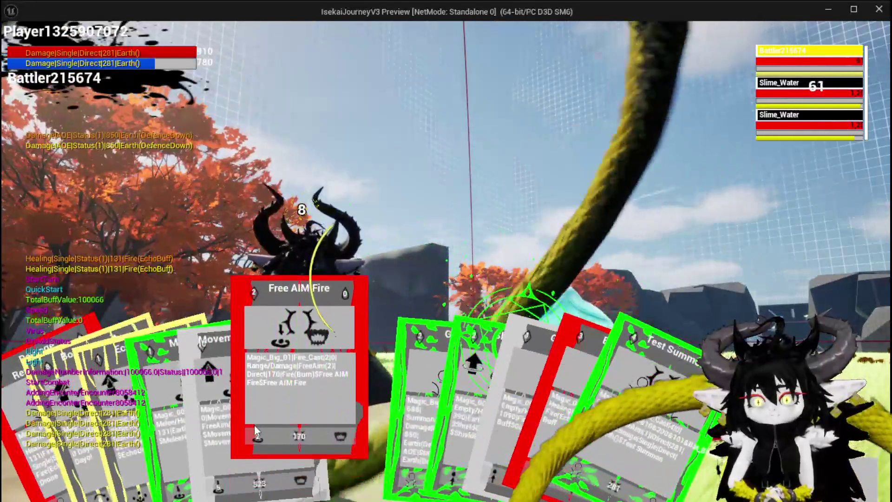
Step: Aim the Free AIM Fire card at the water slime, repeating until both Slime_Water enemies die
{"action": "left_click", "coordinate": [254, 425]}
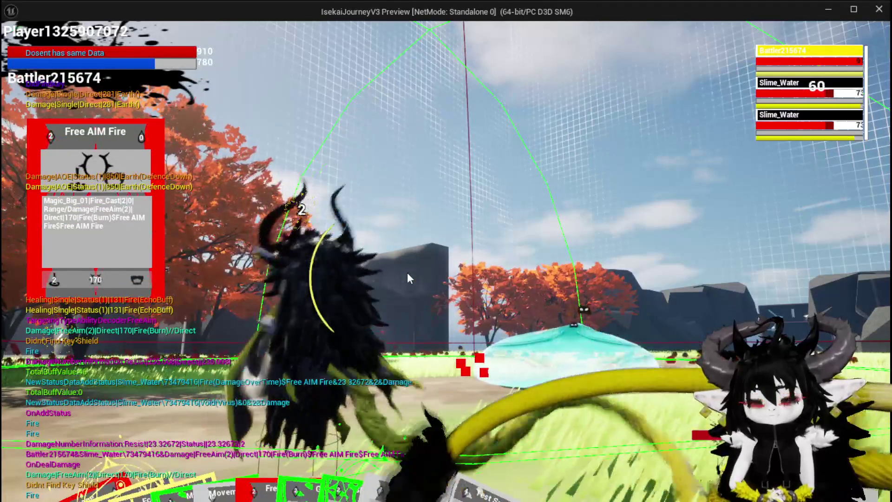
{"action": "left_click", "coordinate": [408, 275]}
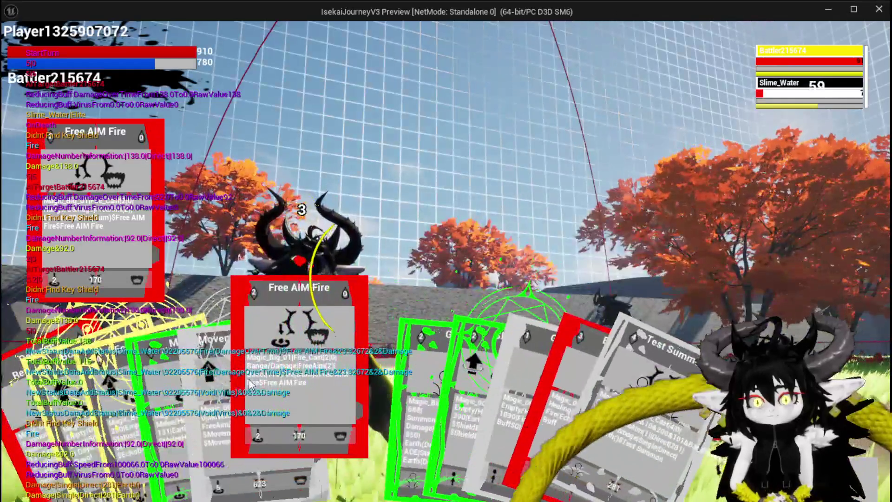
{"action": "left_click", "coordinate": [250, 382]}
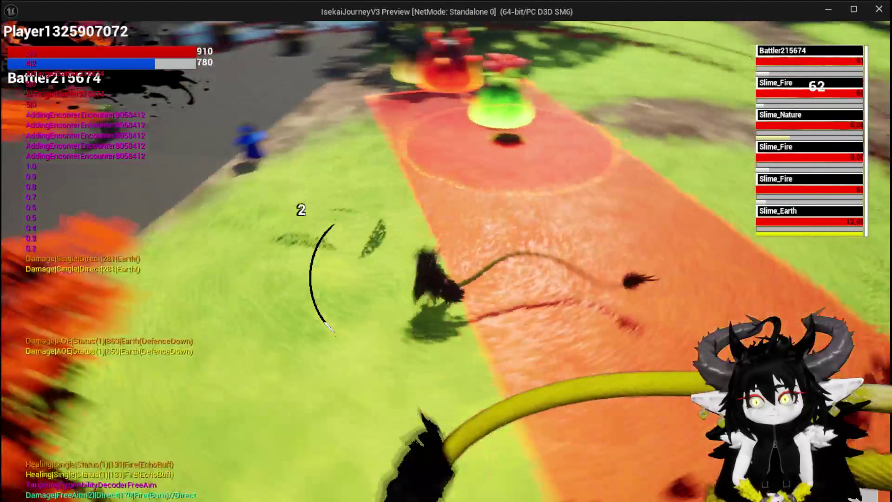
Step: Jump down the lane toward the three fire slimes, the nature slime and the earth slime
{"action": "key", "text": "space"}
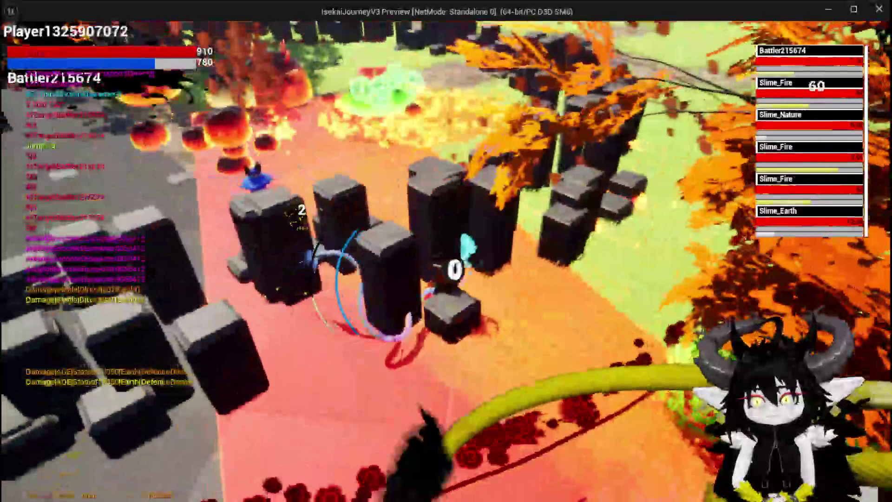
{"action": "key", "text": "space"}
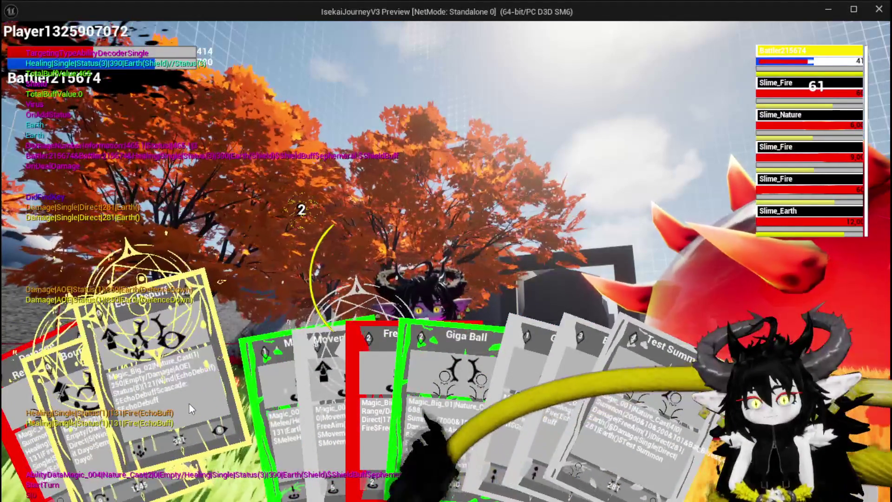
Step: Cast EchoDebuff as a wind AOE on all five slimes, spending mana down to 550
{"action": "left_click", "coordinate": [189, 403]}
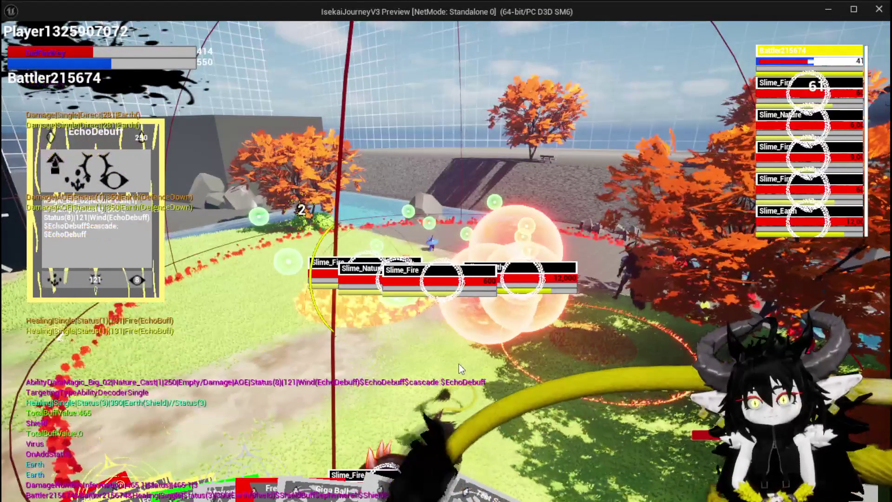
{"action": "left_click", "coordinate": [459, 364]}
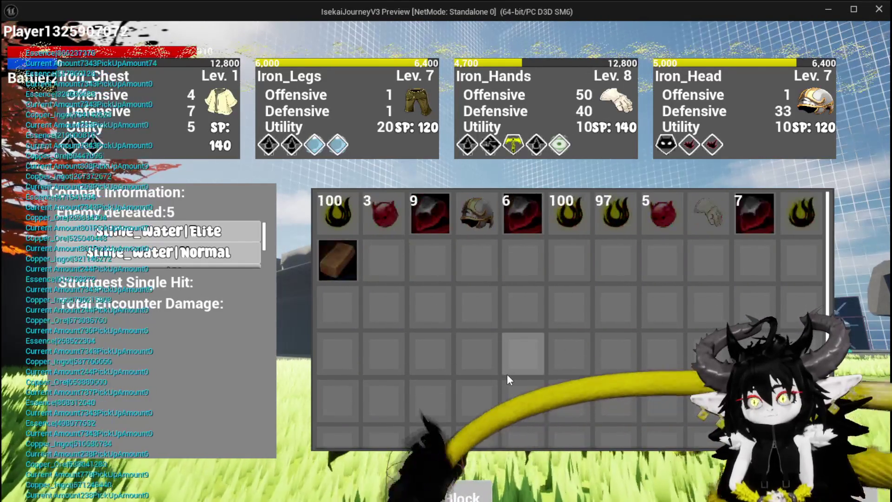
Step: Close the loot screen with Tab and glide over the pool and stone dock onto the grass path
{"action": "key", "text": "Tab"}
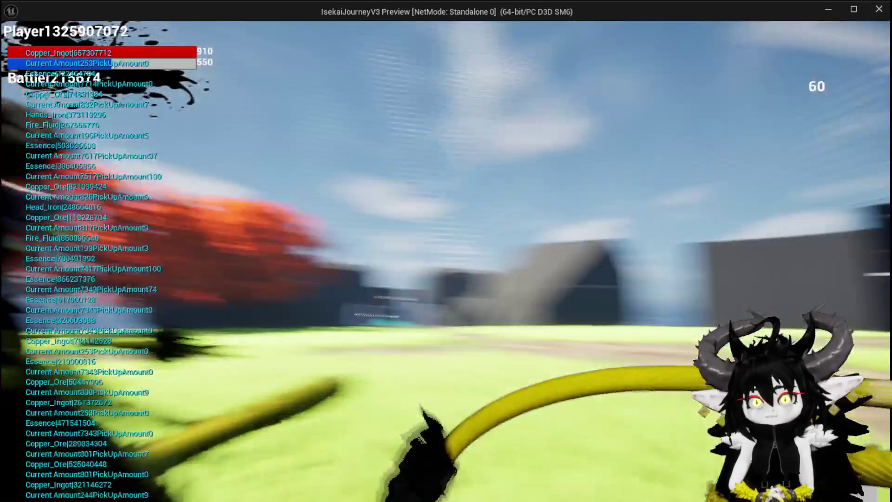
{"action": "key", "text": "space"}
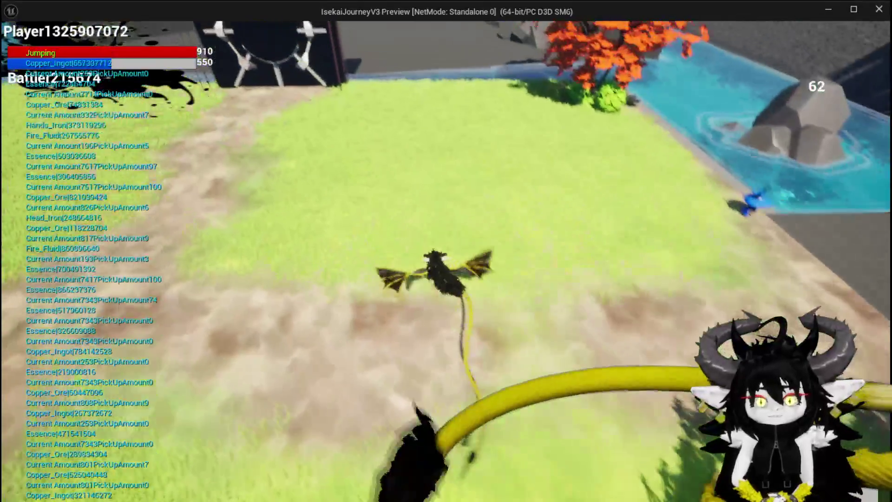
{"action": "key", "text": "w"}
{"action": "key", "text": "space"}
{"action": "key", "text": "space"}
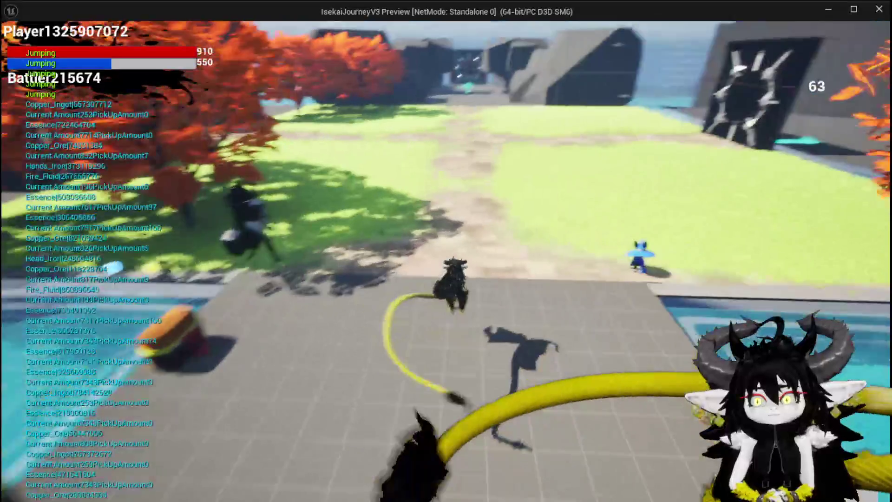
{"action": "key", "text": "space"}
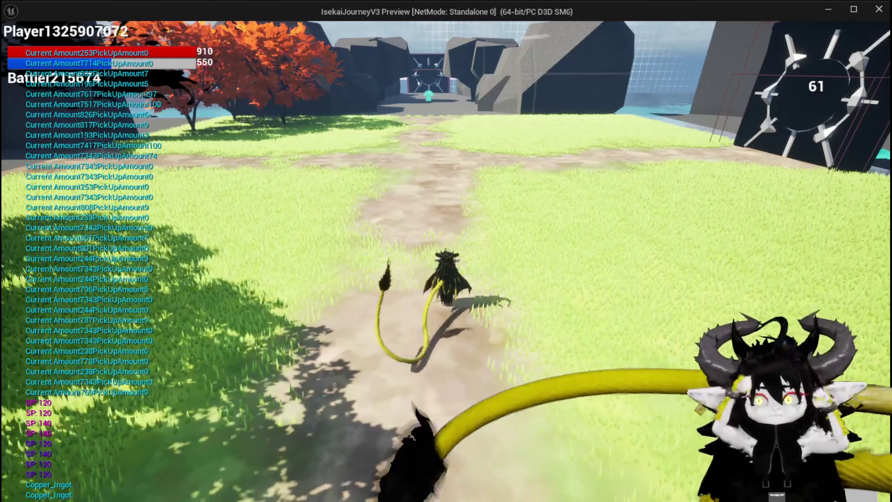
Step: Glide past the gate and orange trees to the dark walls, then stop the Play-In-Editor preview
{"action": "key", "text": "space"}
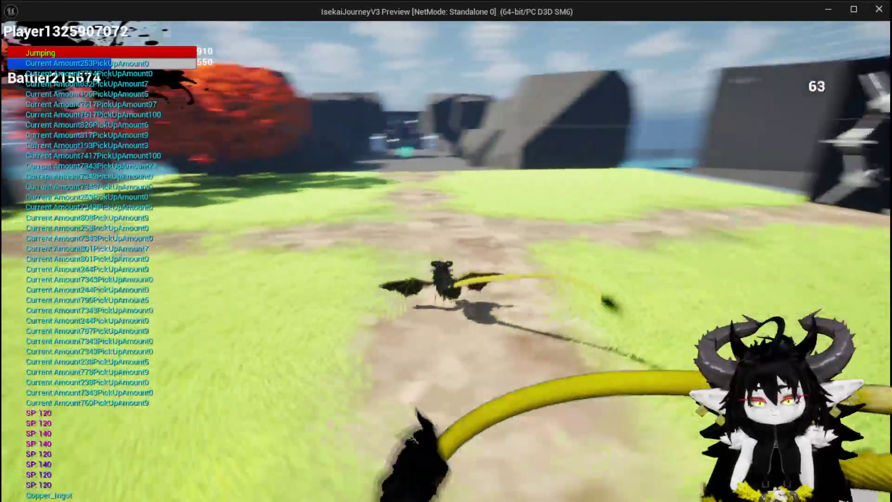
{"action": "key", "text": "space"}
{"action": "key", "text": "space"}
{"action": "key", "text": "space"}
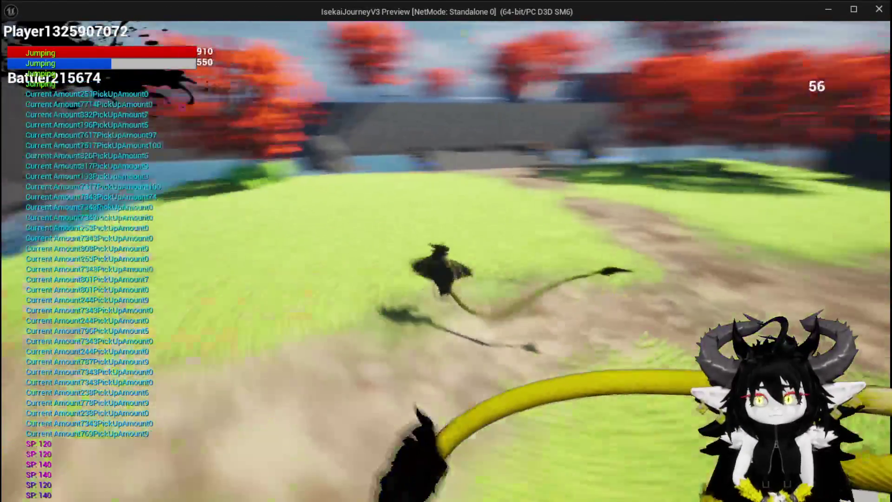
{"action": "key", "text": "space"}
{"action": "key", "text": "space"}
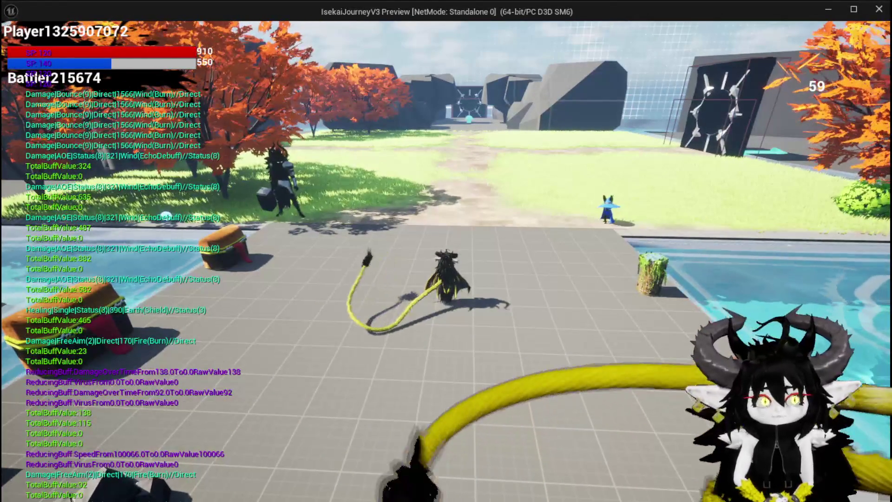
{"action": "key", "text": "Escape"}
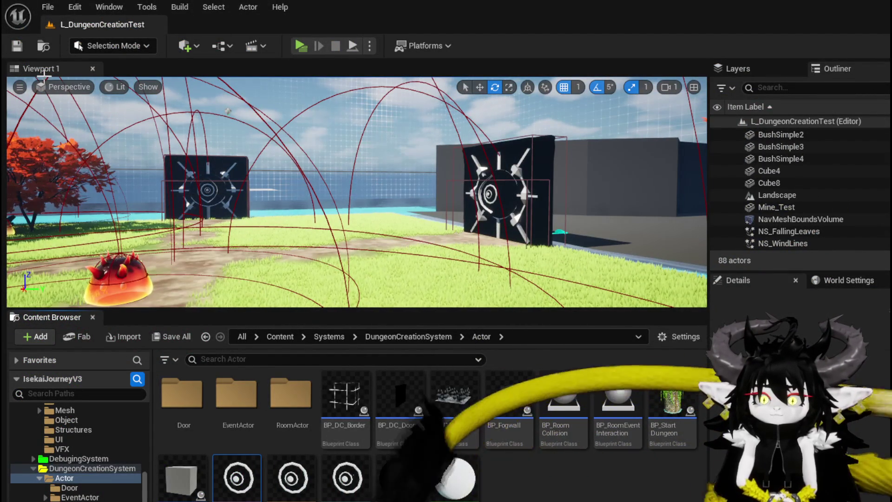
Step: Save the L_DungeonCreationTest level from the editor toolbar
{"action": "left_click", "coordinate": [18, 45]}
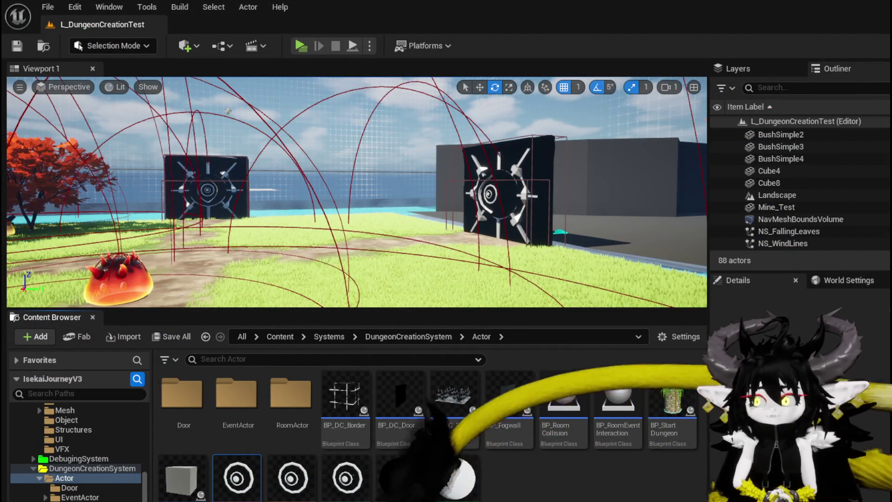